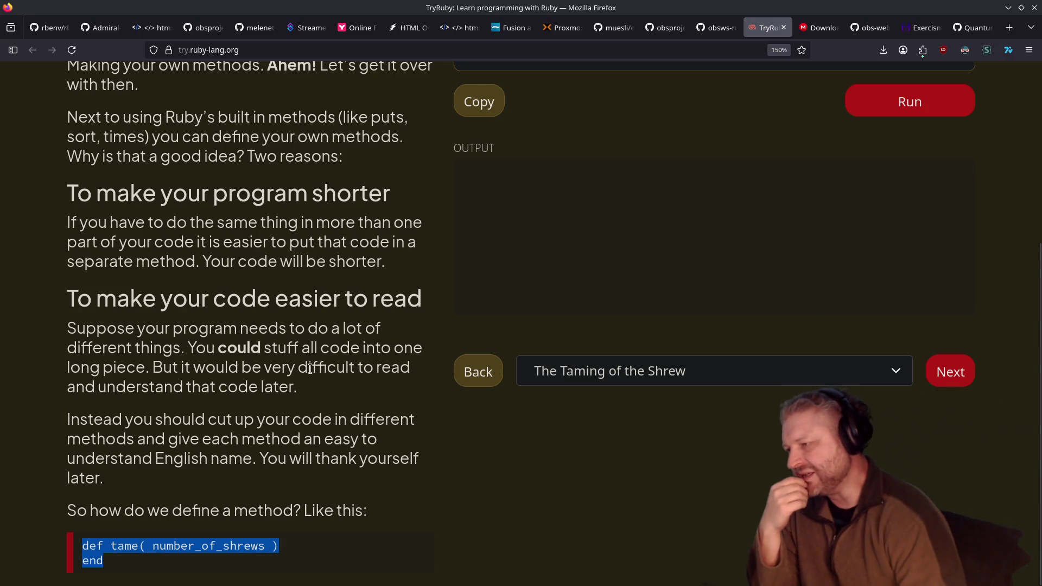
Write a def tame(wtf_is_tame) method definition closed with end in the editor.
scroll(407, 304, "up", 5)
left_click(521, 245)
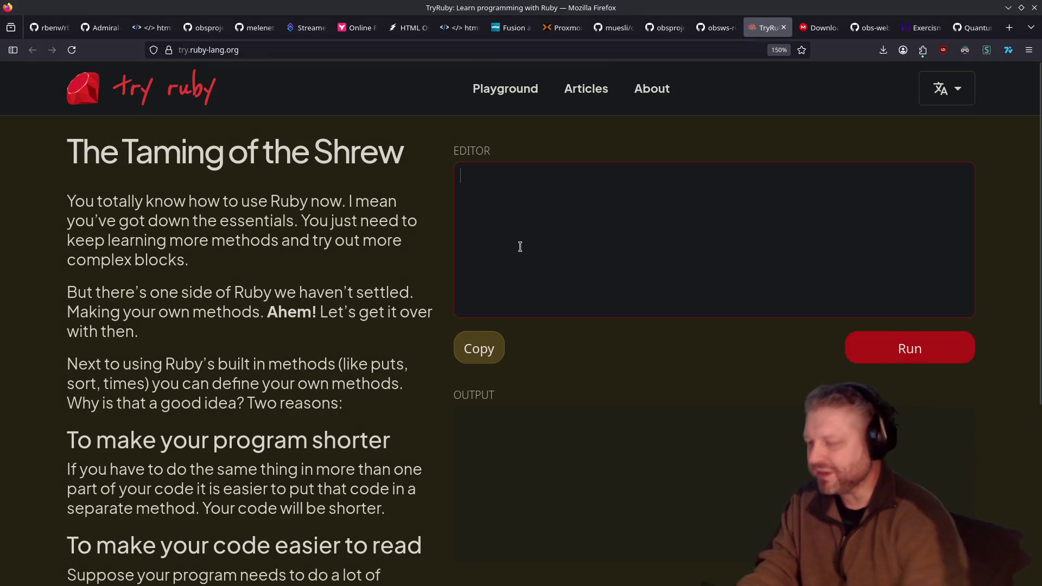
type("def (")
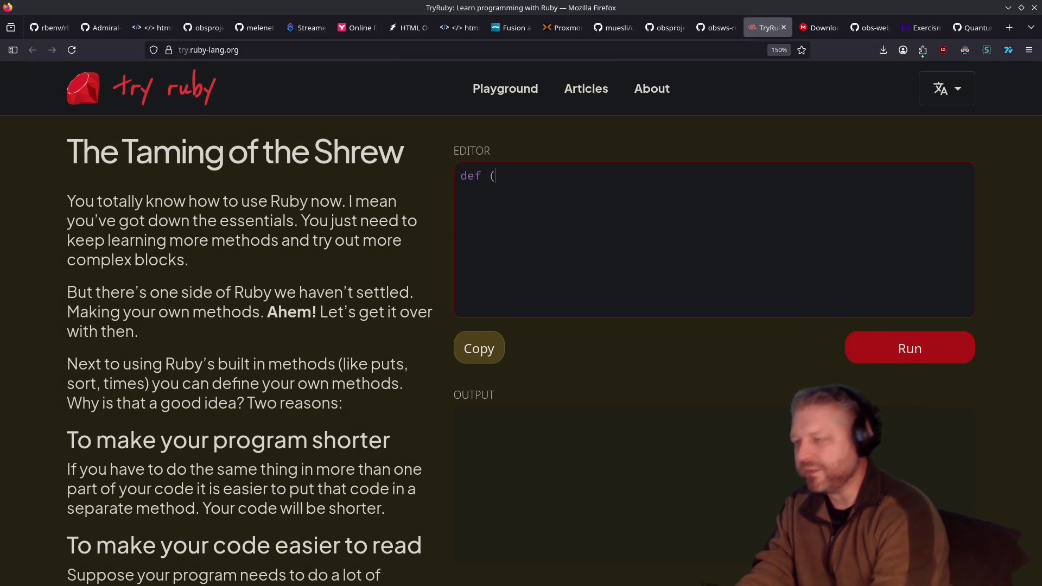
scroll(350, 244, "down", 4)
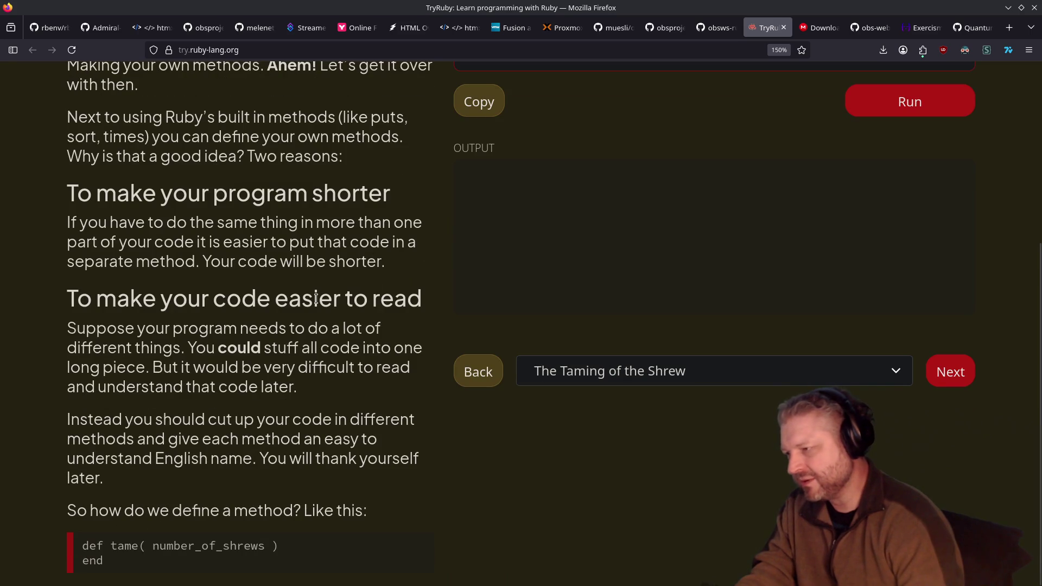
scroll(316, 299, "up", 4)
key("BackSpace")
type("tame")
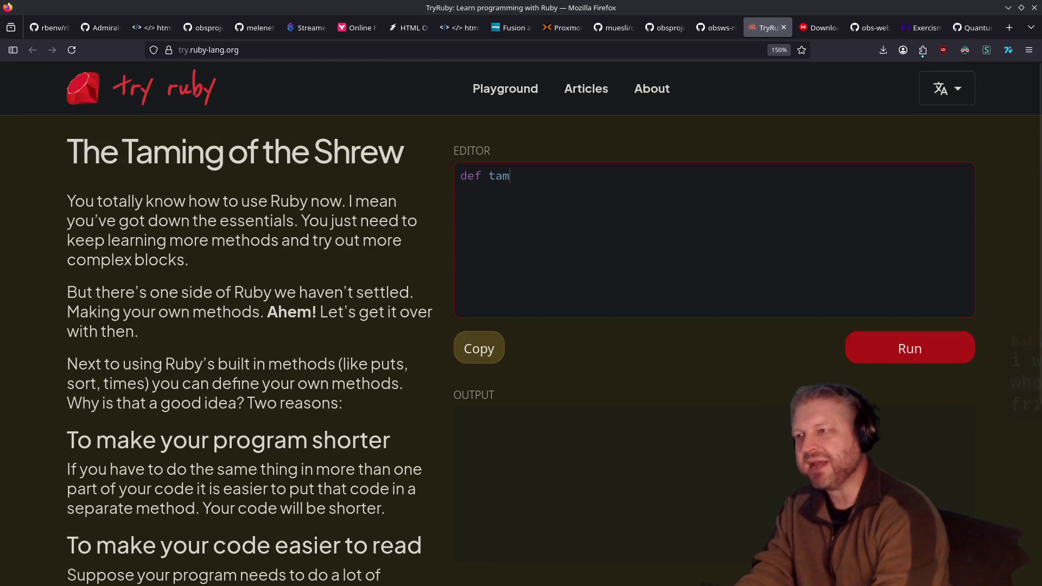
type("(")
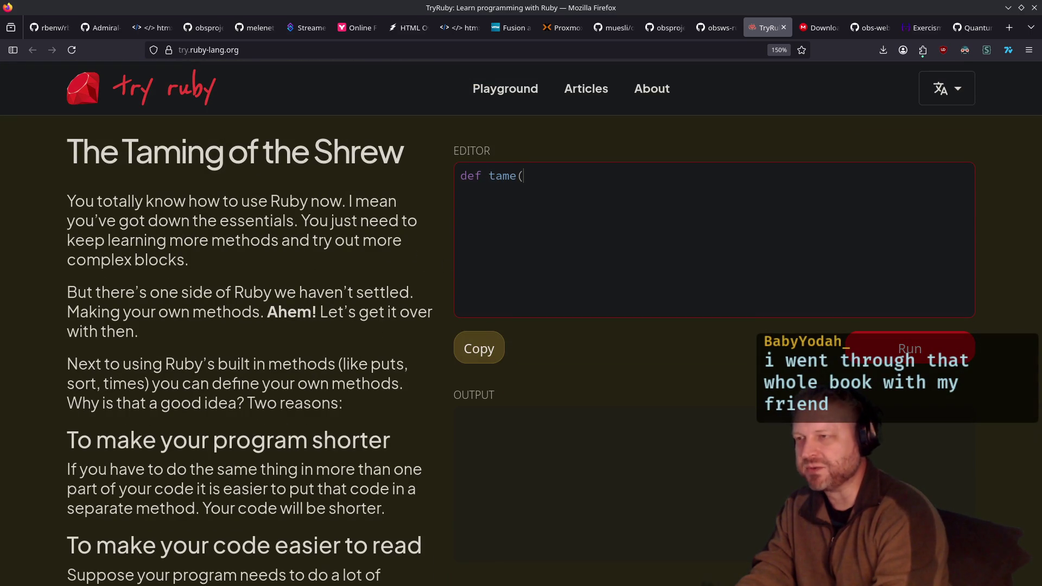
type("wtf_is_tame)")
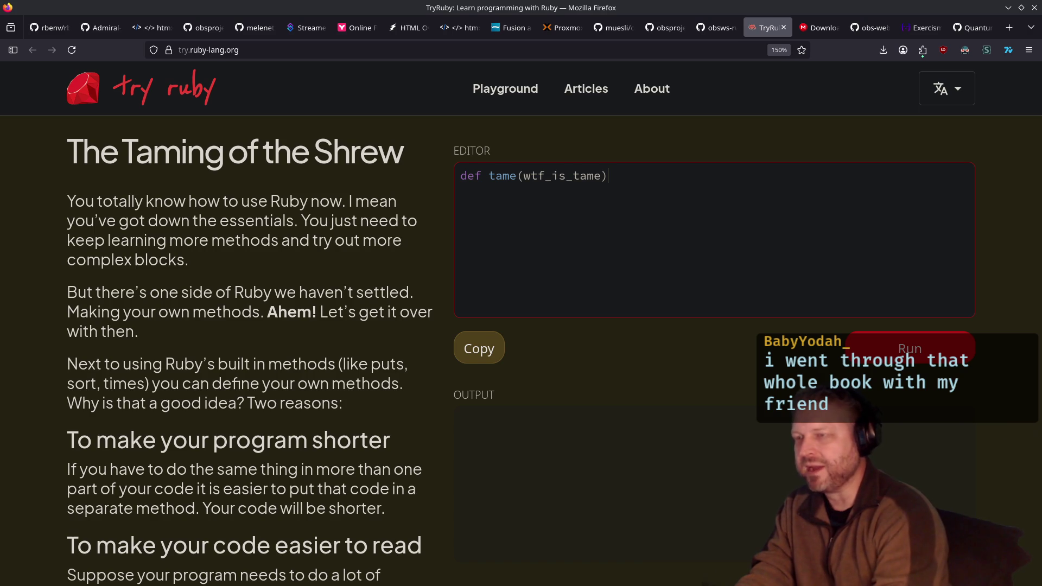
scroll(264, 321, "down", 5)
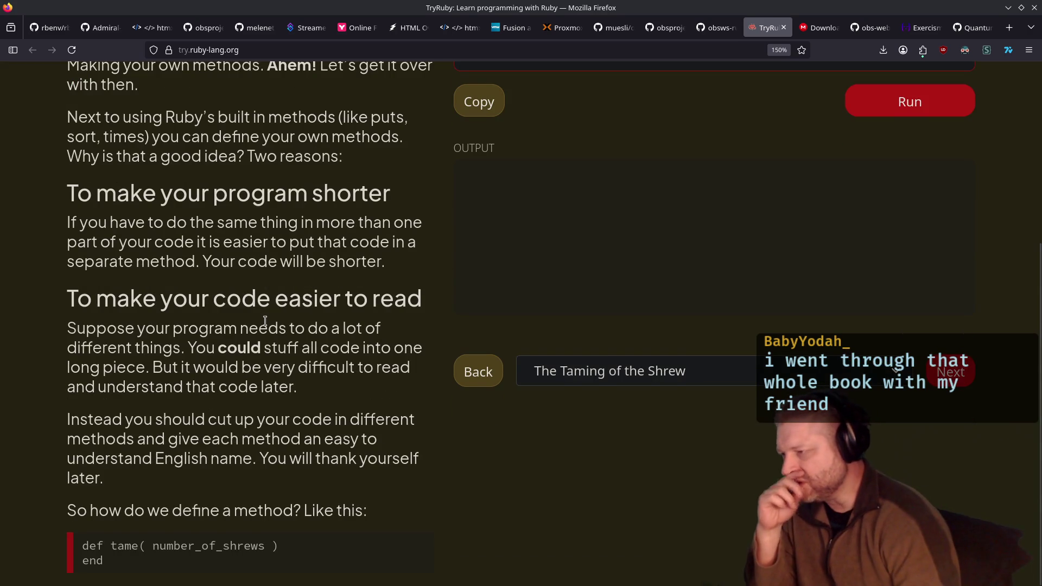
scroll(265, 320, "up", 5)
type("end")
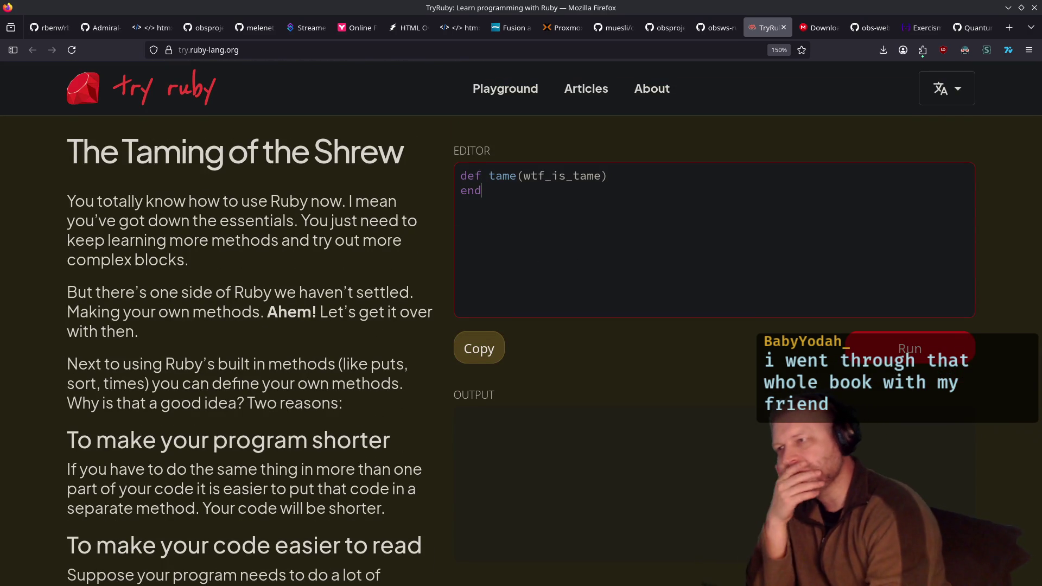
Load the example tame(number_of_shrews) method and run it, getting 'Good good!'.
left_click(470, 347)
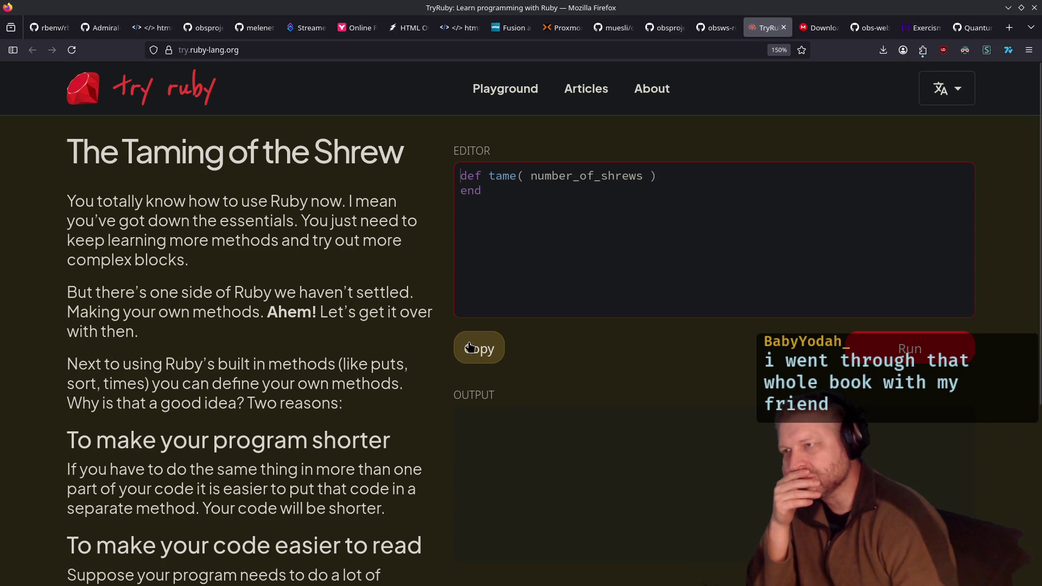
left_click(877, 341)
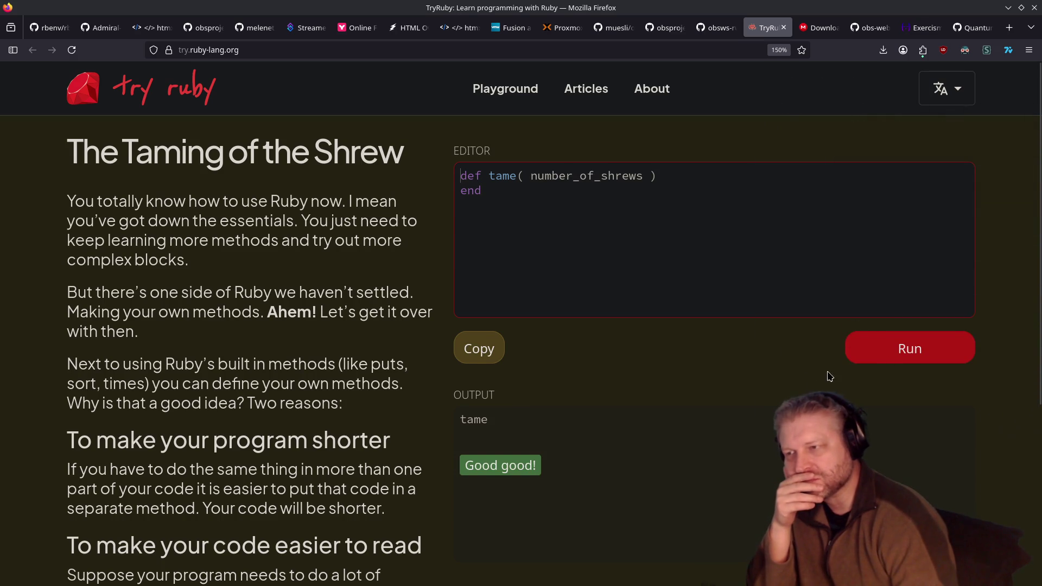
scroll(550, 360, "down", 1)
Go on to the 'In Ruby, Def Leppard means: define method Leppard' lesson and read it.
scroll(550, 360, "down", 5)
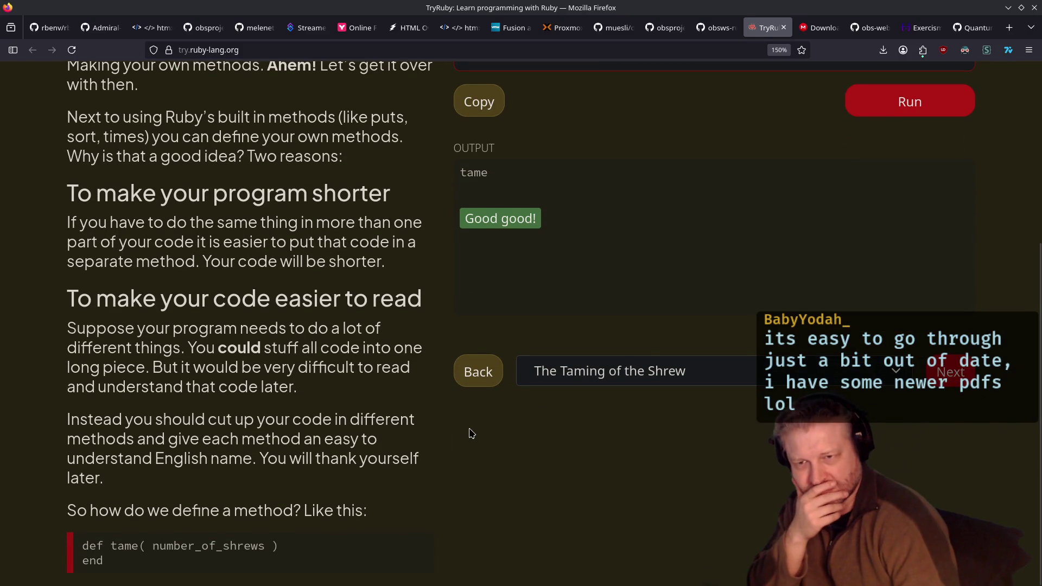
left_click(950, 378)
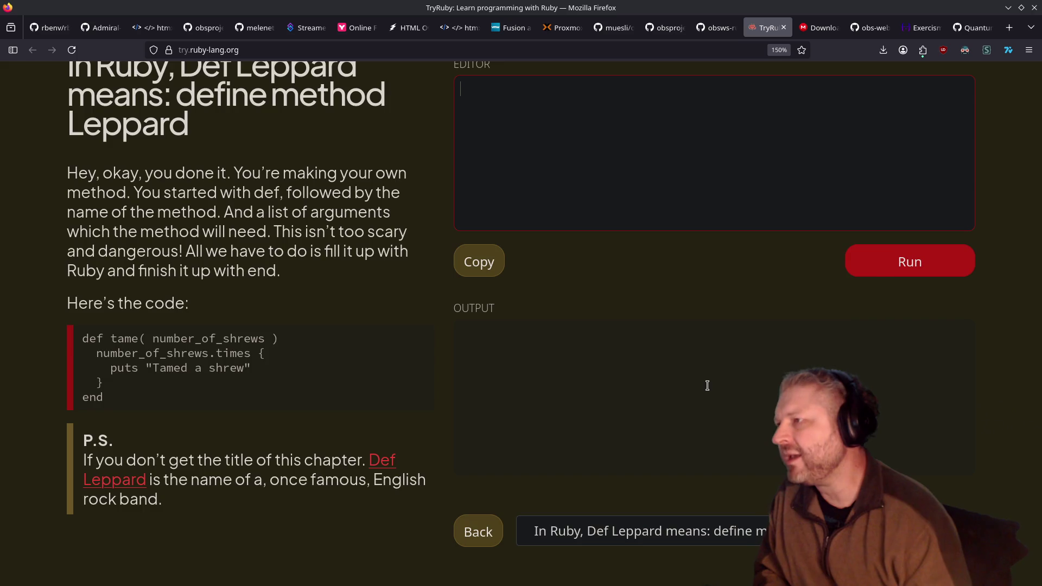
scroll(400, 332, "up", 2)
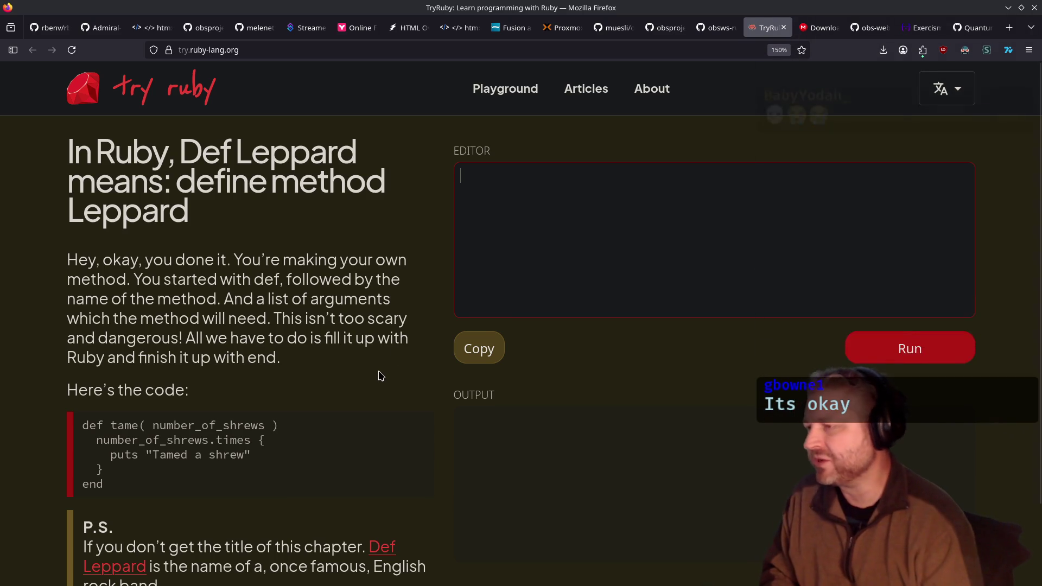
scroll(382, 376, "down", 2)
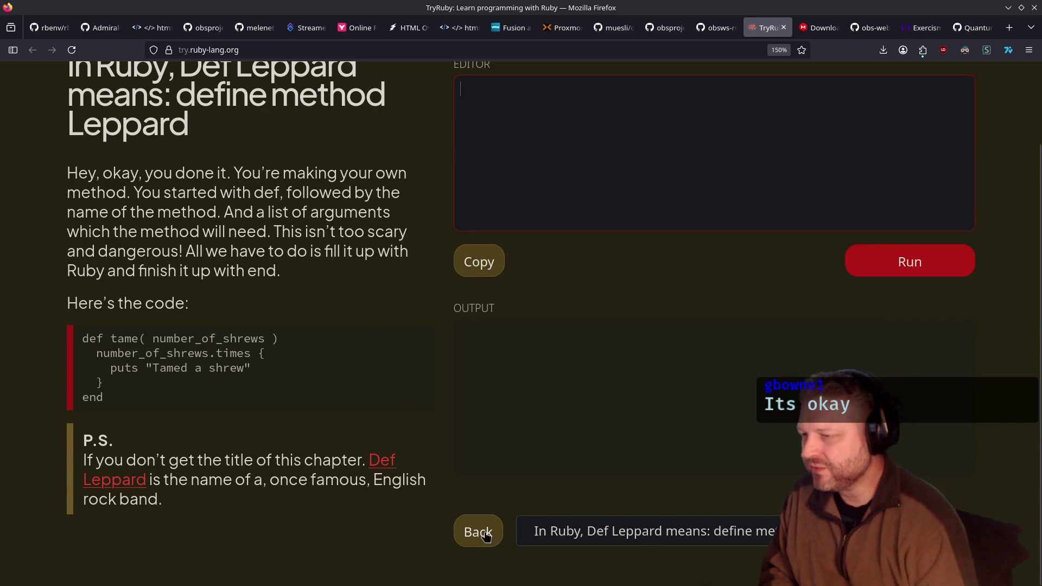
left_click(485, 536)
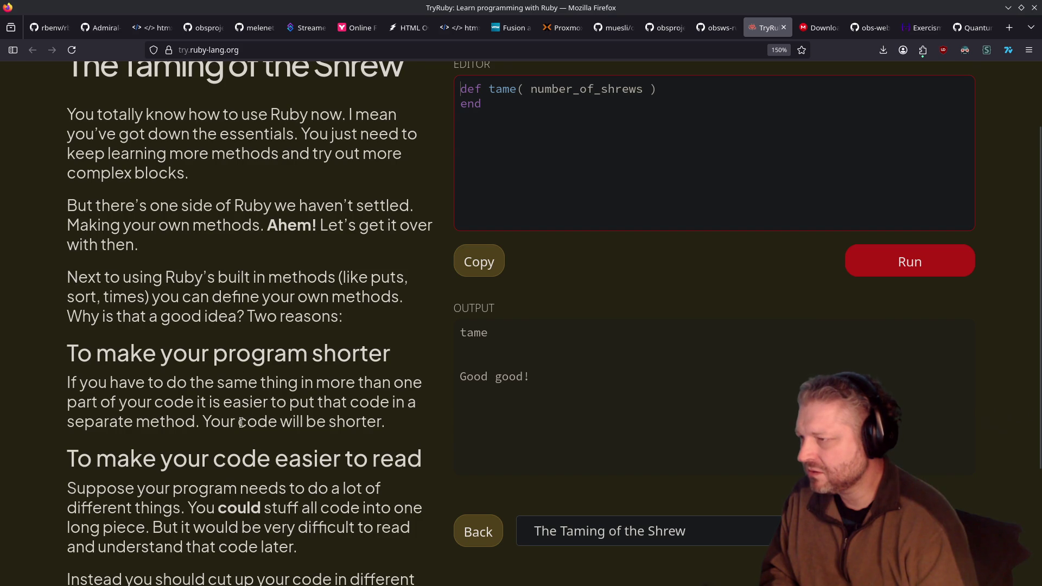
scroll(241, 425, "down", 3)
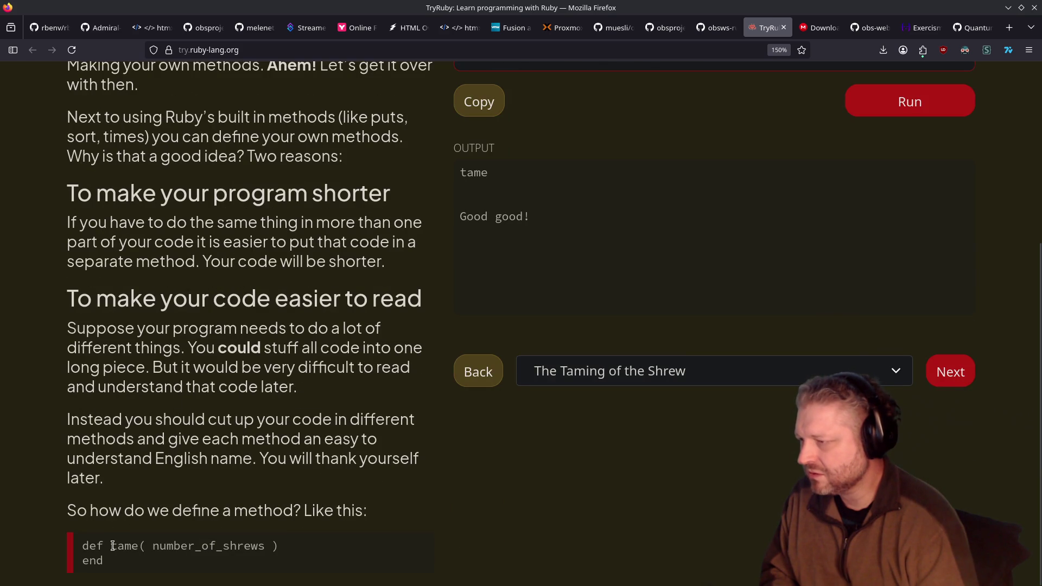
left_click_drag(152, 545, 265, 546)
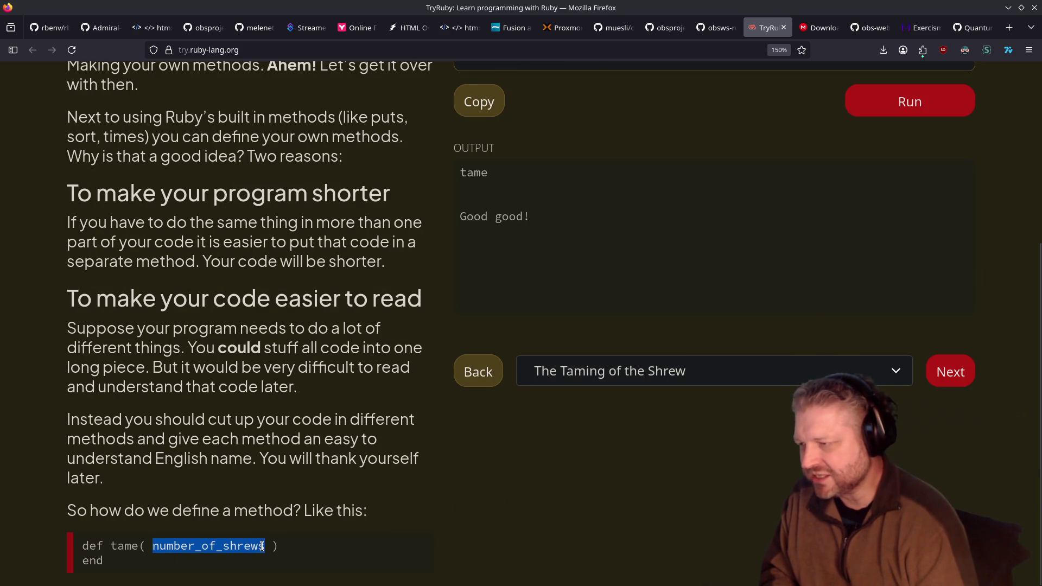
left_click(962, 380)
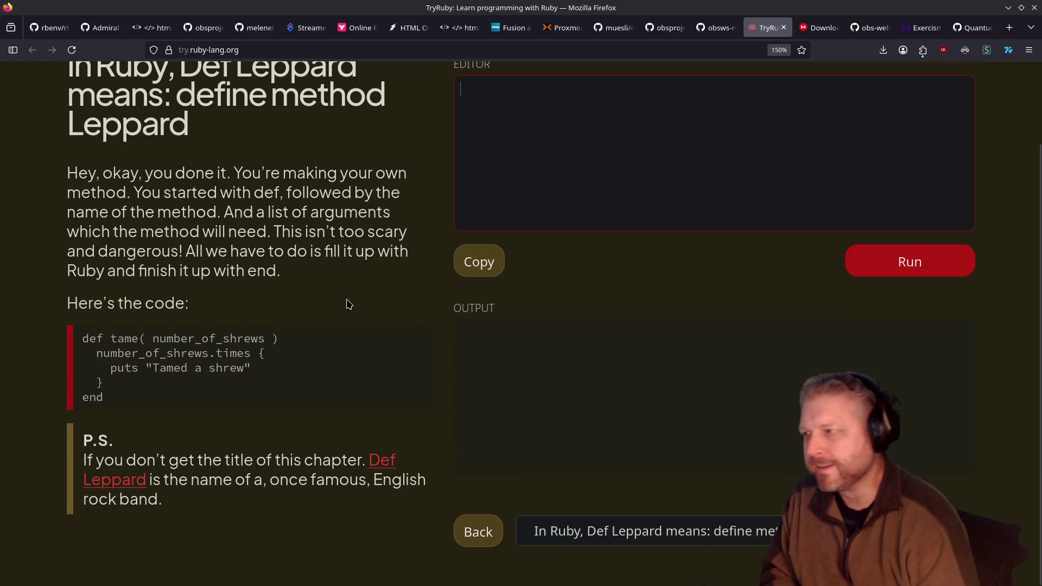
mouse_move(282, 232)
left_mouse_down()
mouse_move(283, 276)
mouse_move(304, 272)
left_mouse_up()
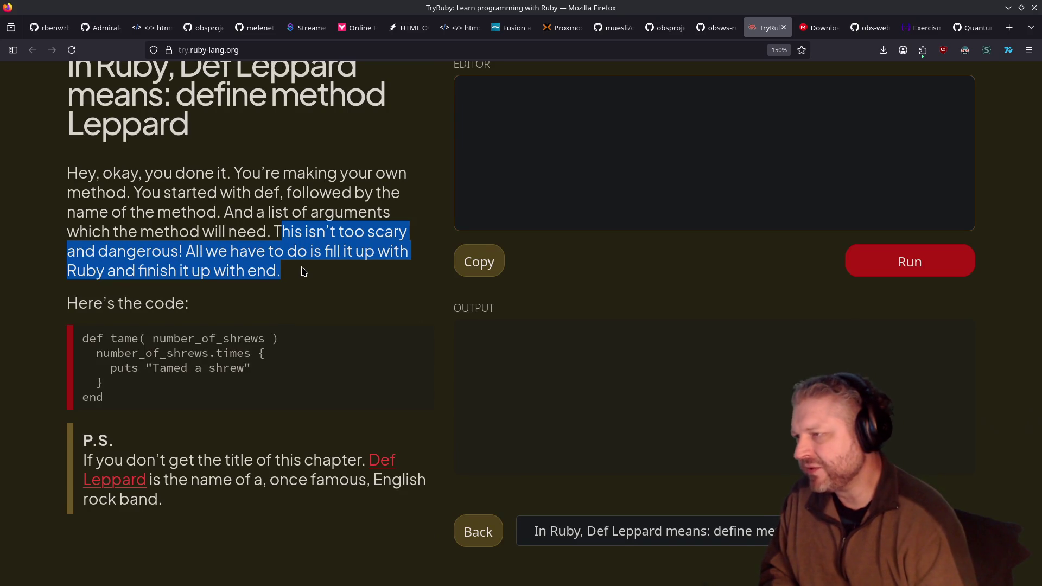
left_click(313, 282)
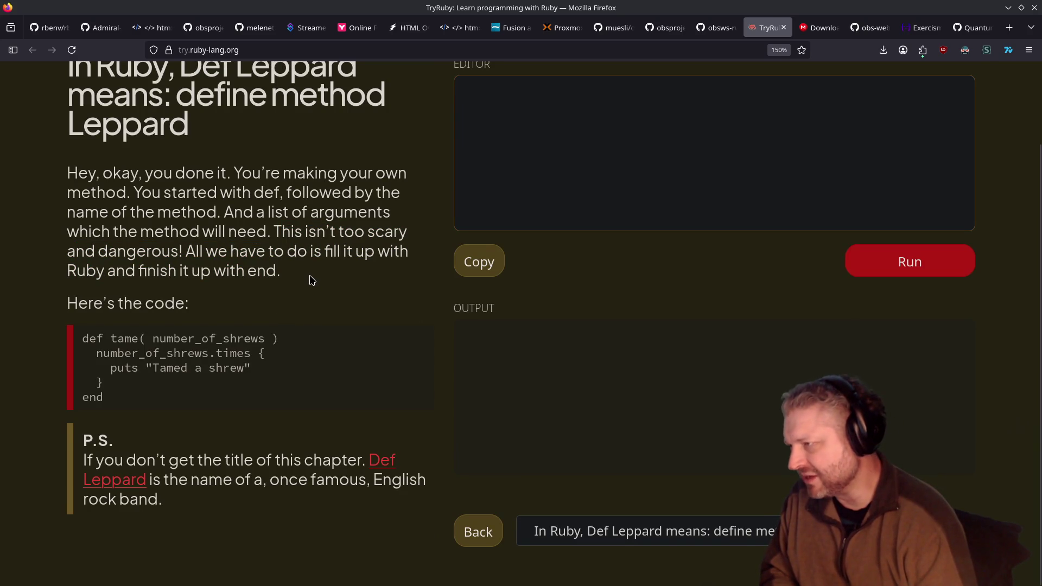
left_click(552, 187)
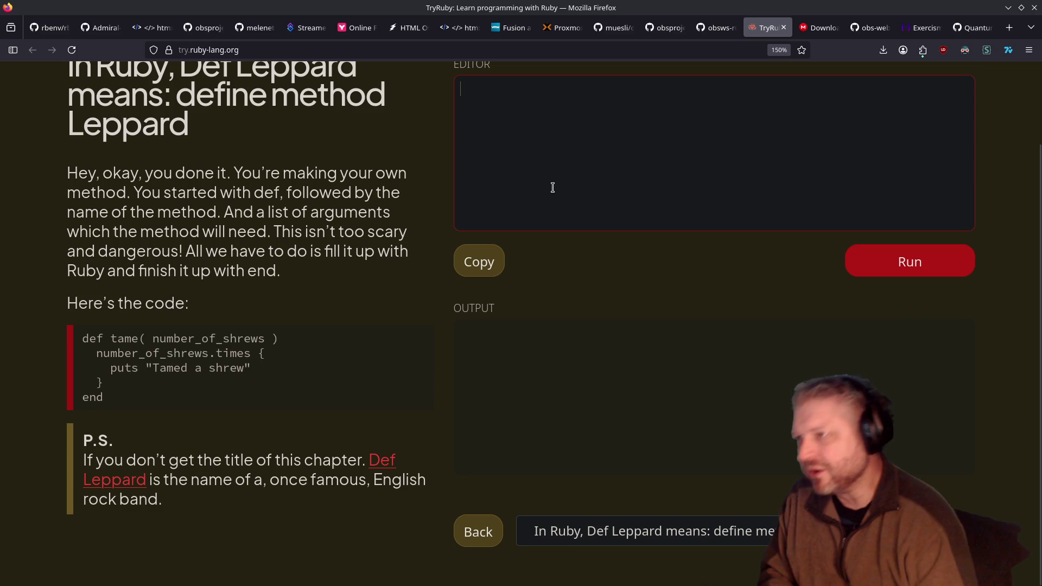
Start a def tame(tame_is_the_name_of_the_function) definition with an opening and closing brace pair.
type("def tame")
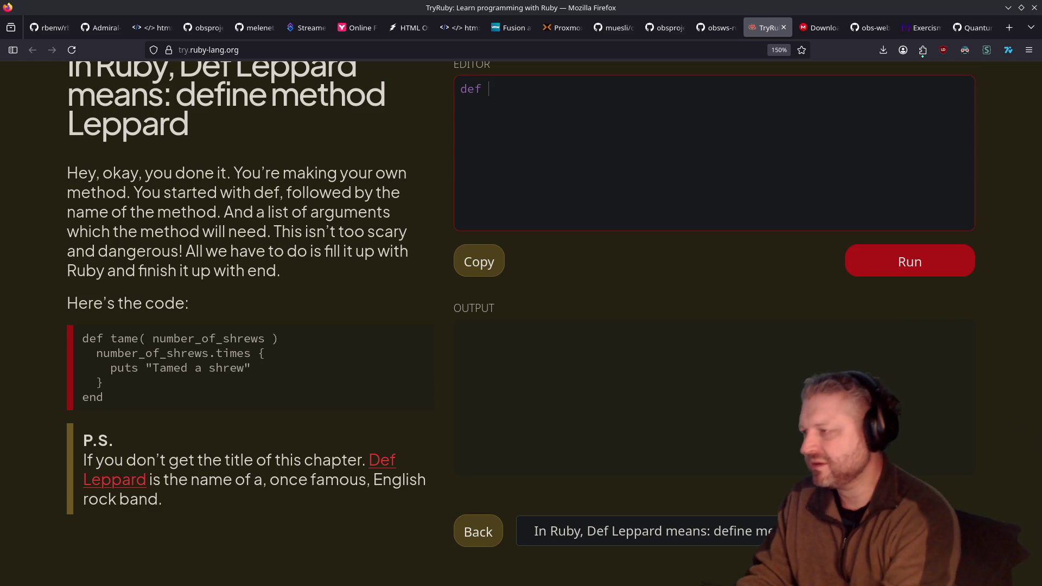
type("(")
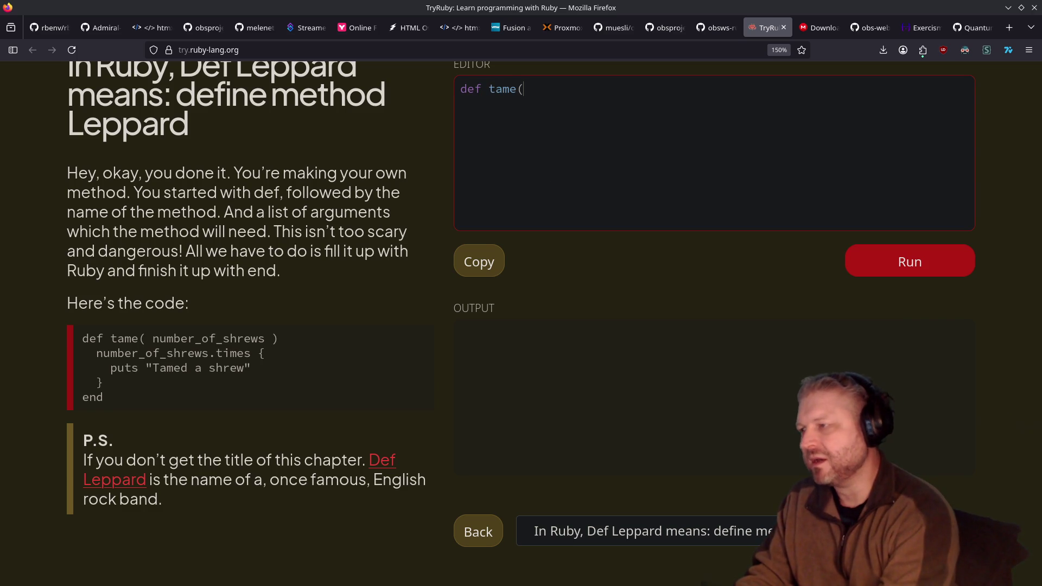
type("tame_is_the_name")
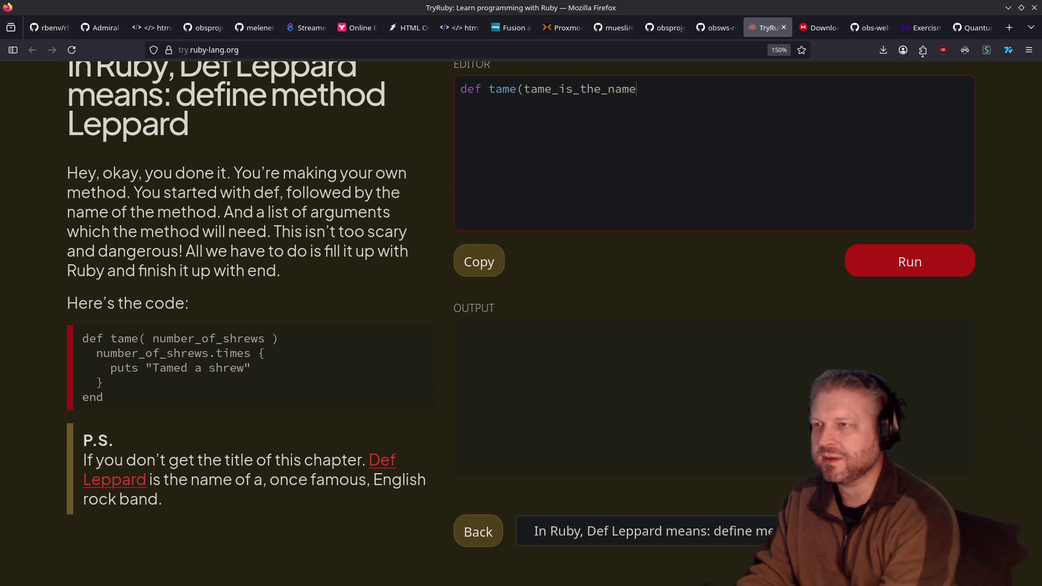
type("of_the_fun")
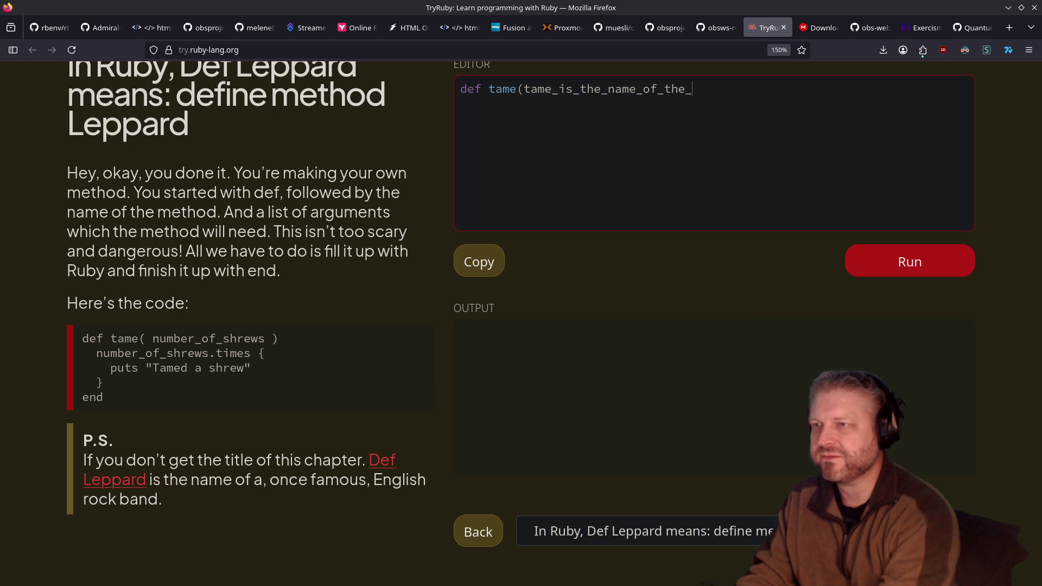
type("ctoin")
key("BackSpace")
key("BackSpace")
key("BackSpace")
type("ion)")
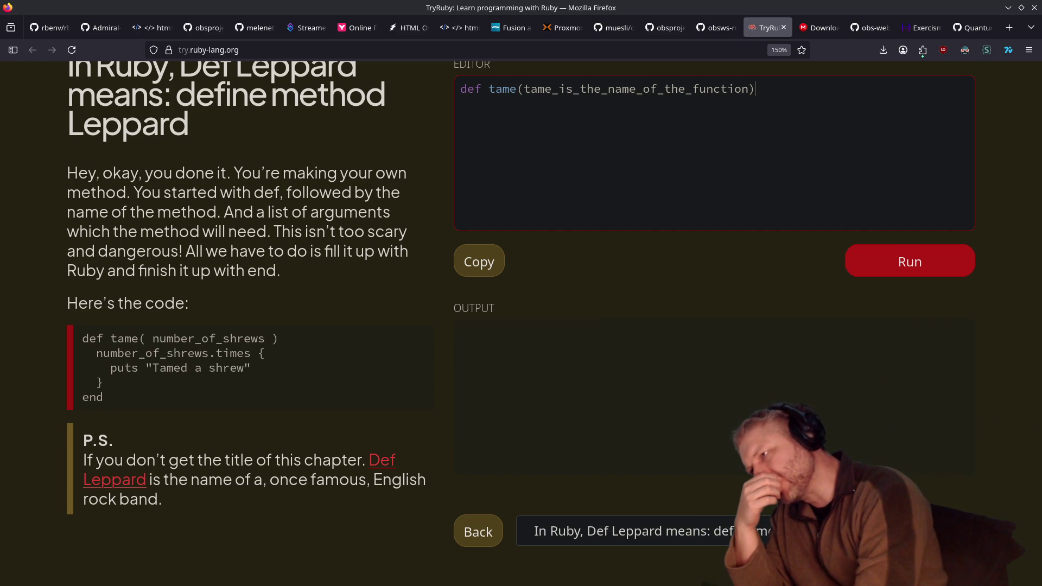
type("}")
key("BackSpace")
type("{")
key("Return")
type("}")
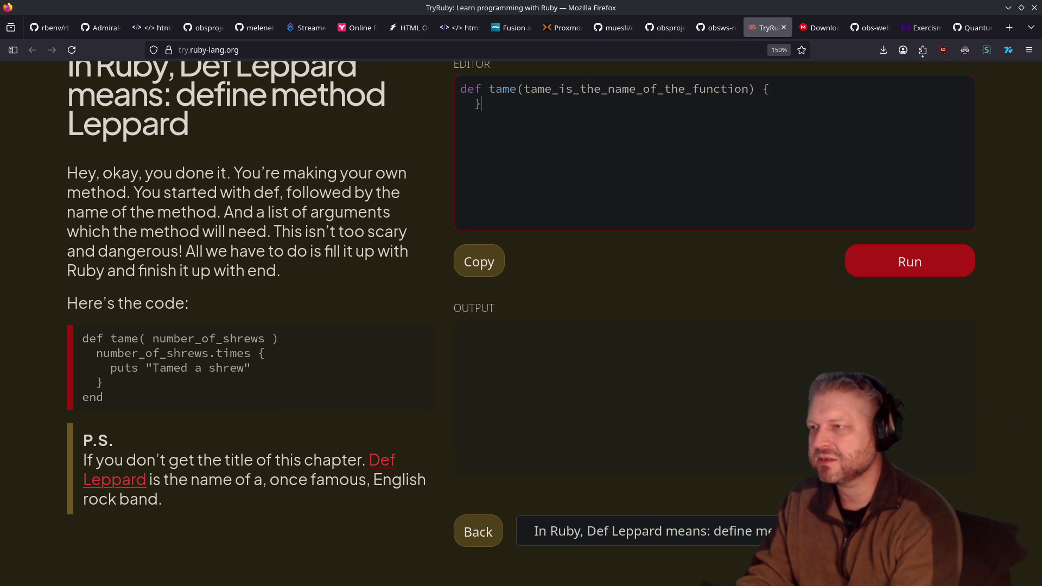
key("BackSpace")
key("BackSpace")
key("Up")
key("Return")
Add a .times block printing "wtf is this" inside the braces and run it, hitting a SyntaxError.
type("num")
key("BackSpace")
key("BackSpace")
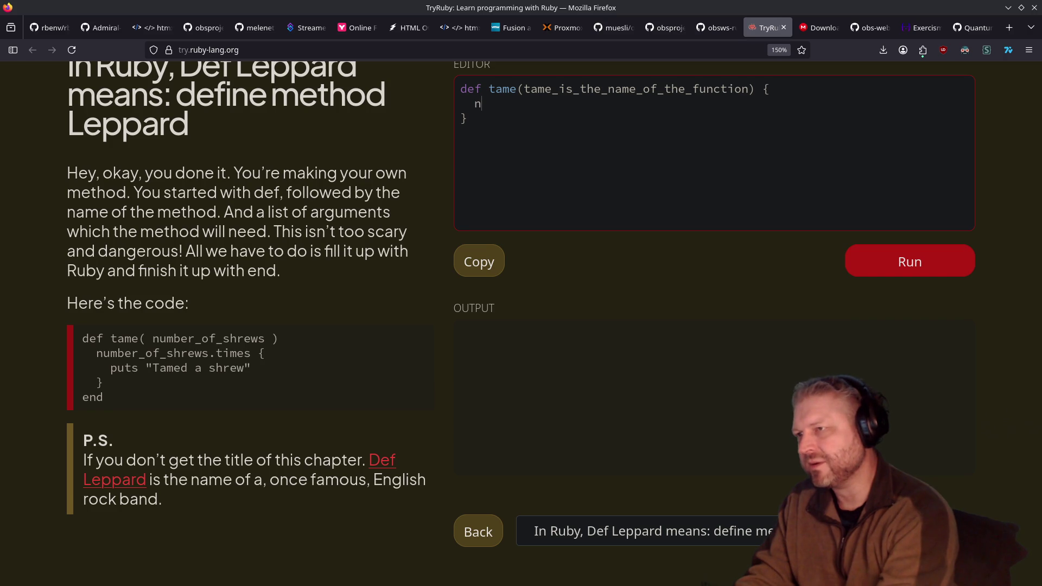
type("tame_")
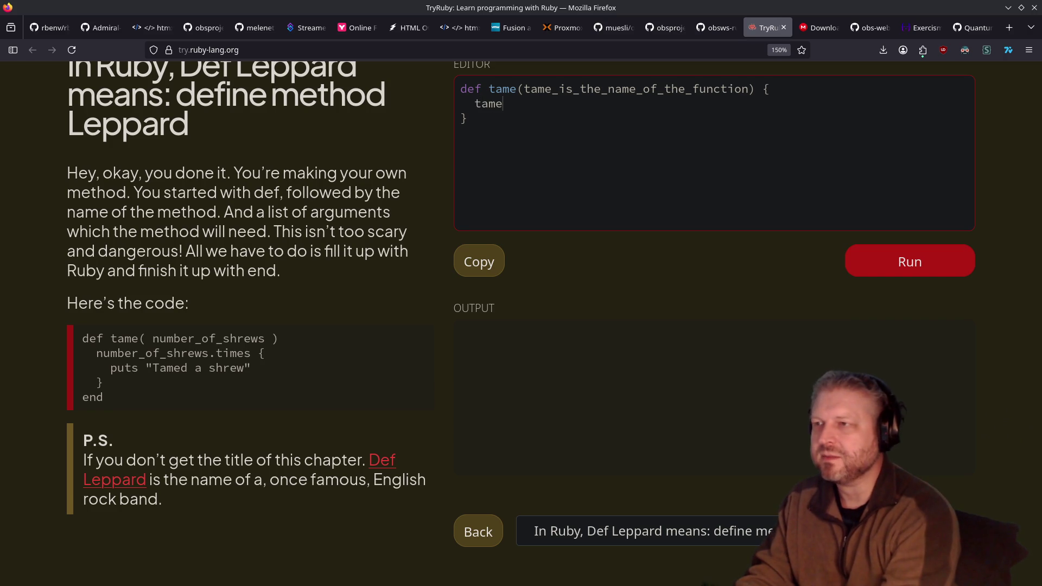
type("is_the_name_")
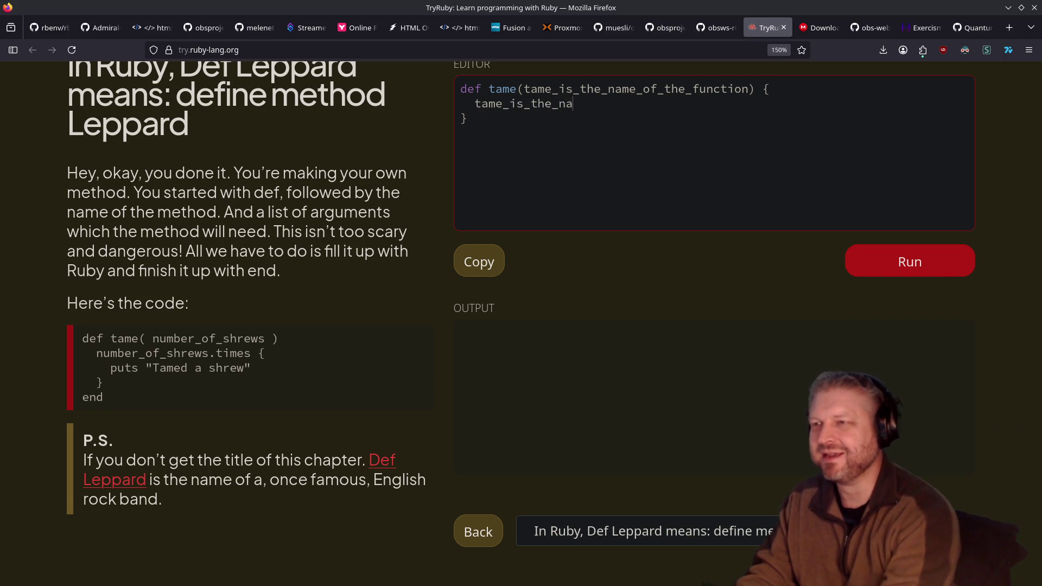
type("of_the_fun")
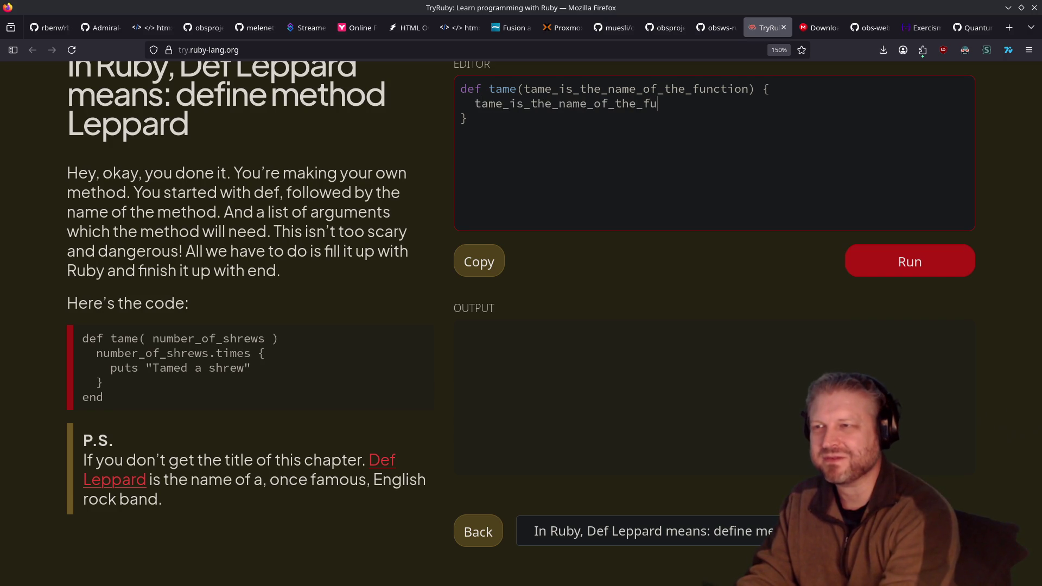
type("ction.")
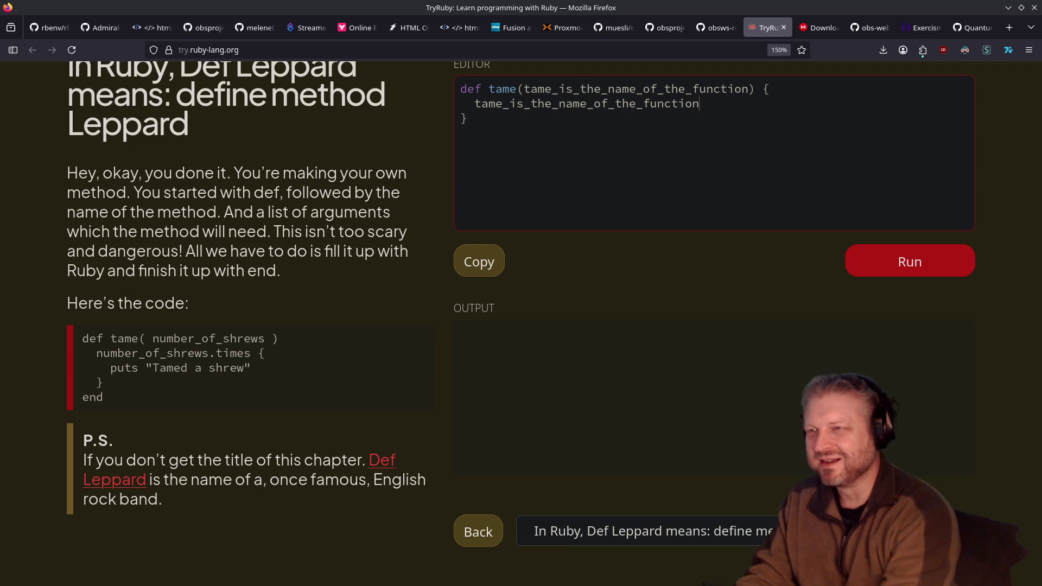
type("times {")
key("Return")
type("}")
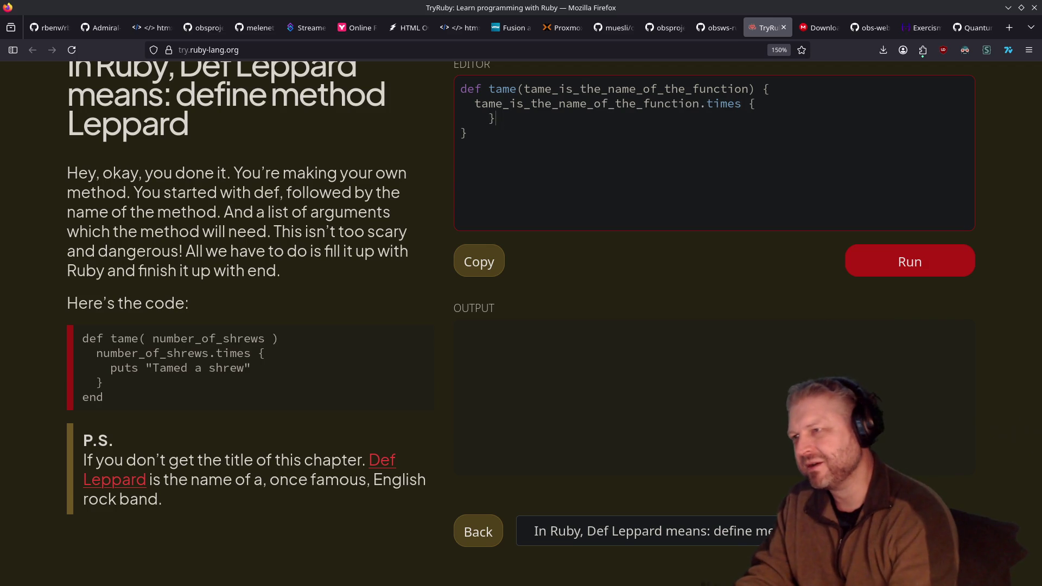
key("Left")
key("BackSpace")
key("BackSpace")
key("Return")
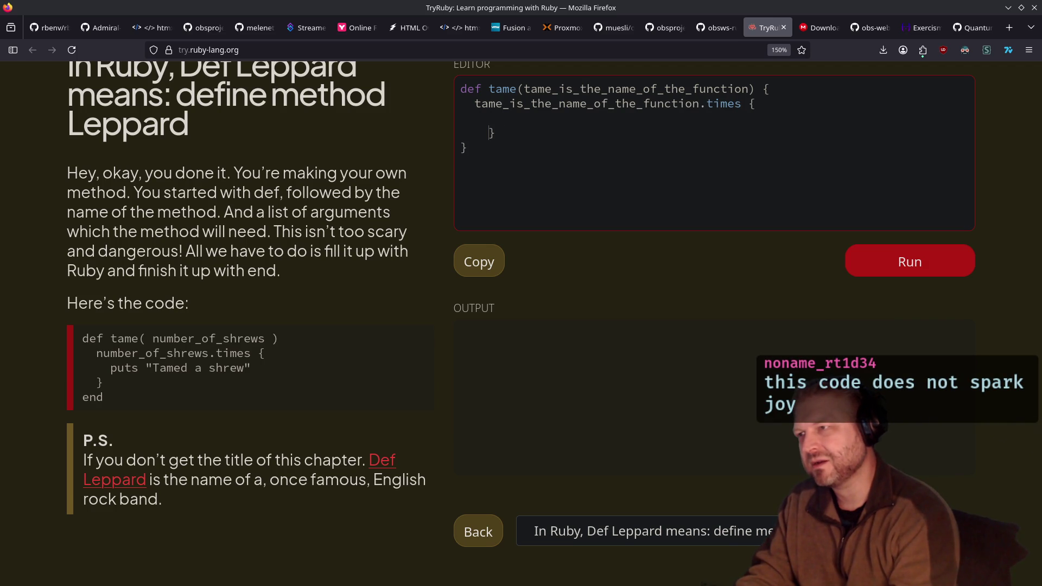
key("BackSpace")
key("BackSpace")
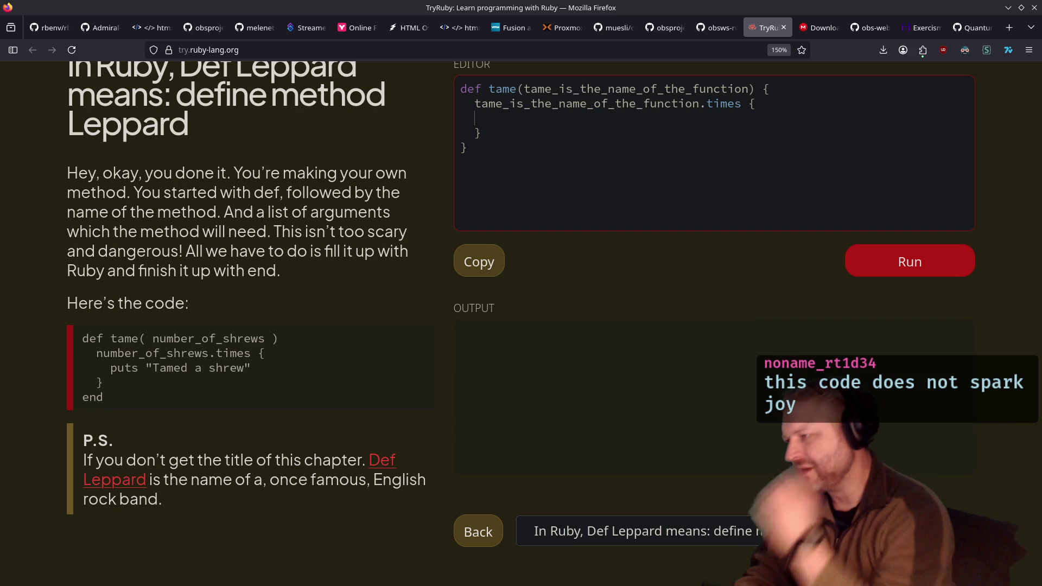
type("puts \"")
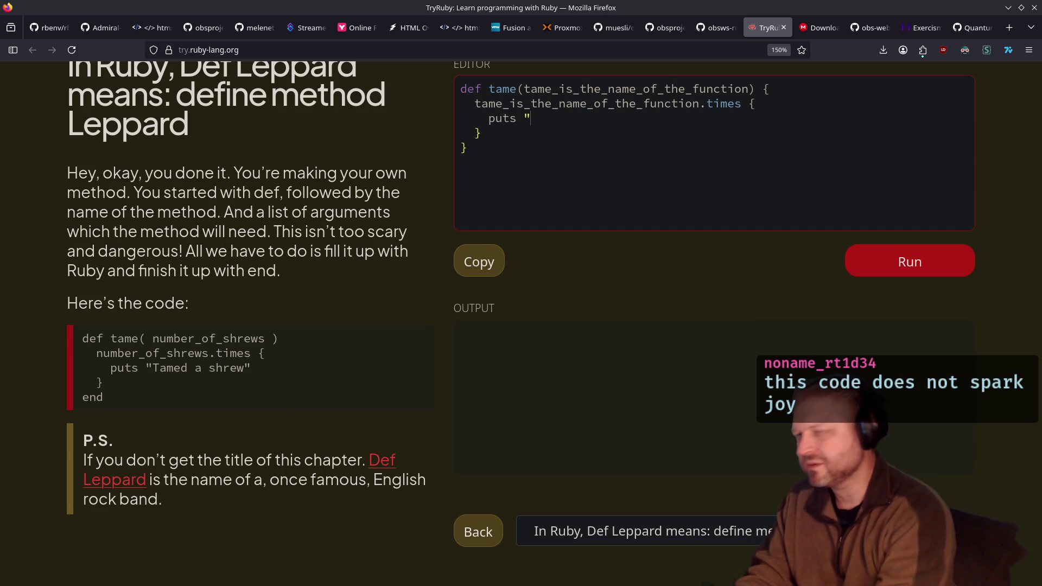
type("wtf is this\"")
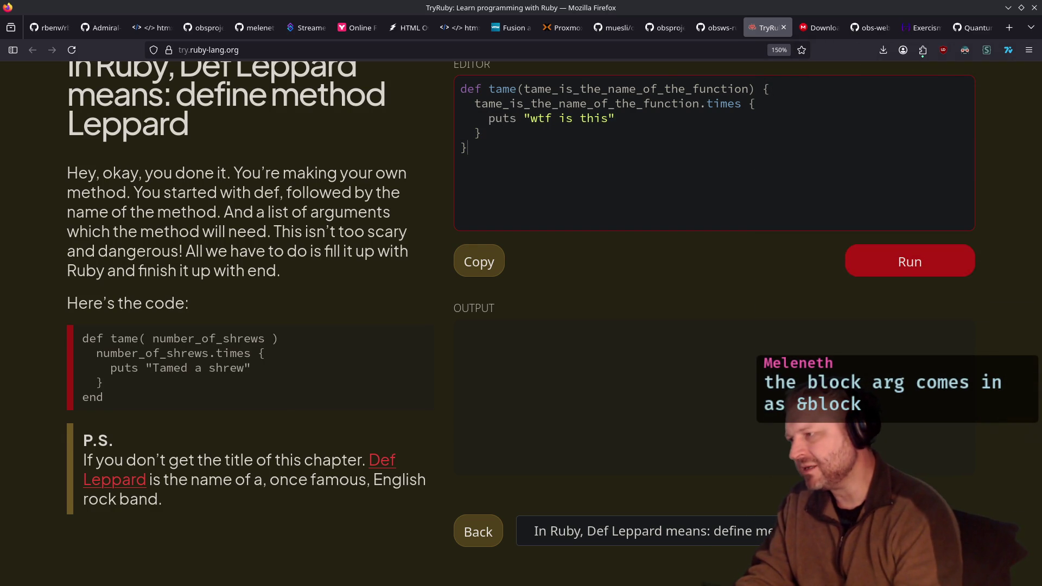
key("ctrl+Return")
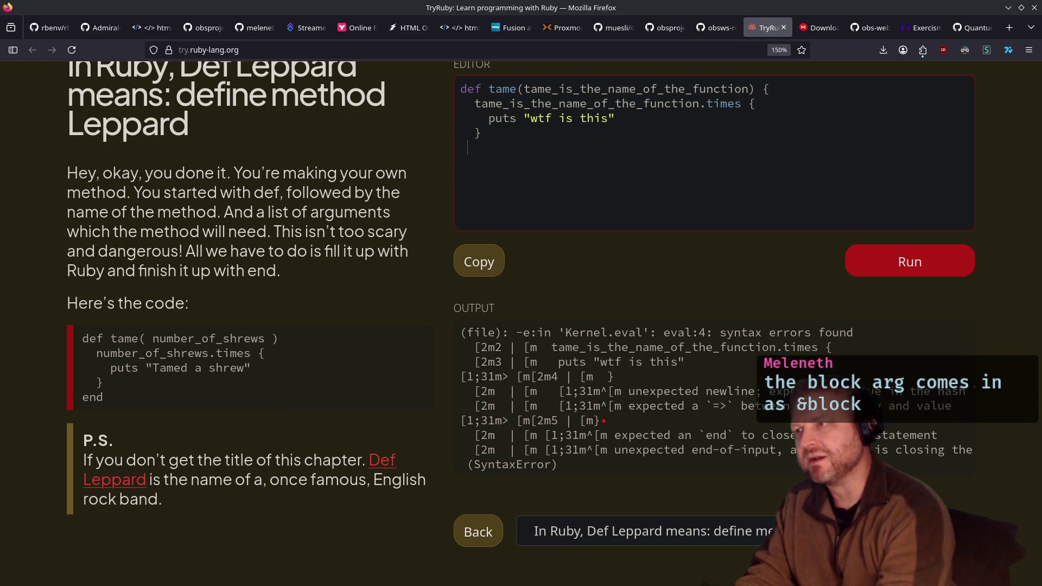
Replace the closing brace with end, remove the def-line brace, and rerun to get 'Tame is not lame'.
type("nd")
key("ctrl+Return")
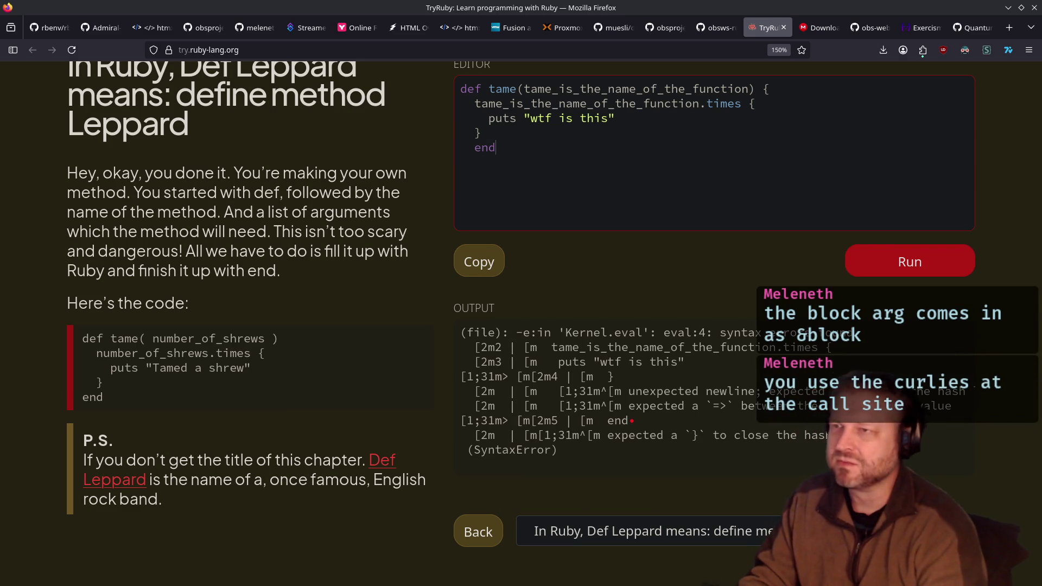
key("BackSpace")
type("d")
key("BackSpace")
key("ctrl+Return")
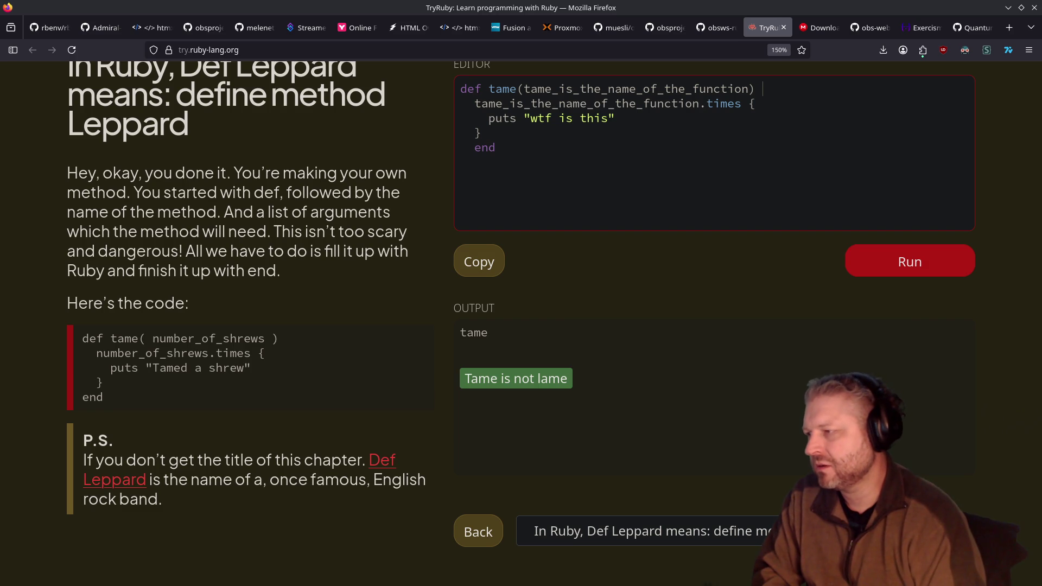
left_click(529, 156)
key("ctrl+a")
left_click(480, 256)
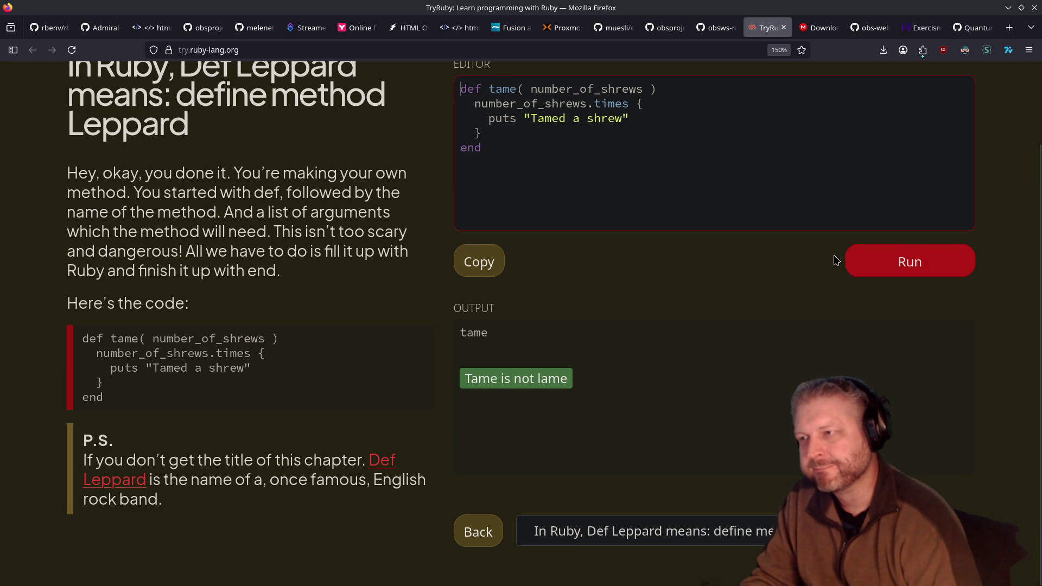
key("ctrl+z")
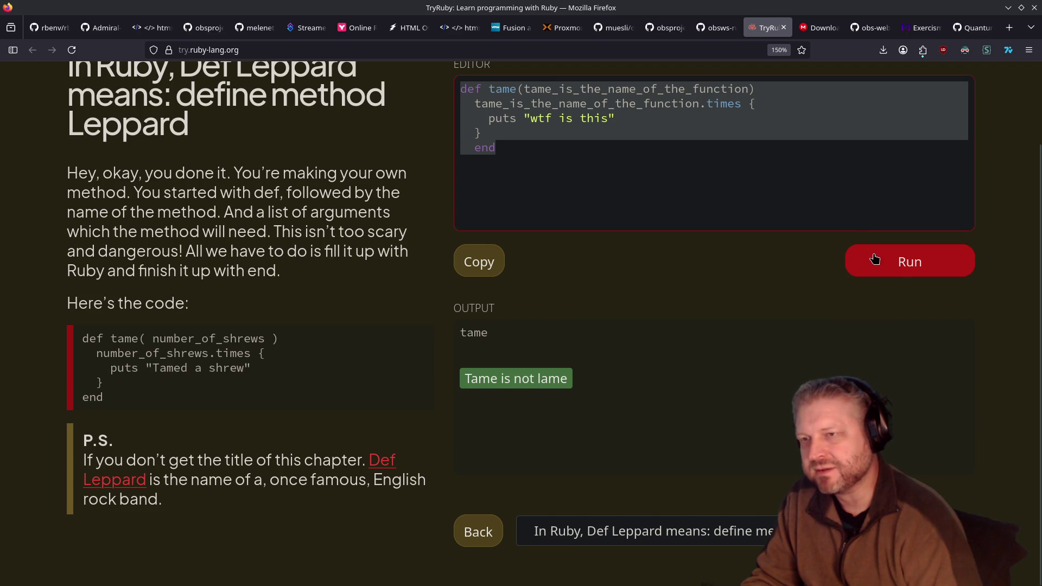
left_click(704, 189)
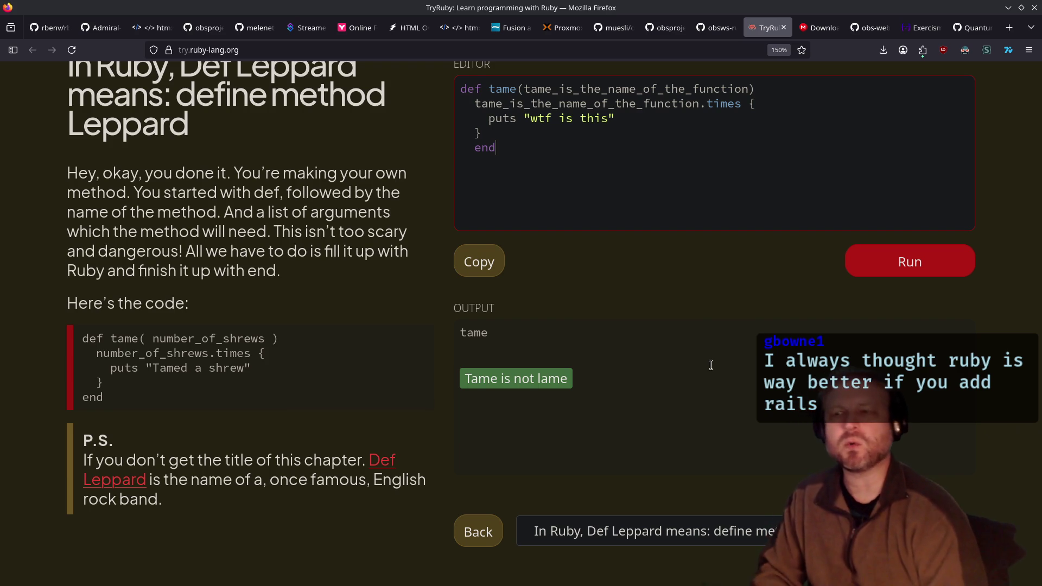
Call tame(5) below the method, run it, then advance to the next lesson.
key("Return")
type("tame(5)")
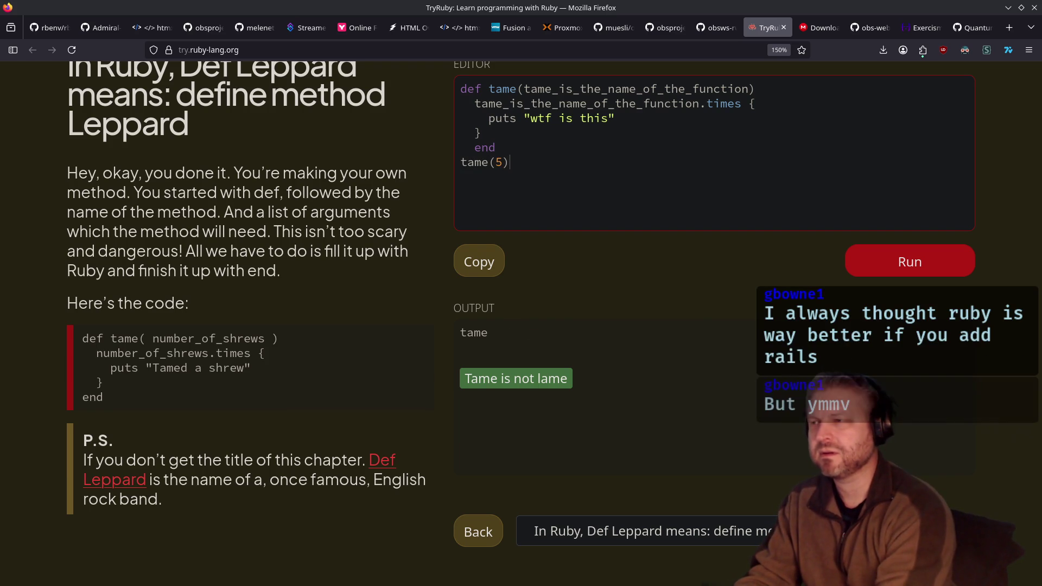
key("ctrl+Return")
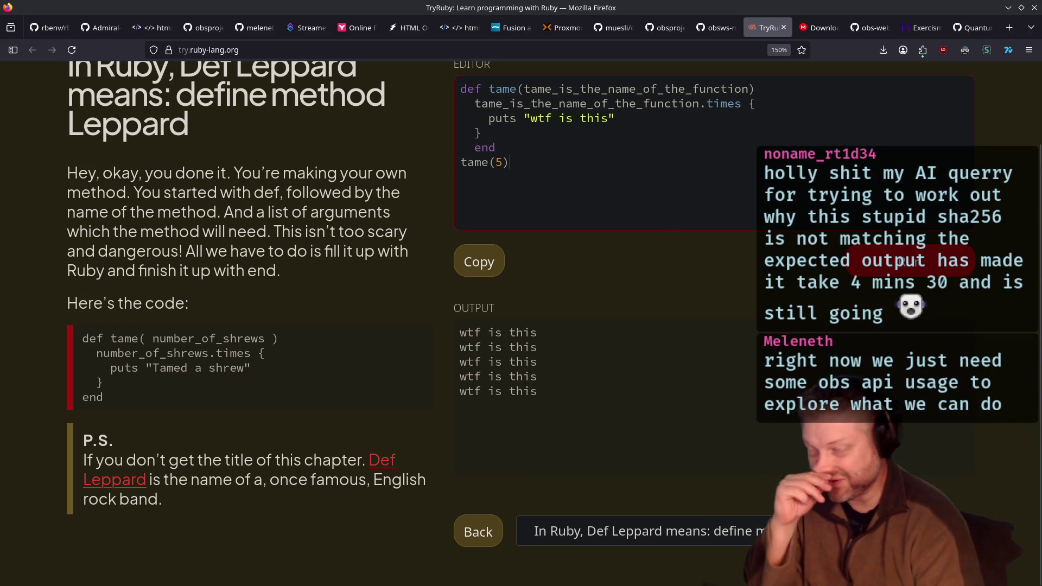
left_click(955, 531)
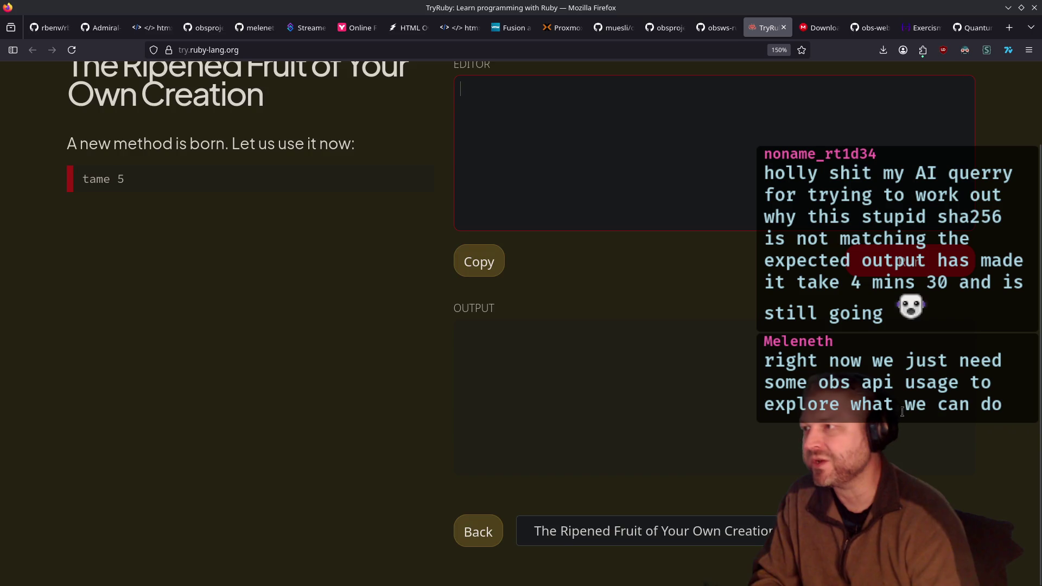
Run tame 5, then tame(5), printing 'Tamed a shrew' five times, and advance to Give and take.
scroll(444, 358, "up", 3)
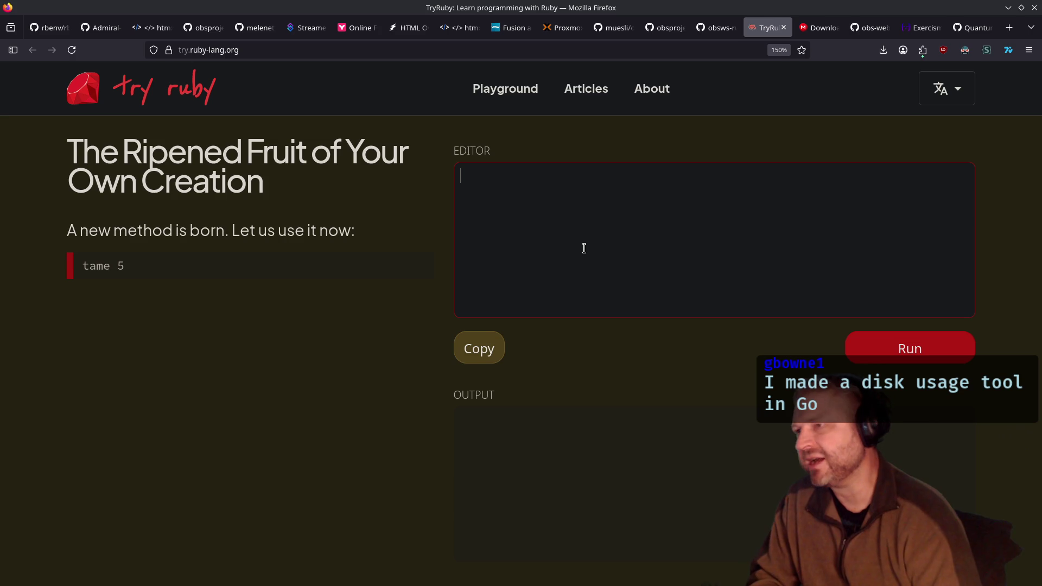
type("tame 56")
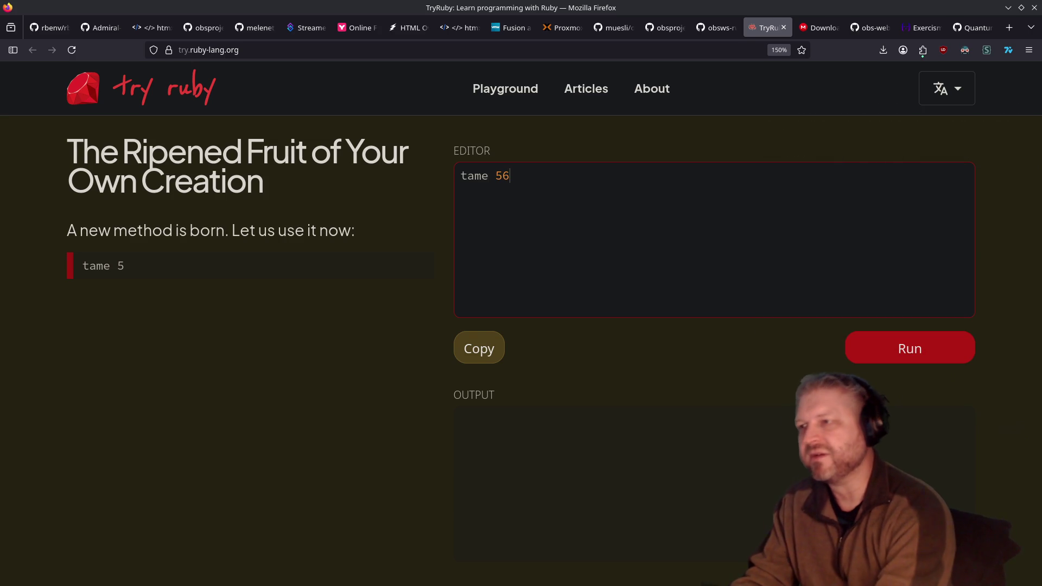
key("ctrl+Return")
key("BackSpace")
key("BackSpace")
type("(5)")
key("ctrl+Return")
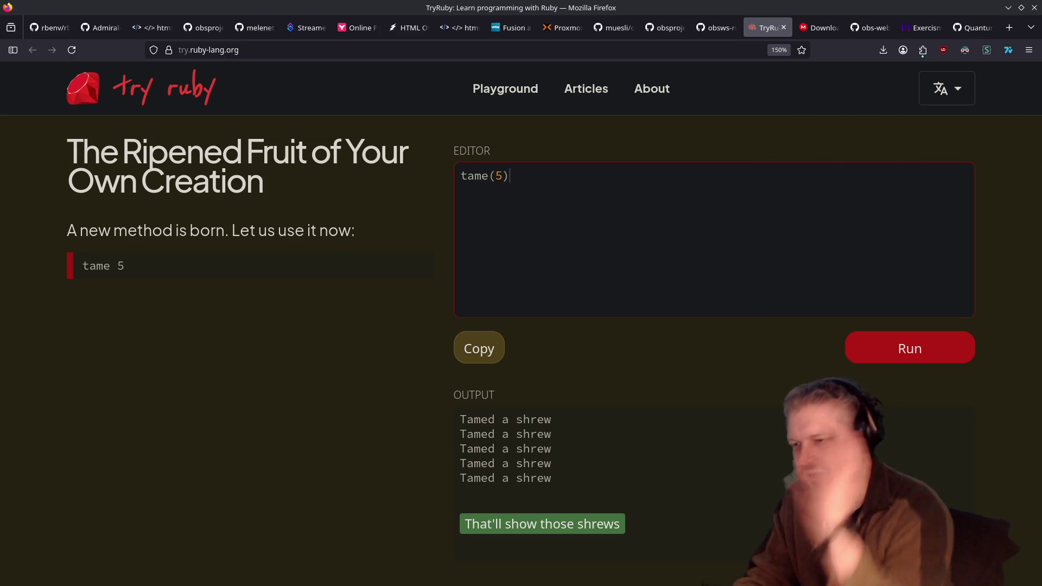
scroll(740, 405, "down", 3)
left_click(646, 530)
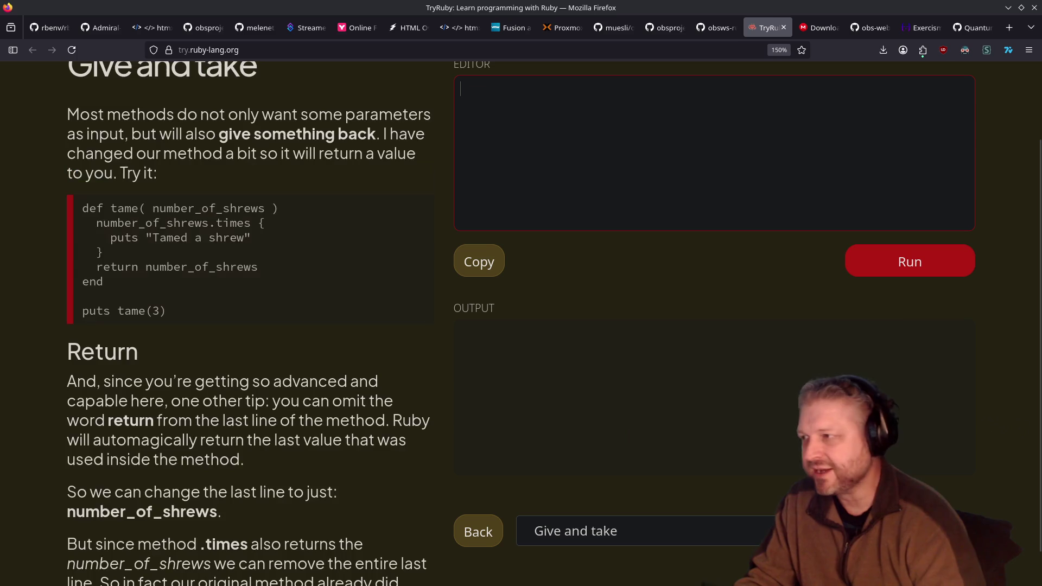
Copy the returning tame sample code into the editor and run it.
scroll(543, 309, "up", 3)
scroll(500, 316, "down", 3)
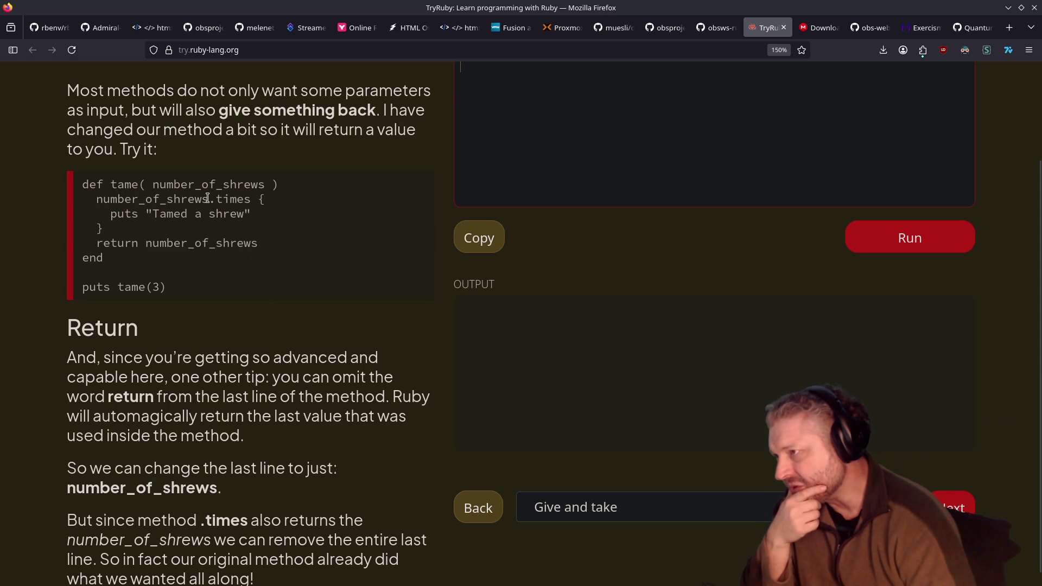
mouse_move(246, 207)
left_mouse_down()
mouse_move(89, 228)
mouse_move(302, 250)
left_mouse_up()
left_click(86, 196)
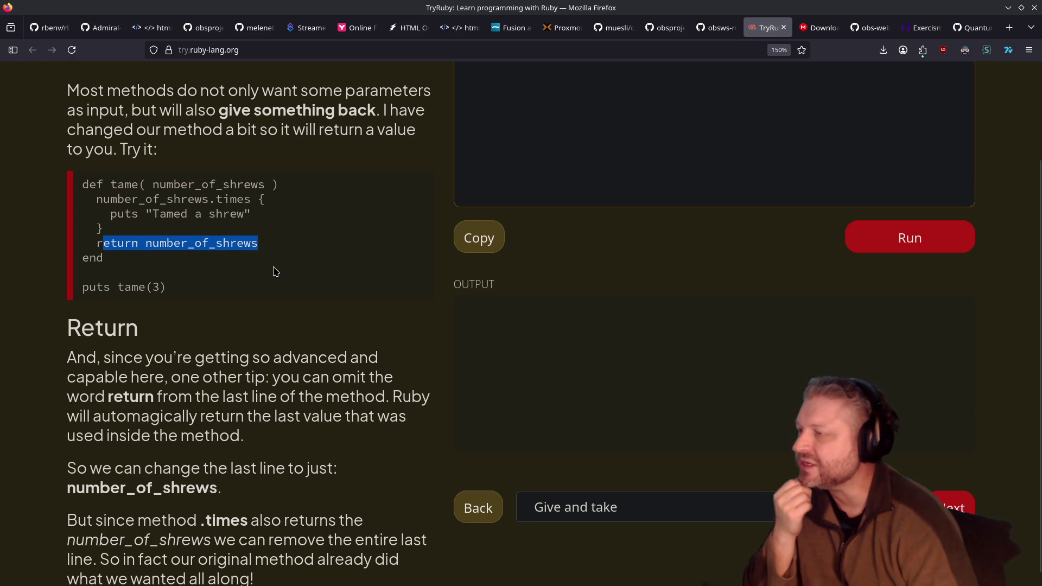
left_click(491, 237)
scroll(667, 307, "up", 2)
left_click(910, 351)
scroll(646, 316, "down", 2)
Run tame(3) without puts, then restore puts and rerun to print 3 and 'Right on. Bravo.'.
left_click(484, 328)
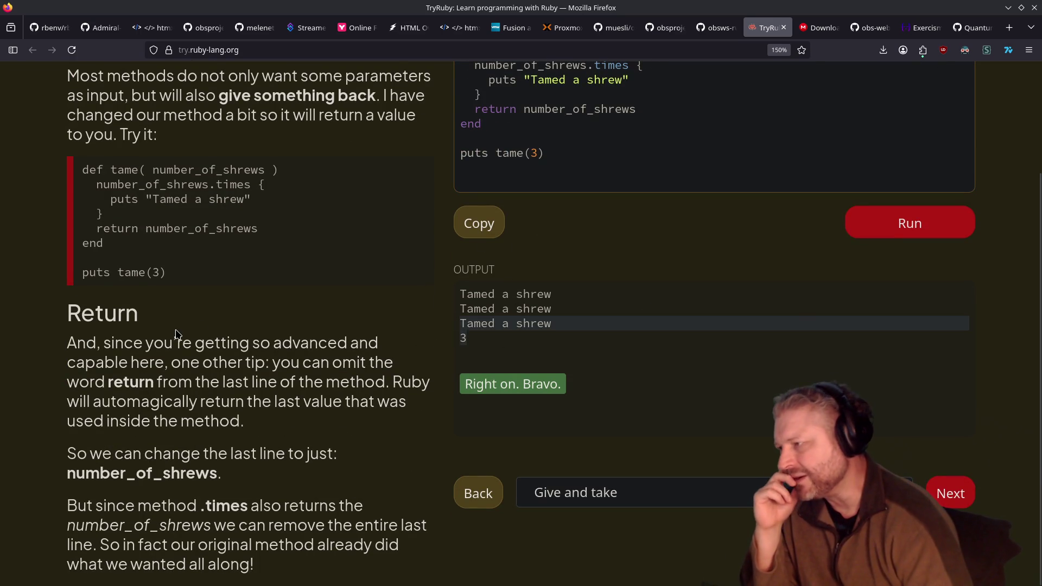
left_click(495, 153)
key("BackSpace")
key("BackSpace")
key("BackSpace")
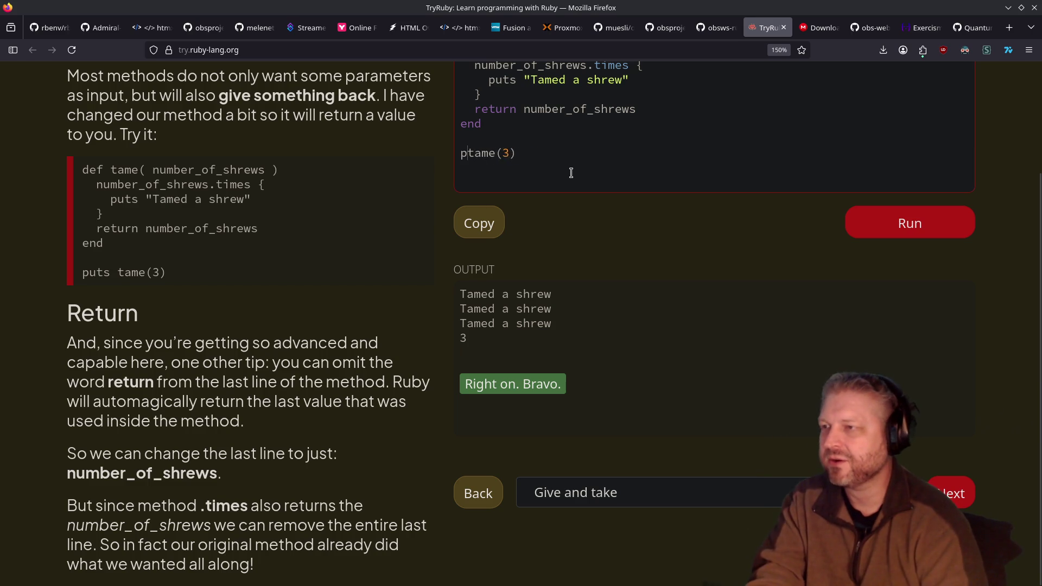
key("ctrl+Return")
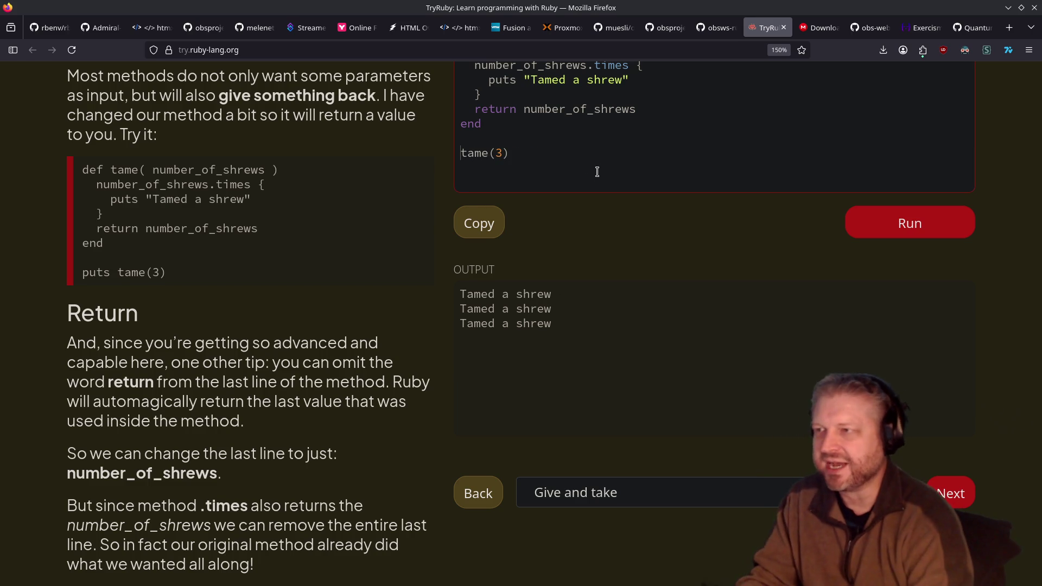
type("puts")
key("ctrl+Return")
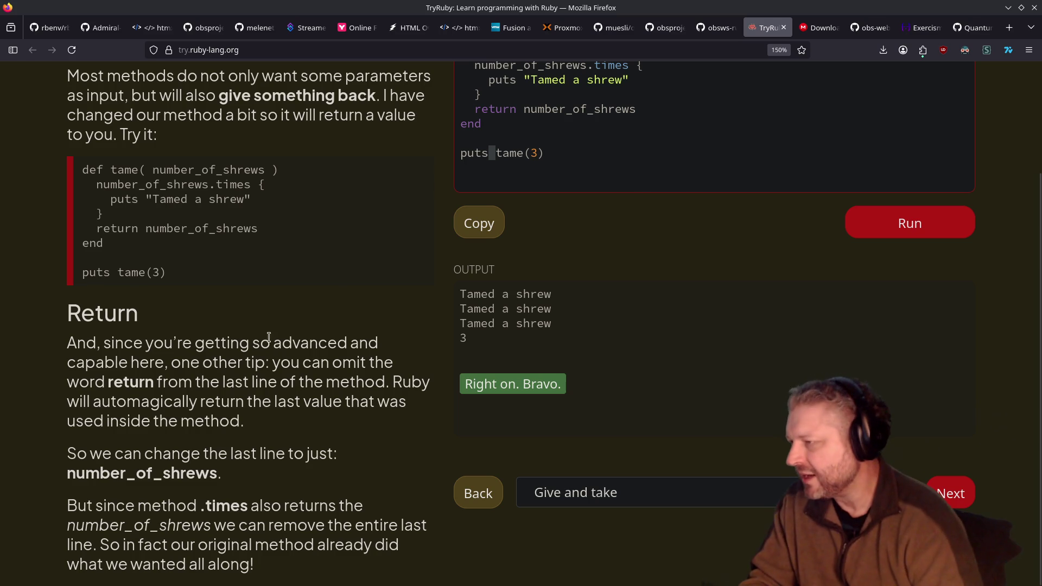
key("End")
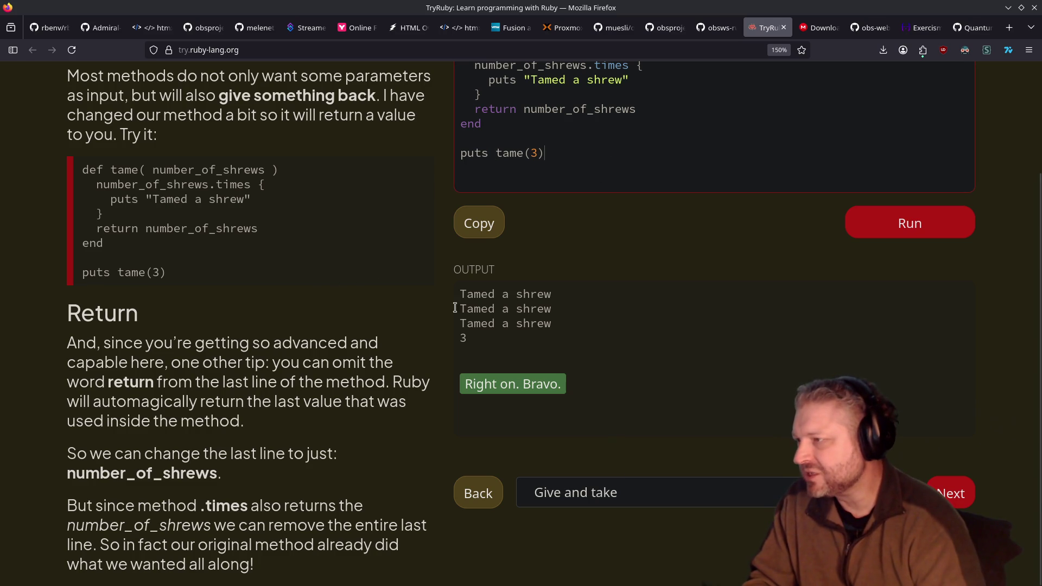
left_click(371, 367)
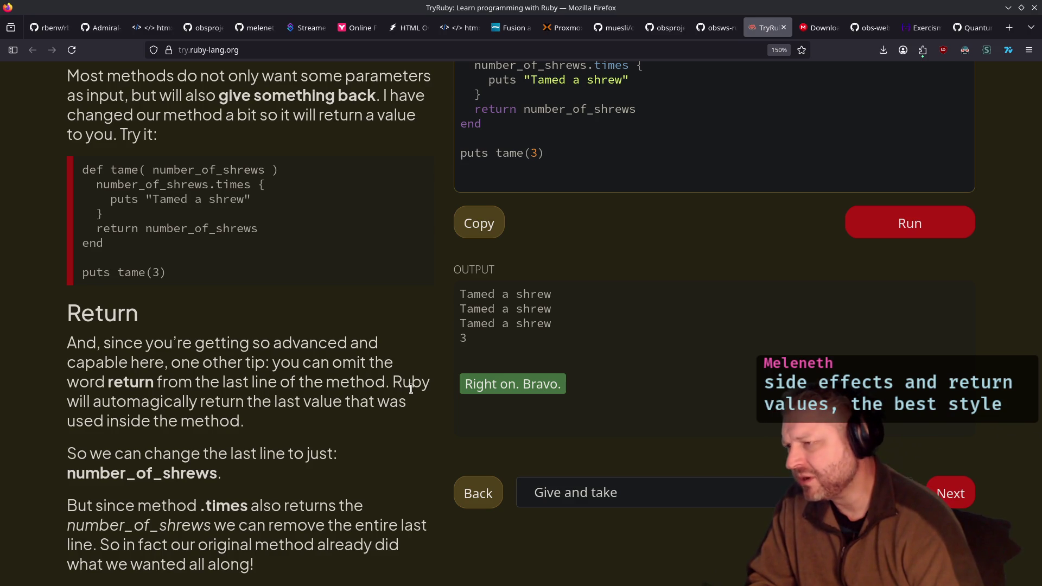
Select the 'return number_of_shrews' line of the tame method for deletion.
scroll(605, 214, "up", 3)
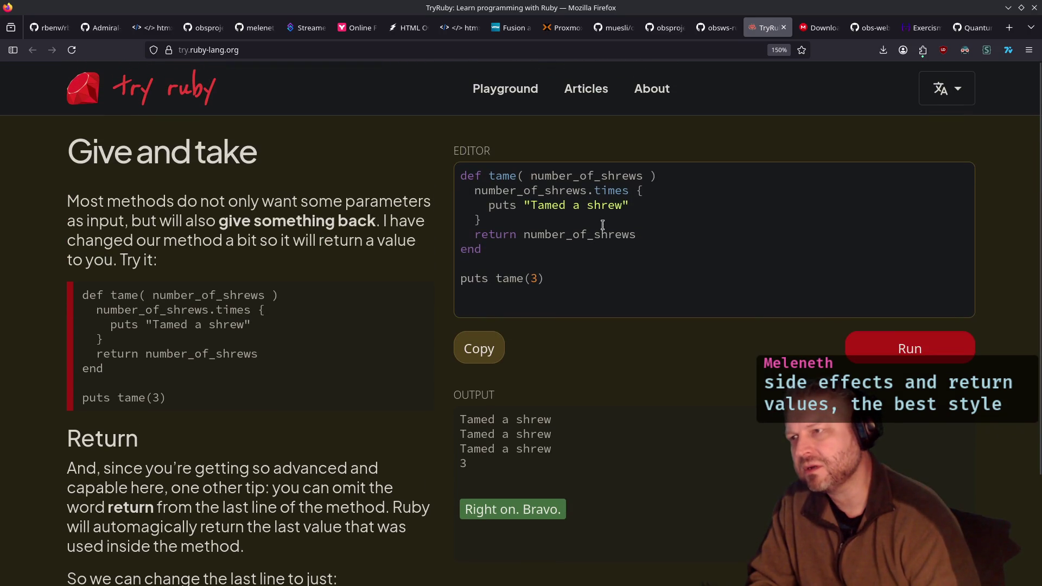
double_click(600, 231)
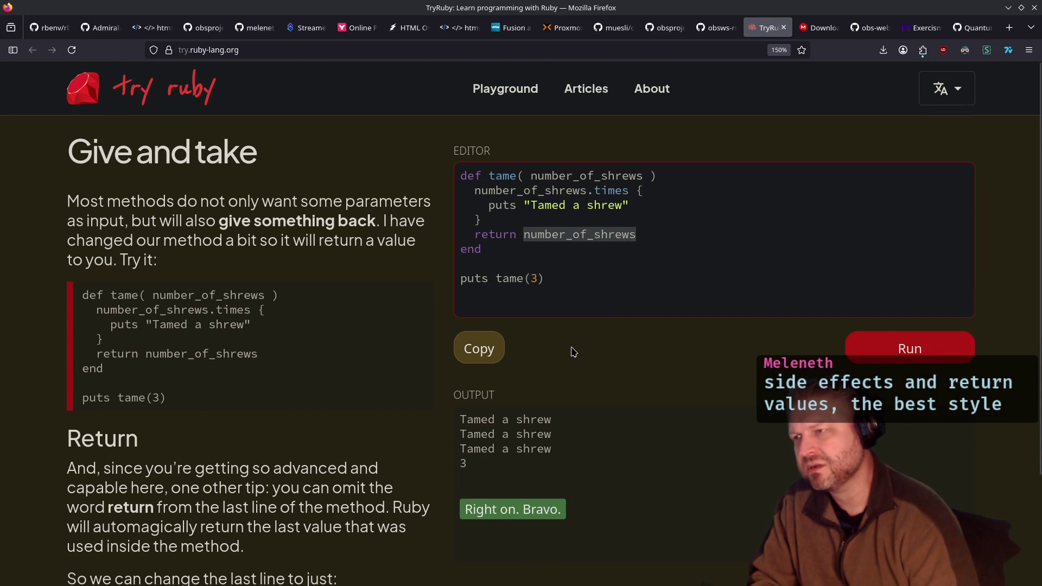
scroll(380, 391, "down", 3)
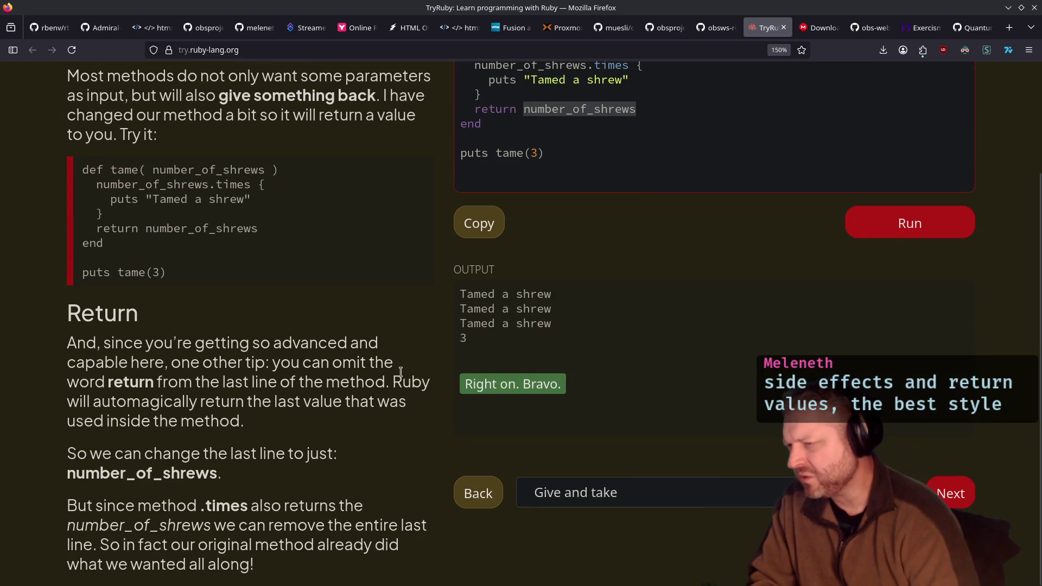
left_click_drag(395, 381, 343, 435)
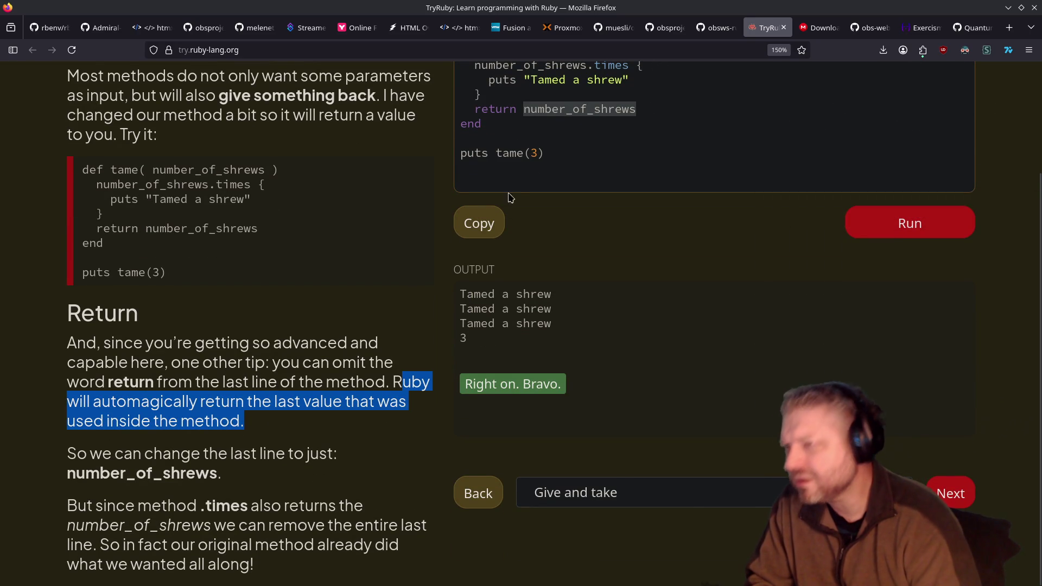
scroll(477, 224, "up", 3)
scroll(286, 325, "down", 3)
scroll(286, 326, "up", 3)
left_click_drag(467, 220, 649, 217)
Delete the return line, cancel the accidental Save dialog, and rerun the code, still getting 3.
key("BackSpace")
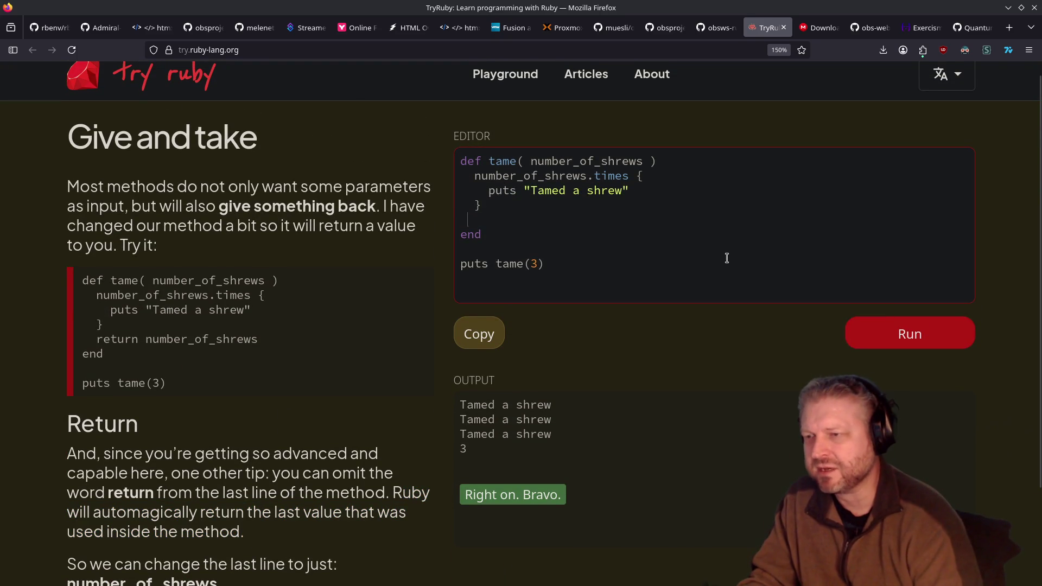
key("ctrl+s")
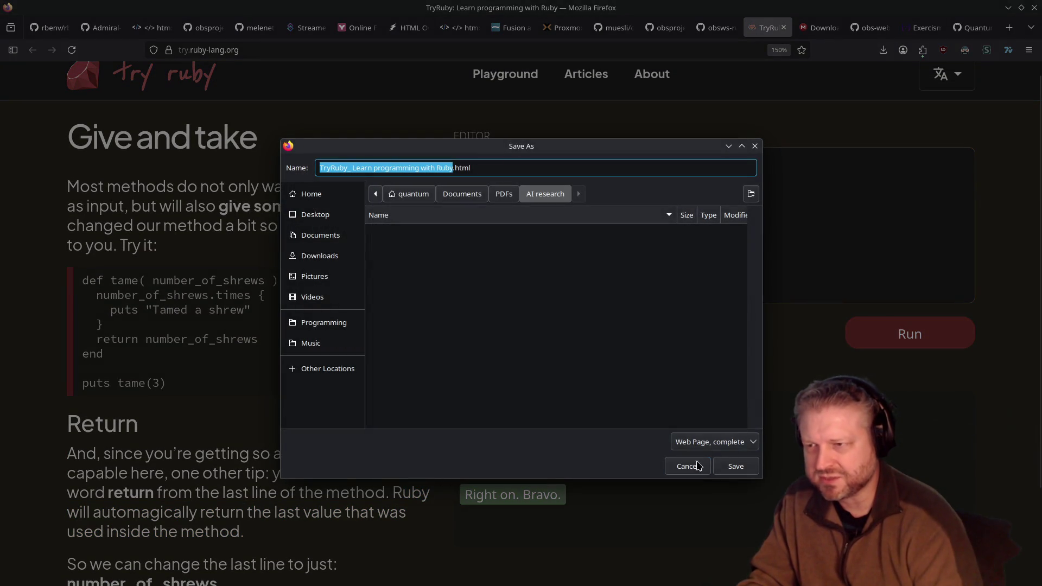
left_click(711, 463)
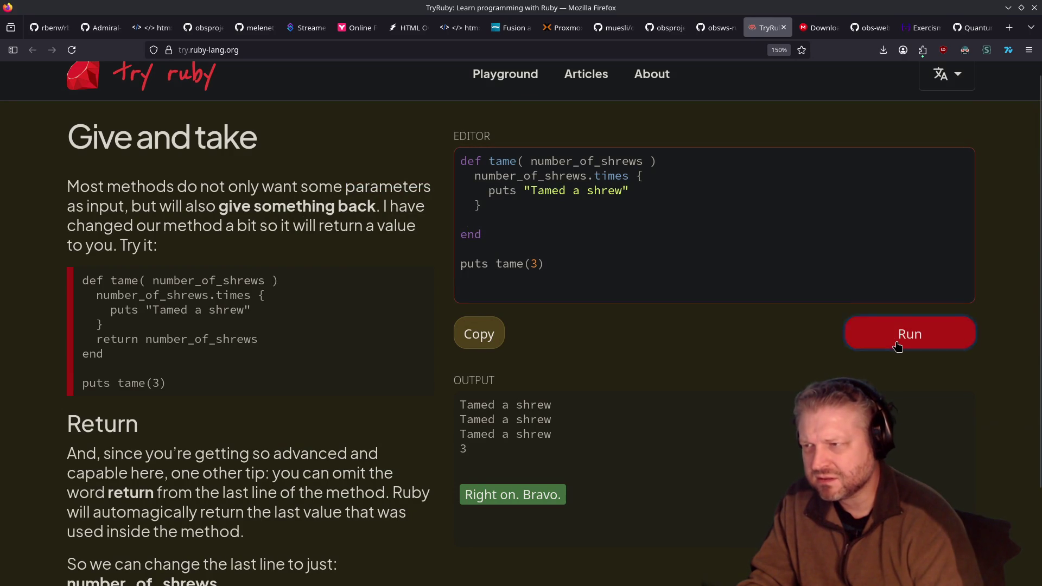
left_click(879, 333)
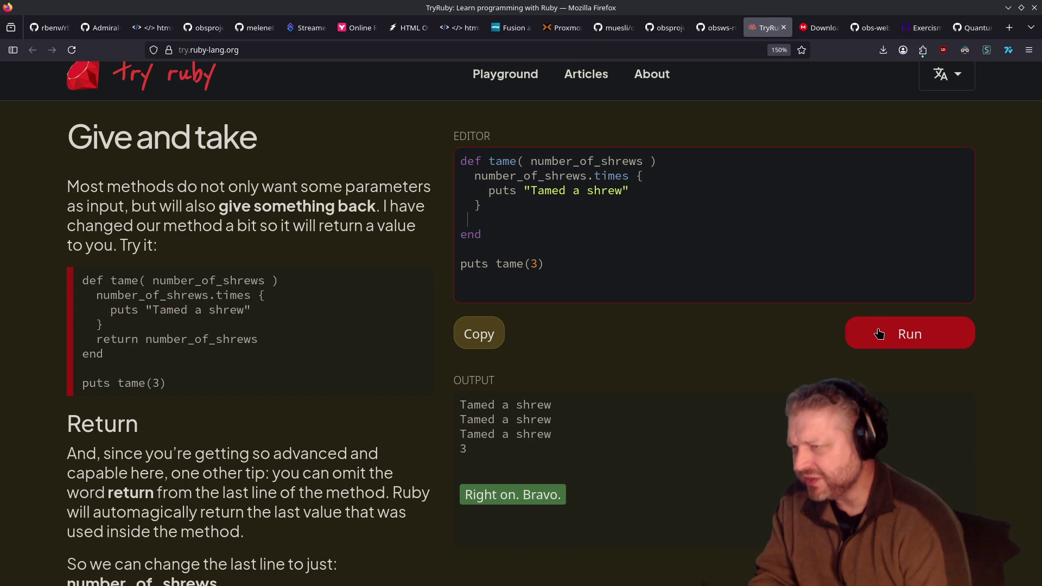
Change the call's argument from 3 to "f" and run it.
key("ctrl+End")
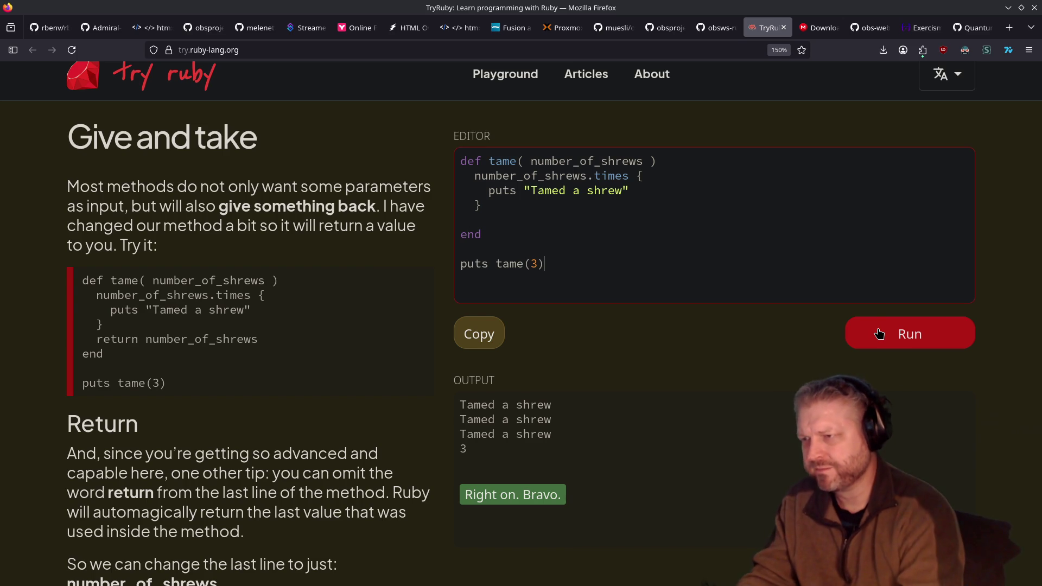
key("Left")
key("BackSpace")
type("\"f\"")
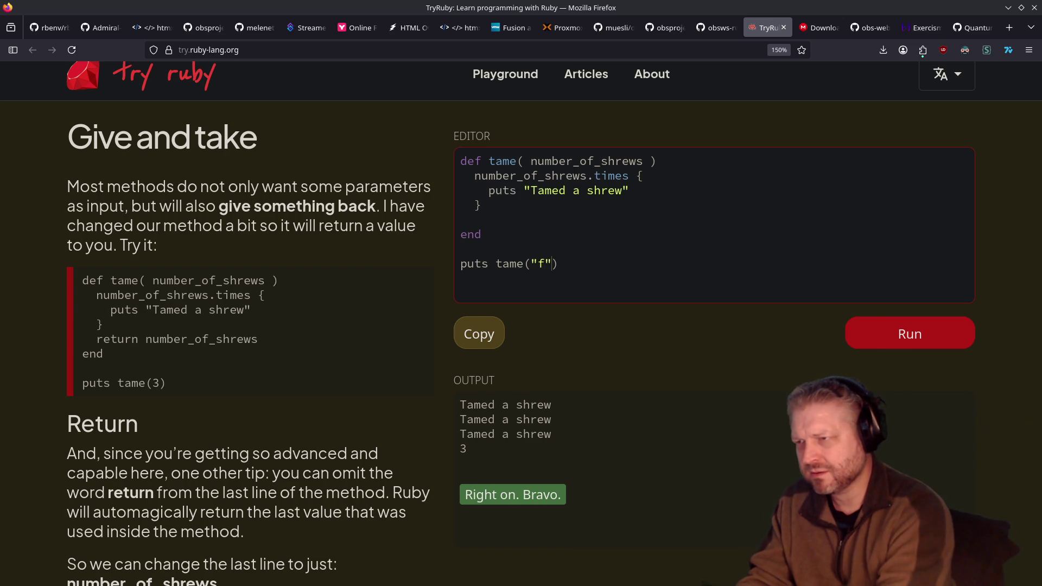
key("ctrl+Return")
Change the call to tame(54), run it so output ends with 54, and select the times block.
key("BackSpace")
key("BackSpace")
key("BackSpace")
type("5")
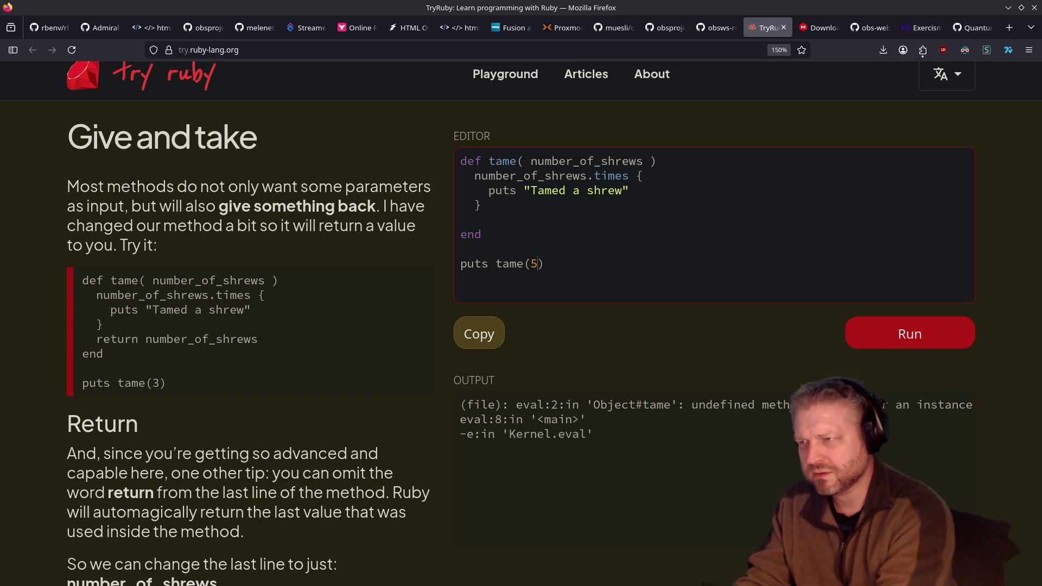
type("4")
key("ctrl+Return")
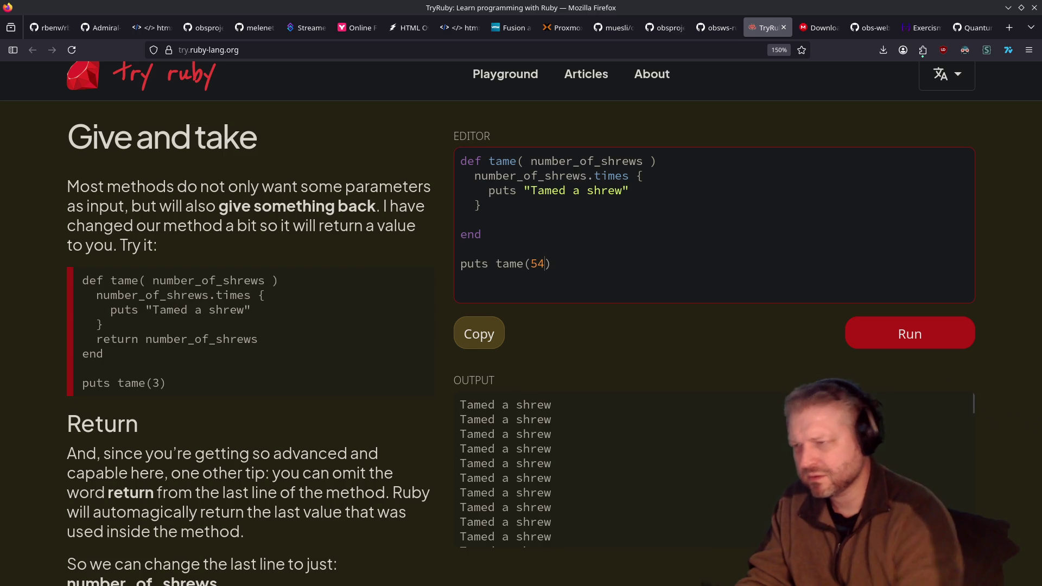
scroll(942, 477, "down", 2)
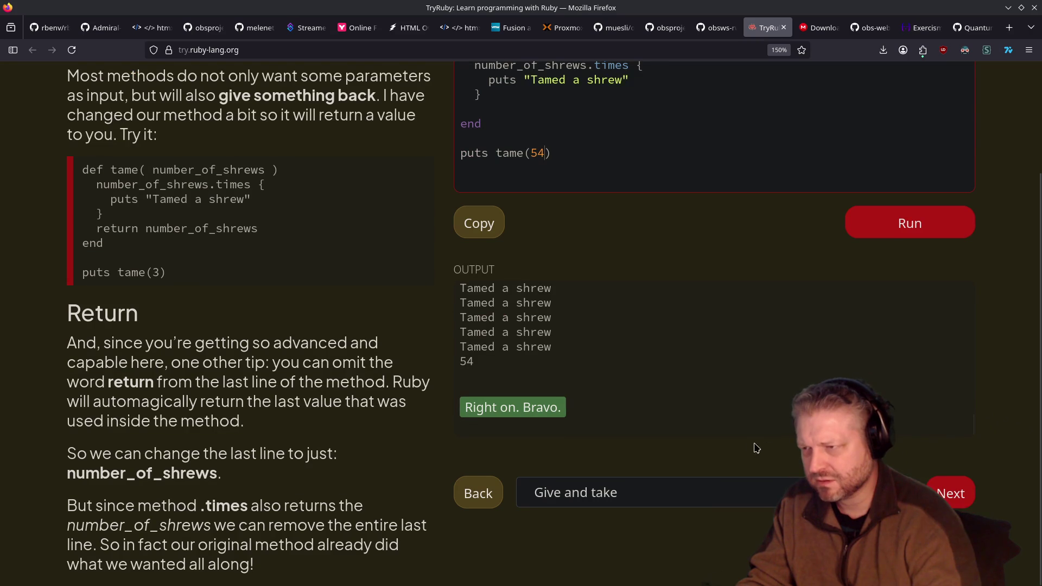
scroll(749, 446, "up", 3)
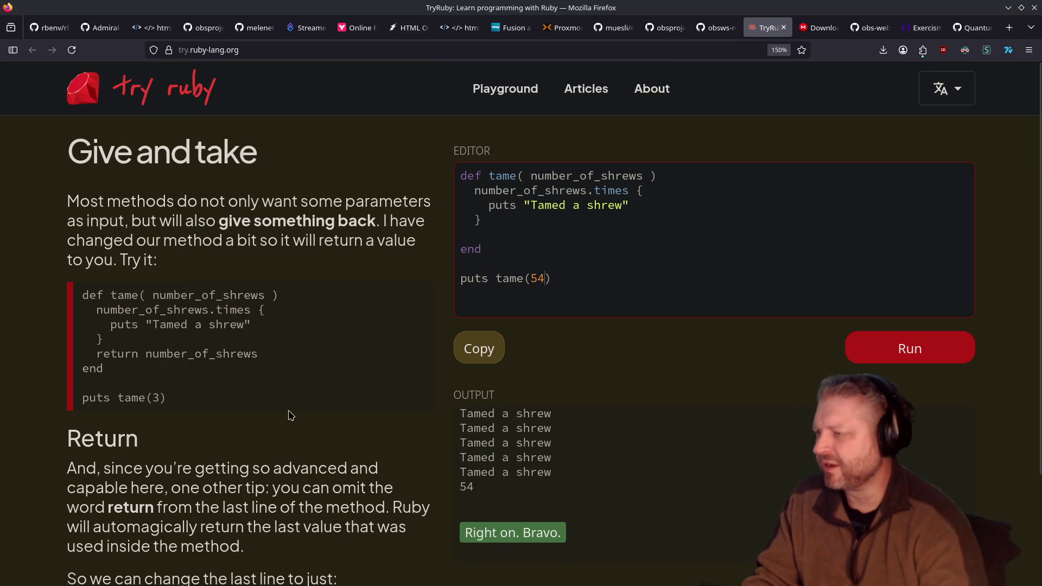
scroll(295, 374, "down", 3)
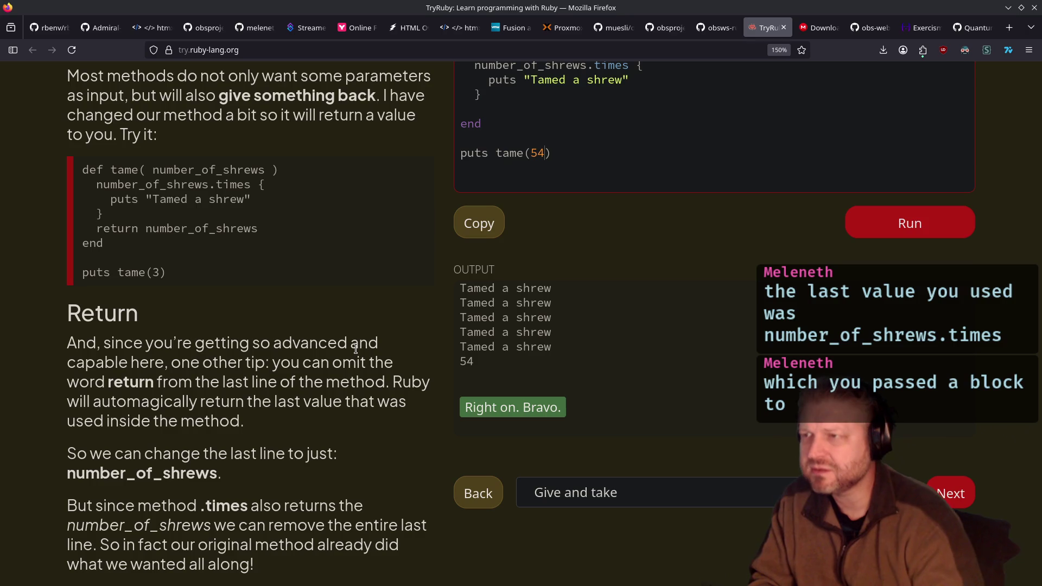
scroll(350, 353, "up", 1)
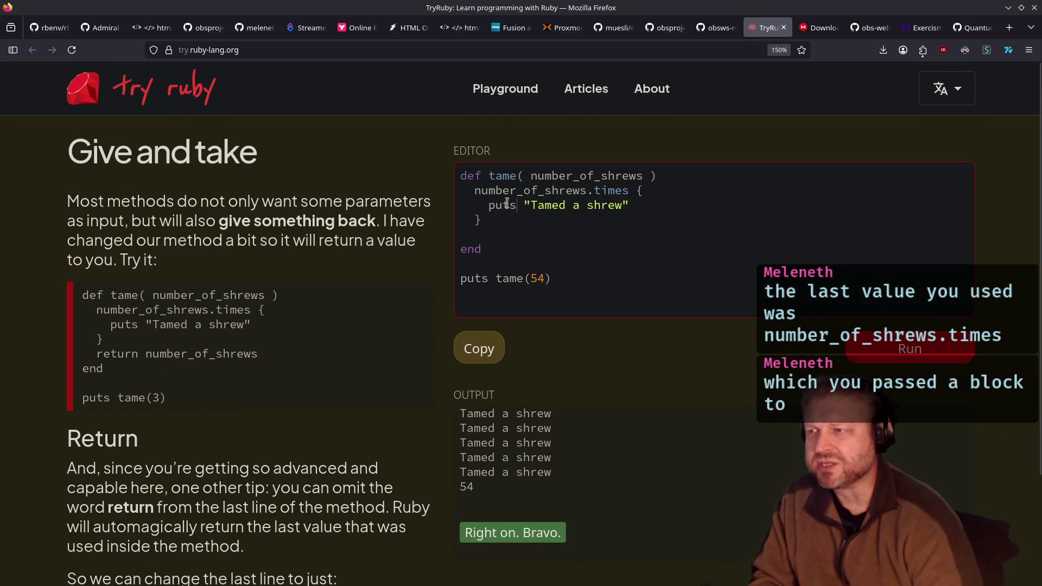
left_click_drag(516, 206, 496, 201)
mouse_move(611, 220)
left_mouse_down()
mouse_move(515, 190)
mouse_move(545, 205)
mouse_move(638, 190)
left_mouse_up()
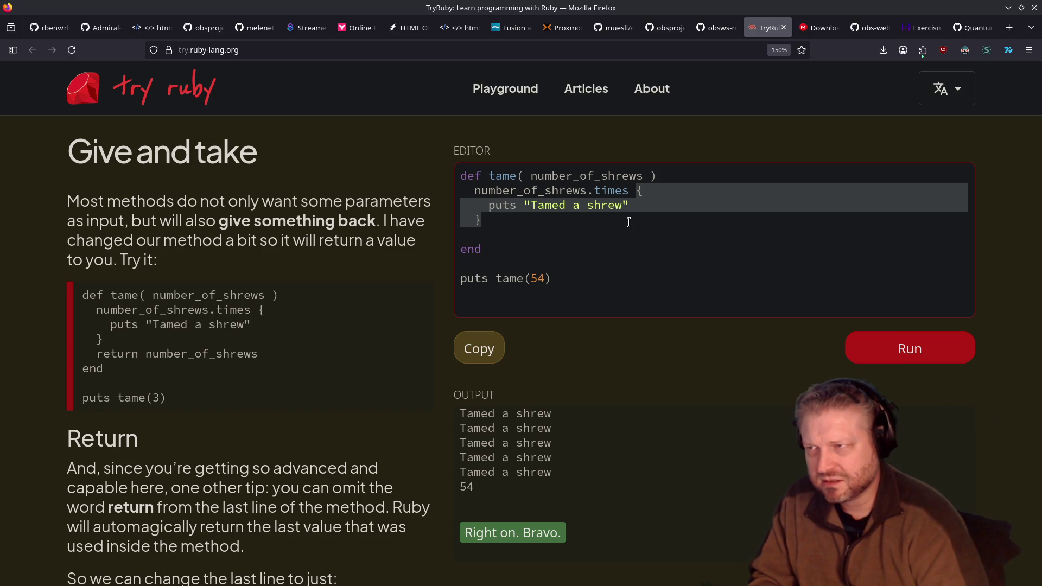
left_click(628, 222)
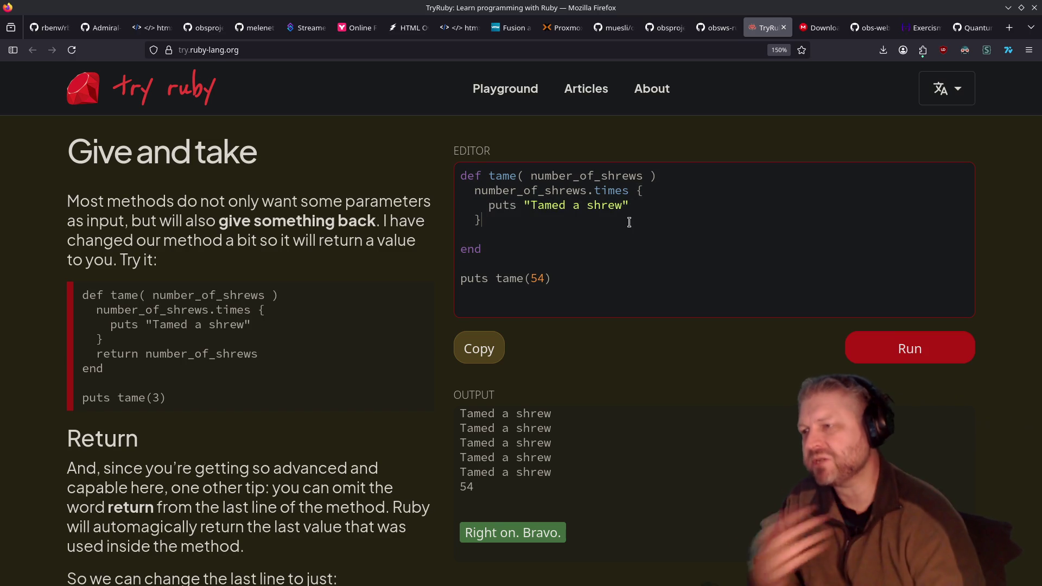
Add a line with 2 after the times block, change the call to tame(5), and run it.
key("Return")
type("2")
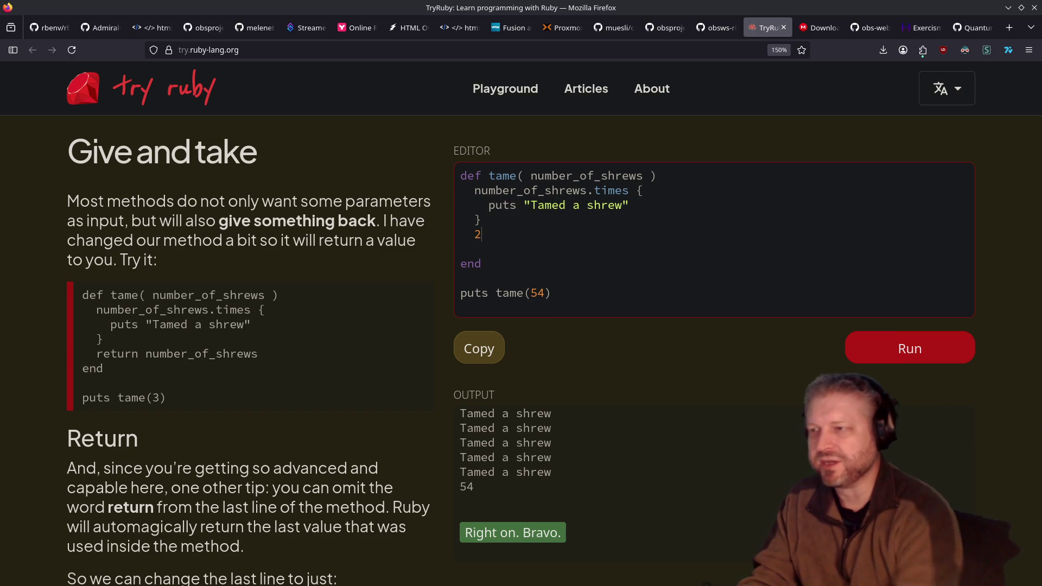
key("ctrl+End")
key("Left")
key("Left")
key("Left")
key("Delete")
key("ctrl+Return")
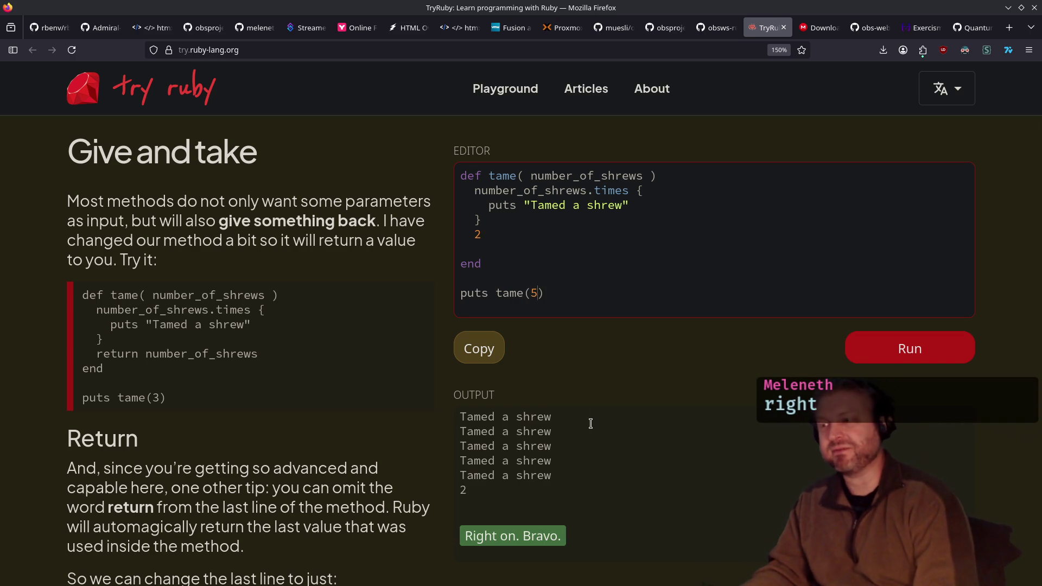
Try the 2 inside the times block, then put it back after the block and rerun.
left_click(509, 238)
key("BackSpace")
key("BackSpace")
key("BackSpace")
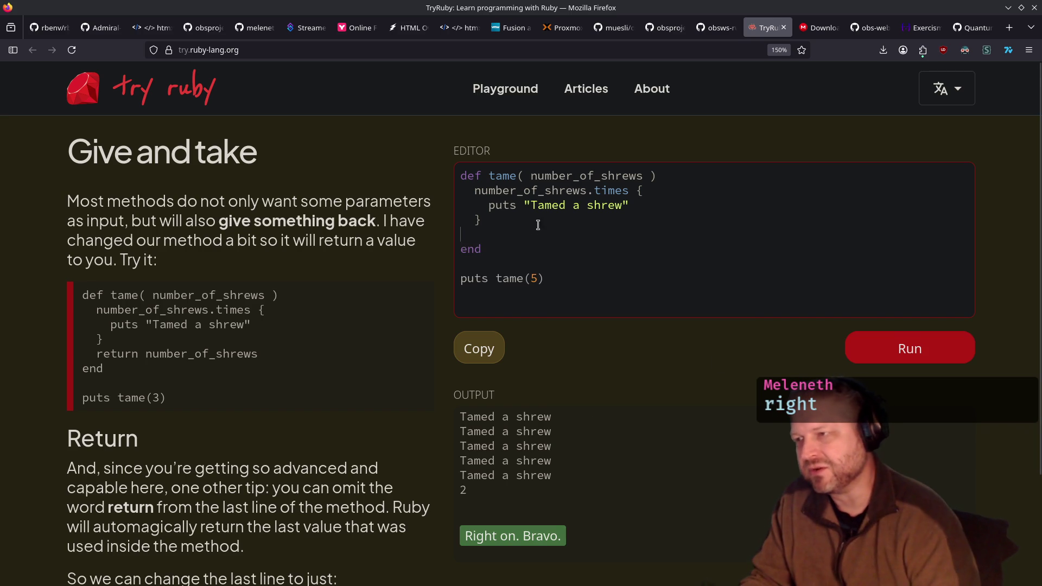
key("ctrl+z")
key("ctrl+shift+z")
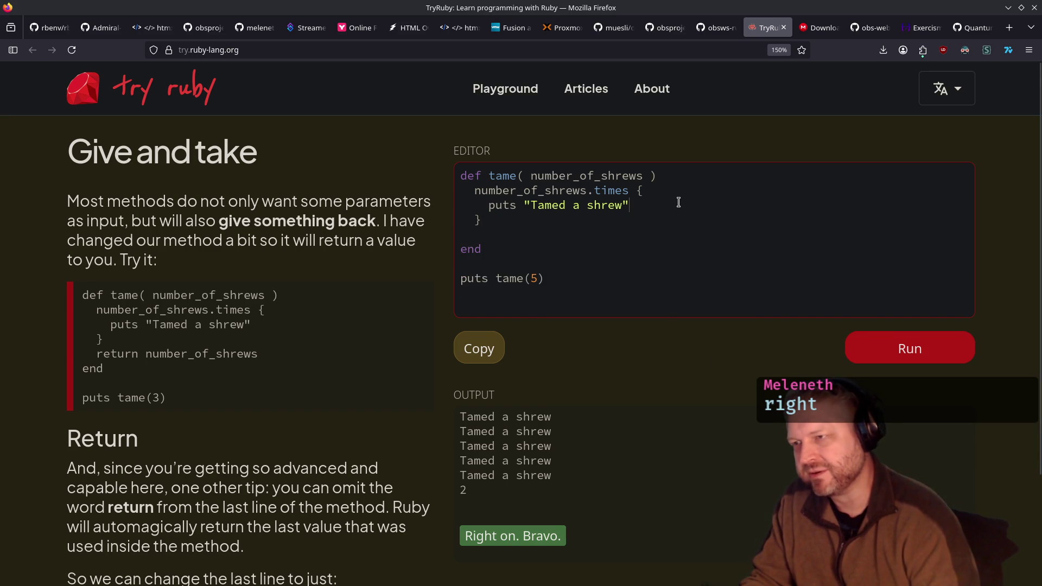
key("ctrl+z")
key("ctrl+z")
key("ctrl+Return")
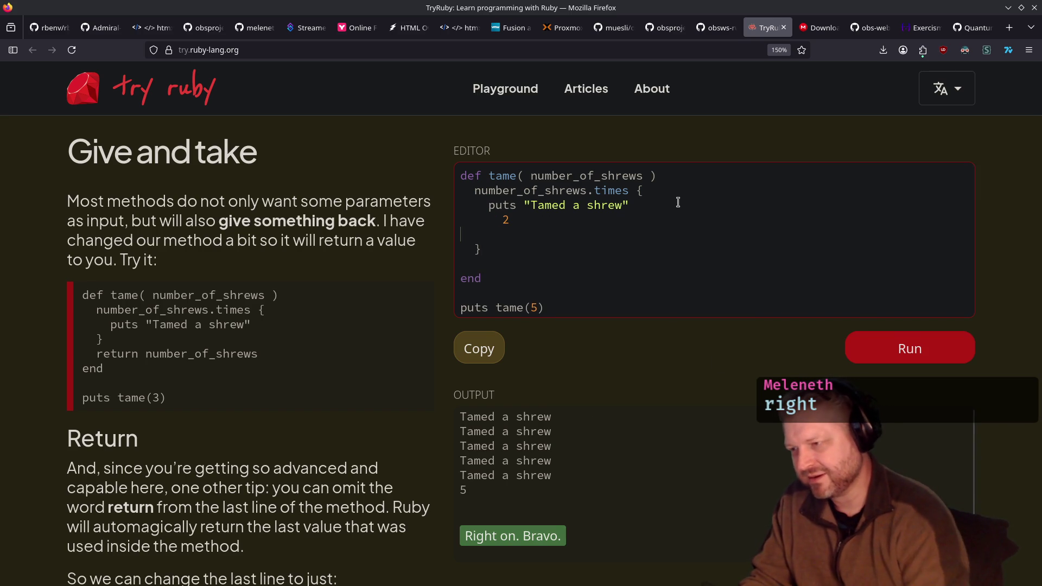
left_click(479, 492)
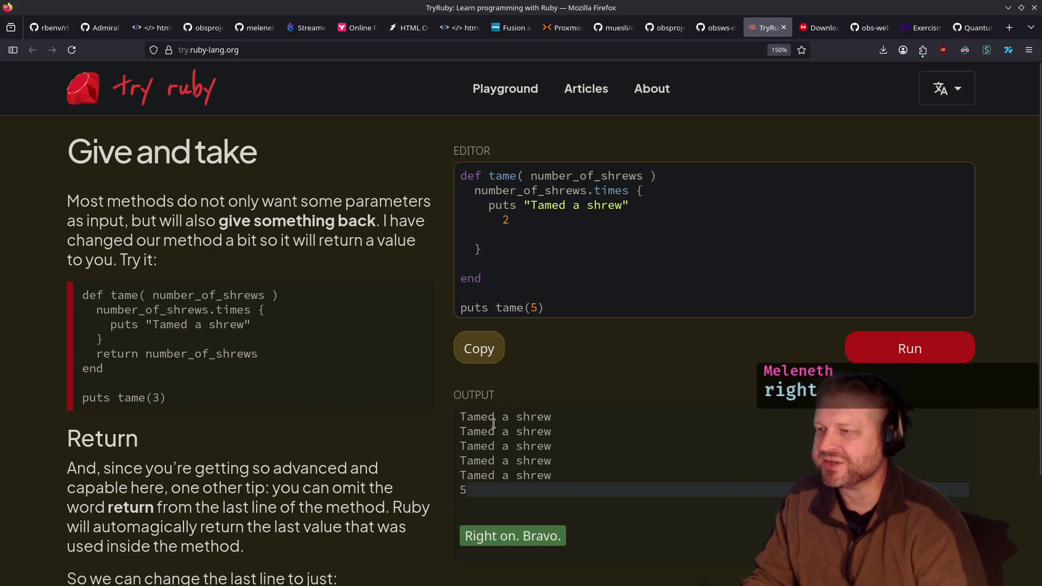
left_click(568, 251)
key("ctrl+shift+z")
key("ctrl+shift+z")
key("ctrl+shift+z")
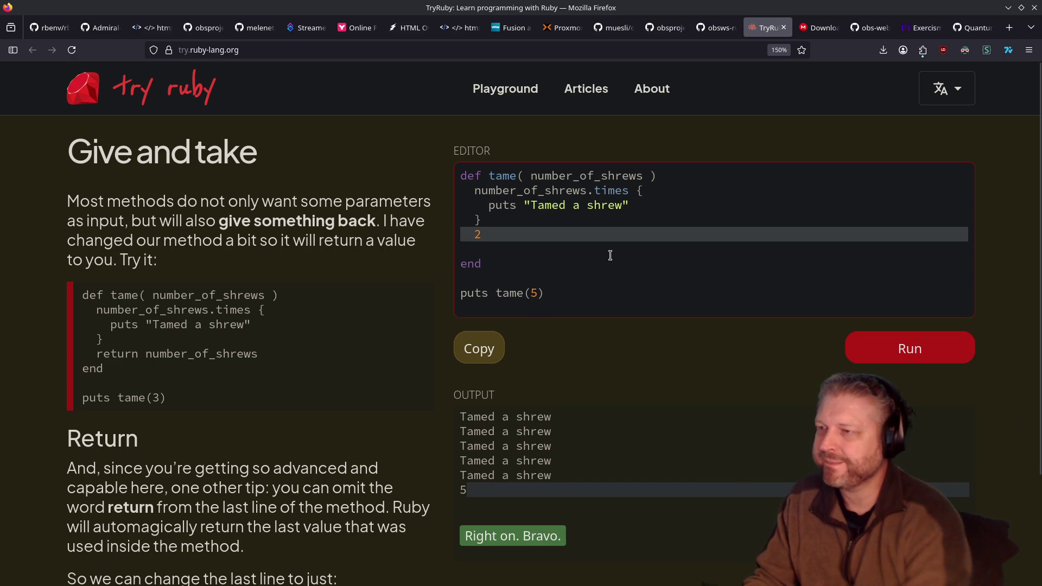
key("ctrl+Return")
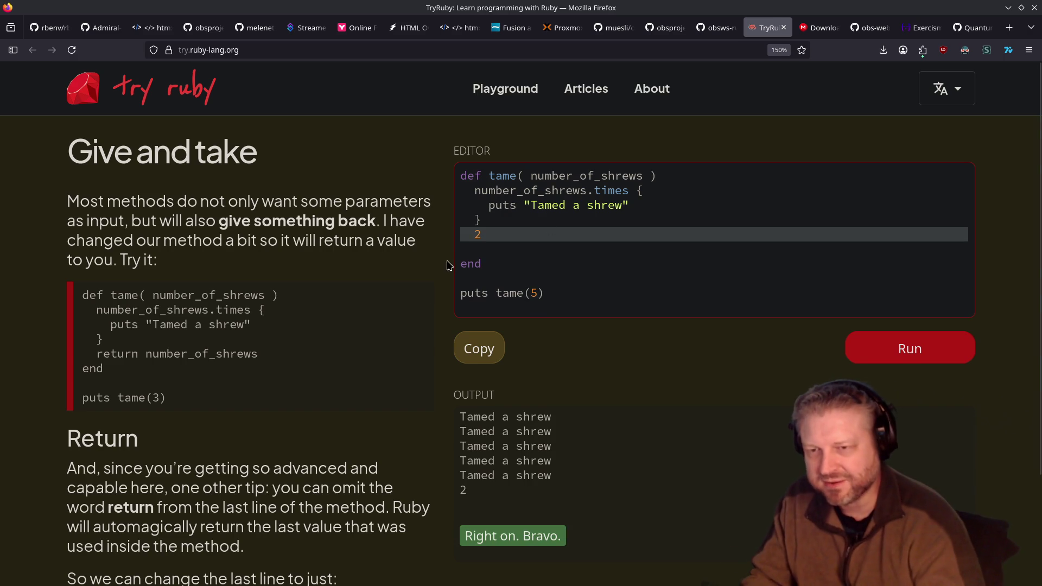
Advance to the "Hello, Who's There? And Summary #5 Waves Its Hat!" lesson.
scroll(380, 316, "down", 2)
scroll(380, 317, "up", 2)
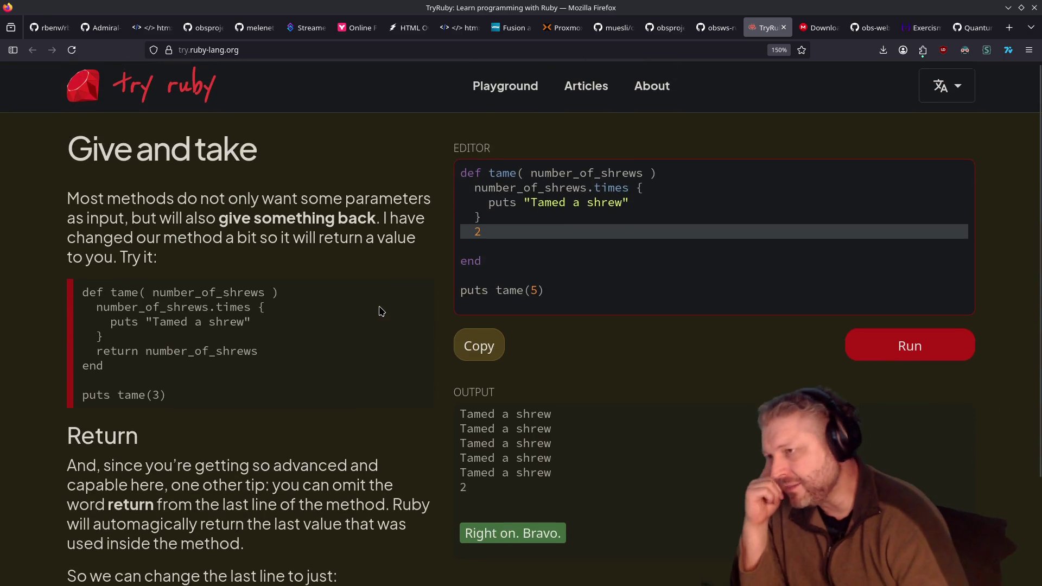
scroll(382, 313, "down", 2)
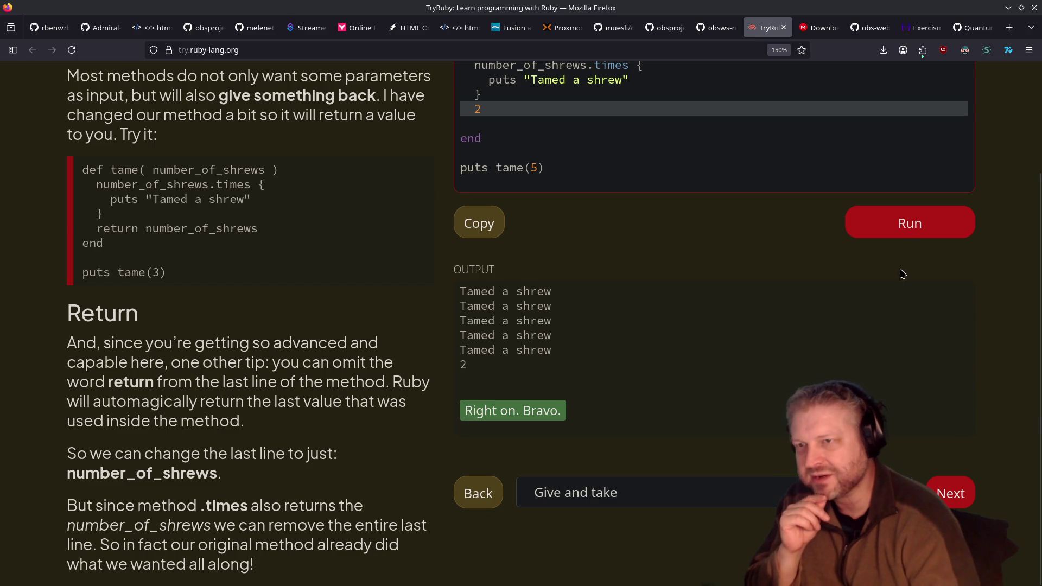
left_click(961, 496)
Read the Summary #5 page and continue to The world is our oyster lesson.
scroll(226, 319, "up", 2)
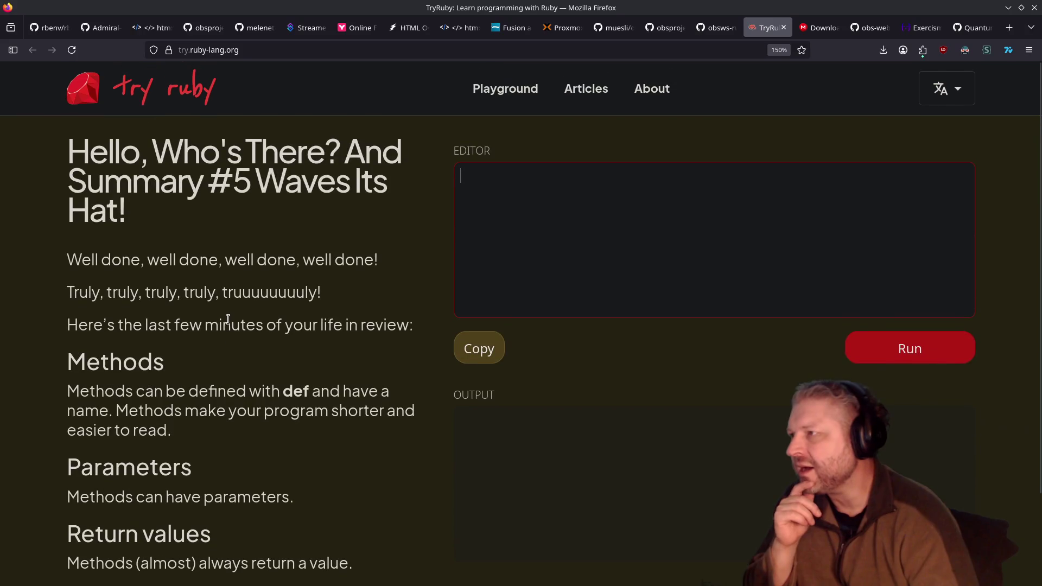
scroll(307, 330, "down", 2)
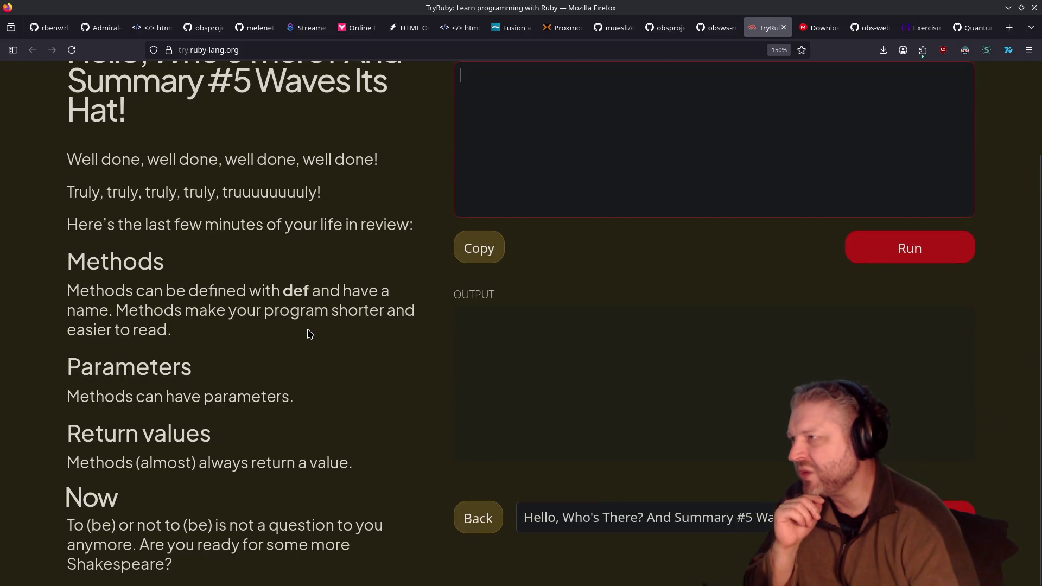
scroll(310, 334, "up", 2)
scroll(309, 334, "down", 2)
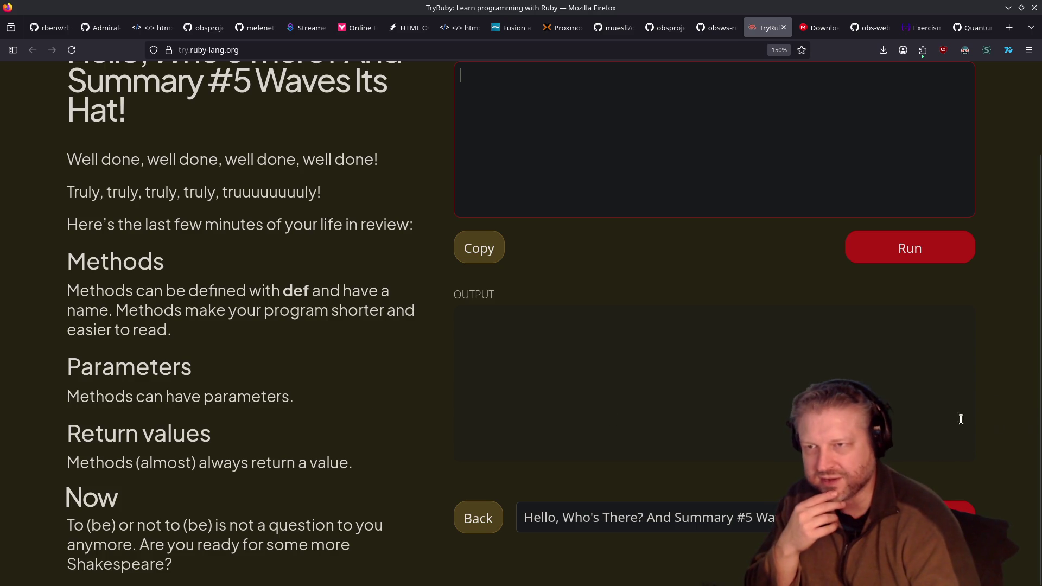
left_click(956, 517)
scroll(303, 314, "up", 3)
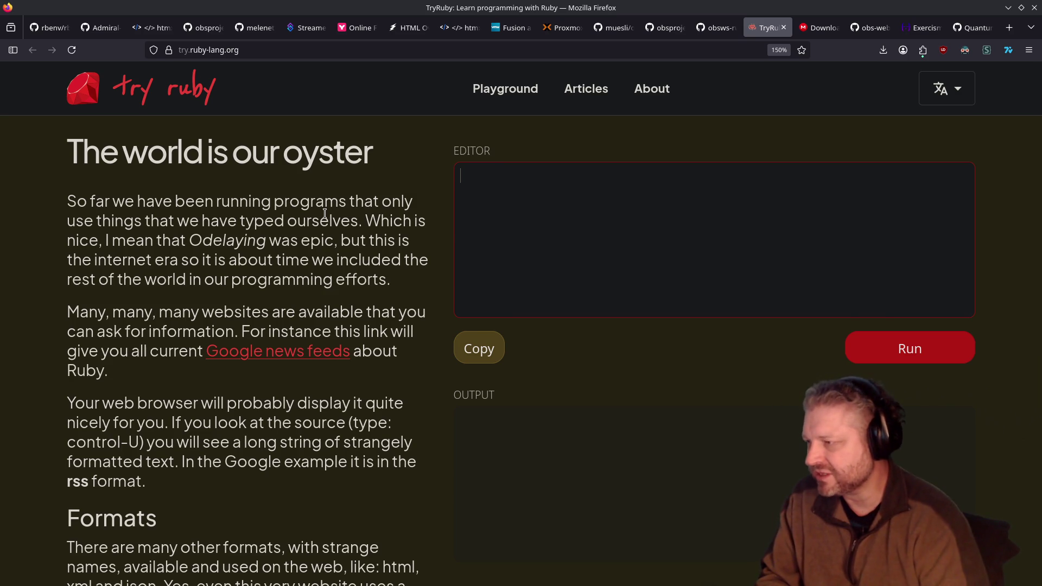
Open the lesson's 'Google news feeds' link in a background browser tab.
scroll(313, 273, "down", 4)
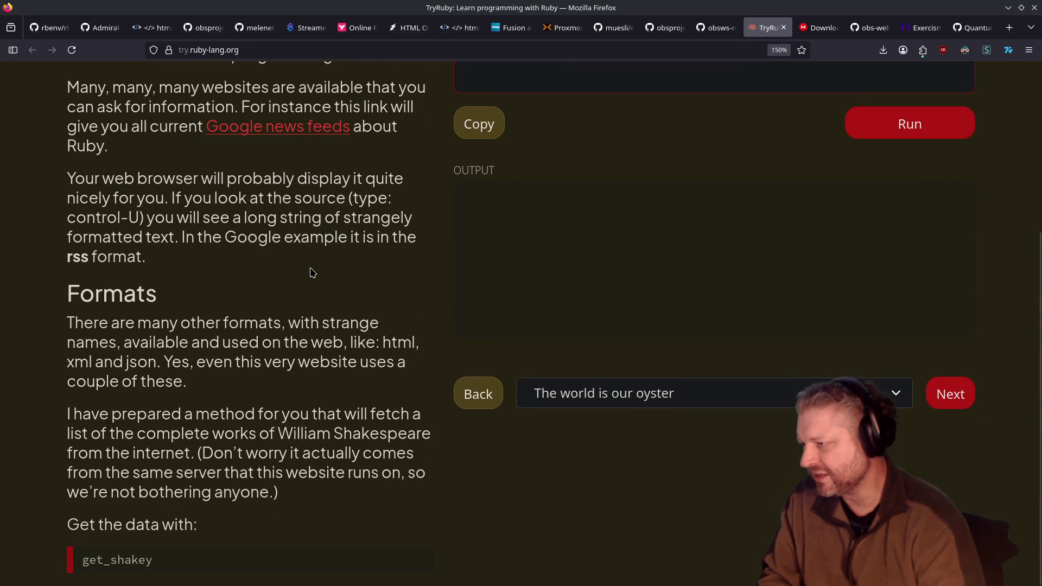
scroll(313, 272, "up", 2)
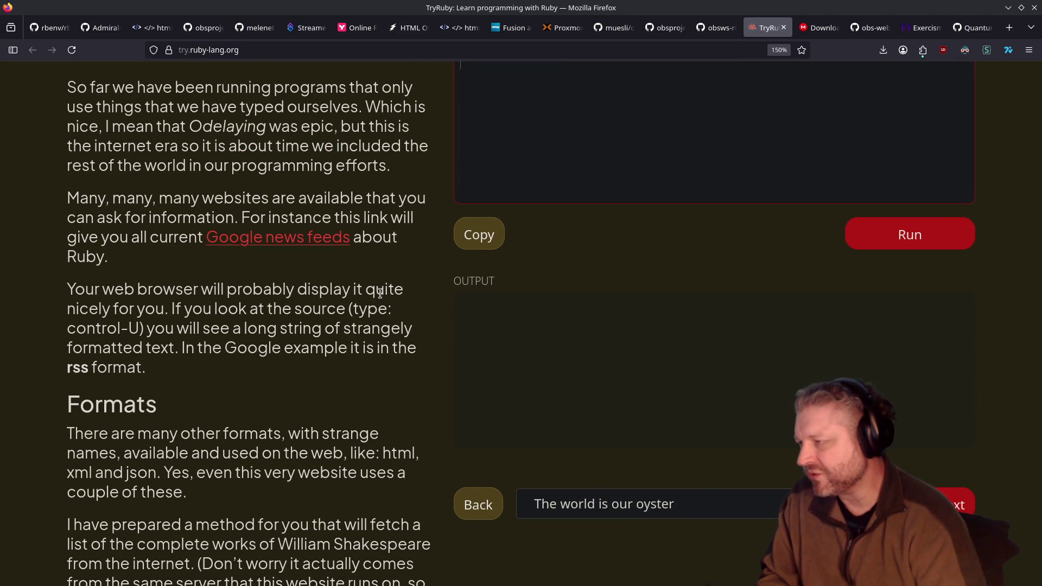
scroll(381, 295, "down", 2)
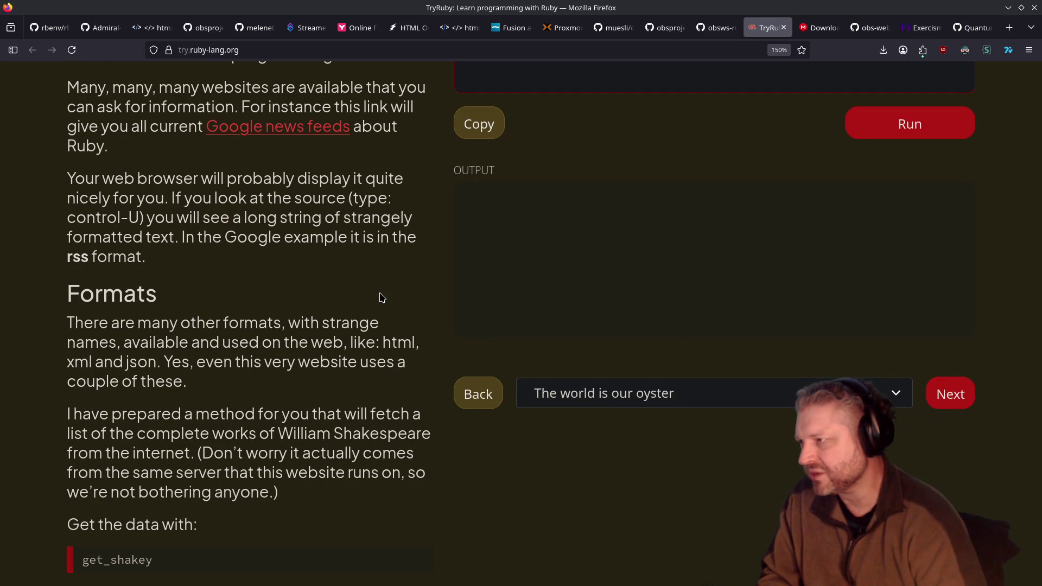
middle_click(280, 126)
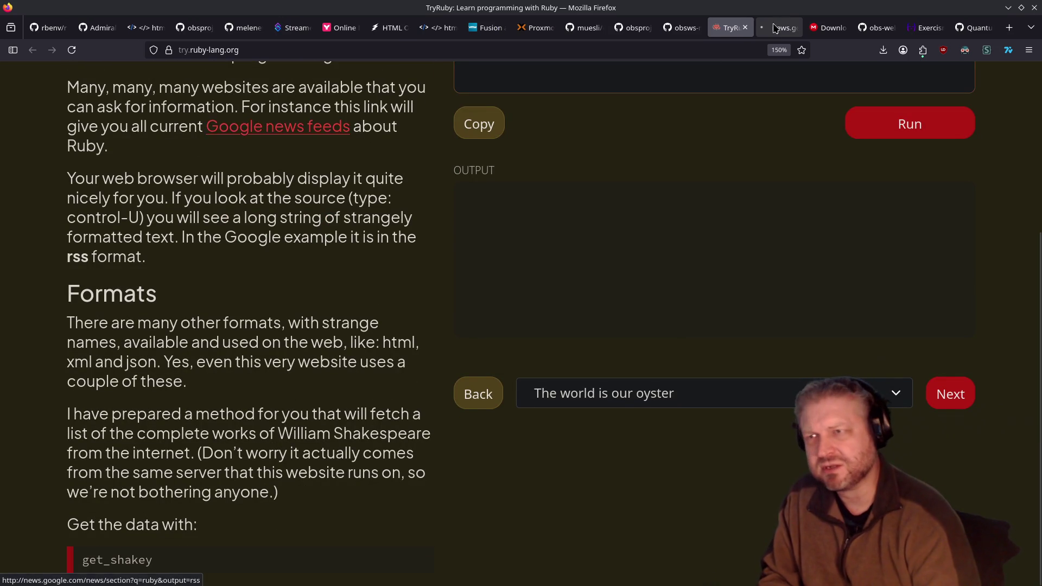
Browse the Google News Ruby RSS feed, then close that tab and return to the lesson.
left_click(771, 32)
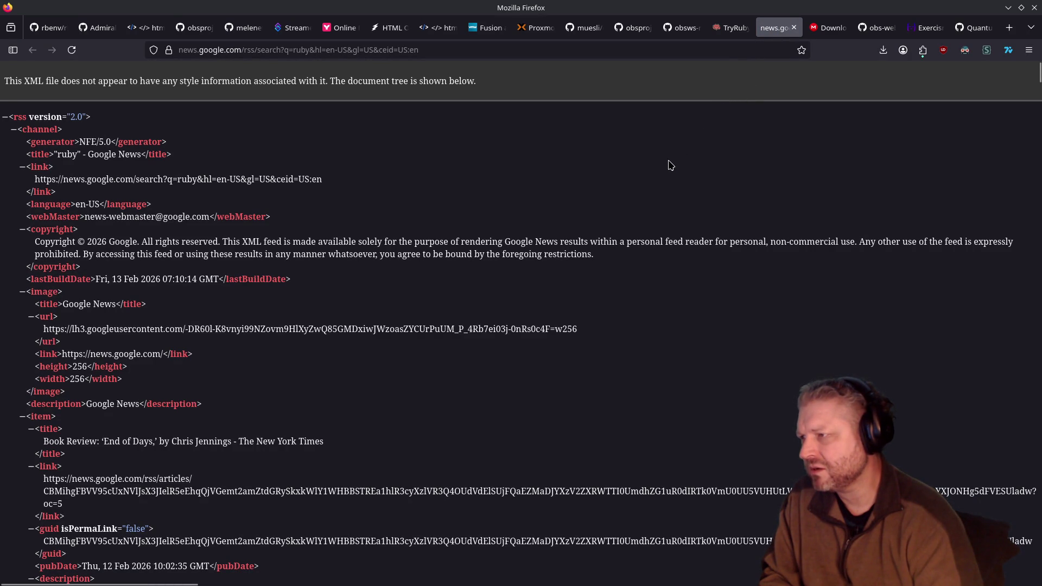
scroll(670, 165, "down", 10)
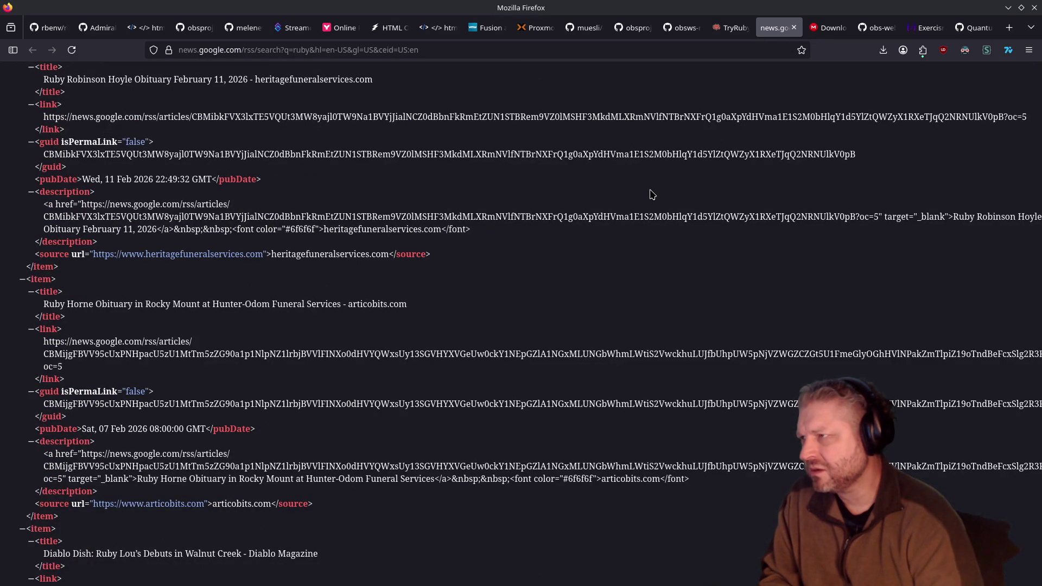
scroll(652, 195, "up", 15)
left_click(793, 27)
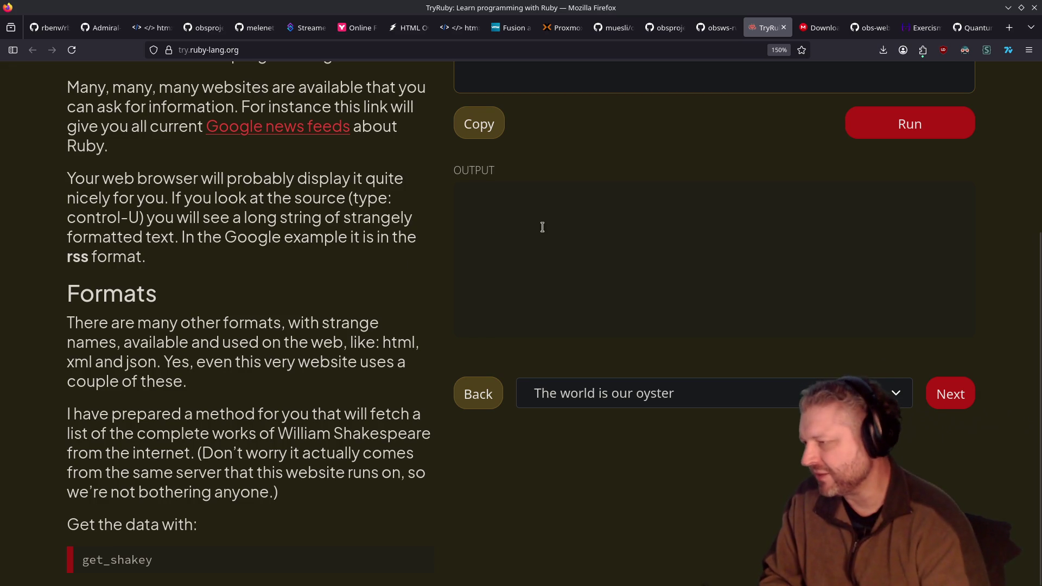
left_click(624, 207)
Run get_shakey in the editor to fetch the Shakespeare plays hash.
scroll(621, 198, "up", 4)
left_click(609, 252)
type("get_shakey")
key("ctrl+Return")
scroll(656, 360, "down", 4)
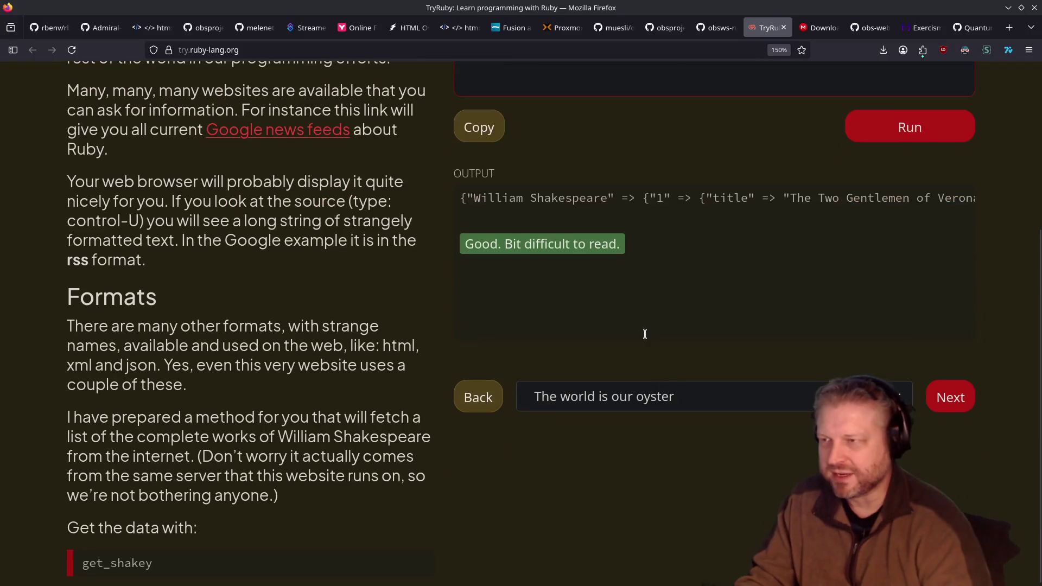
left_click_drag(646, 204, 1020, 209)
Move on to the Noble Kinsmen lesson, stepping back once and forward again.
left_click(950, 397)
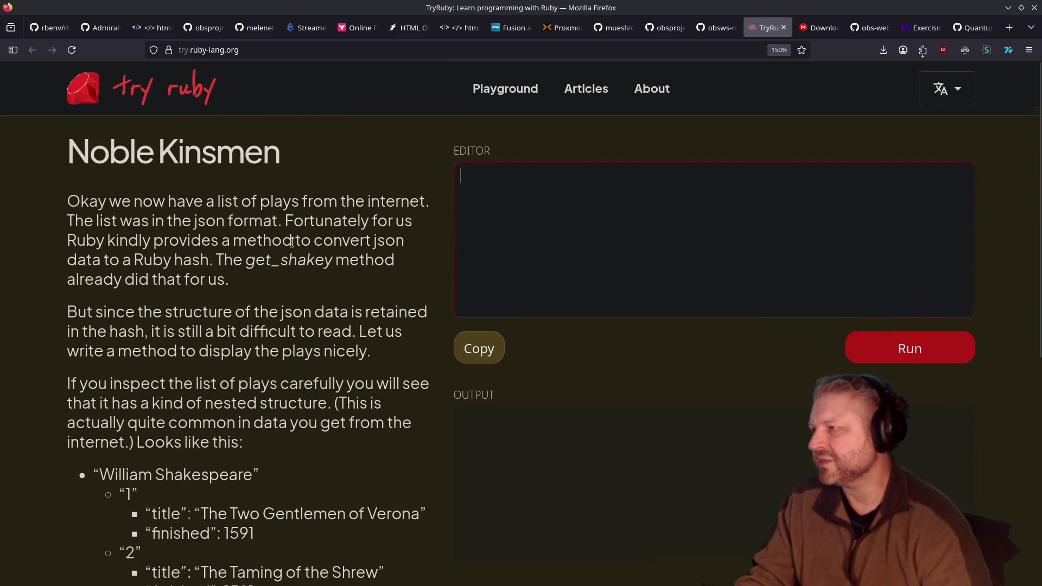
scroll(293, 244, "down", 5)
left_click(493, 260)
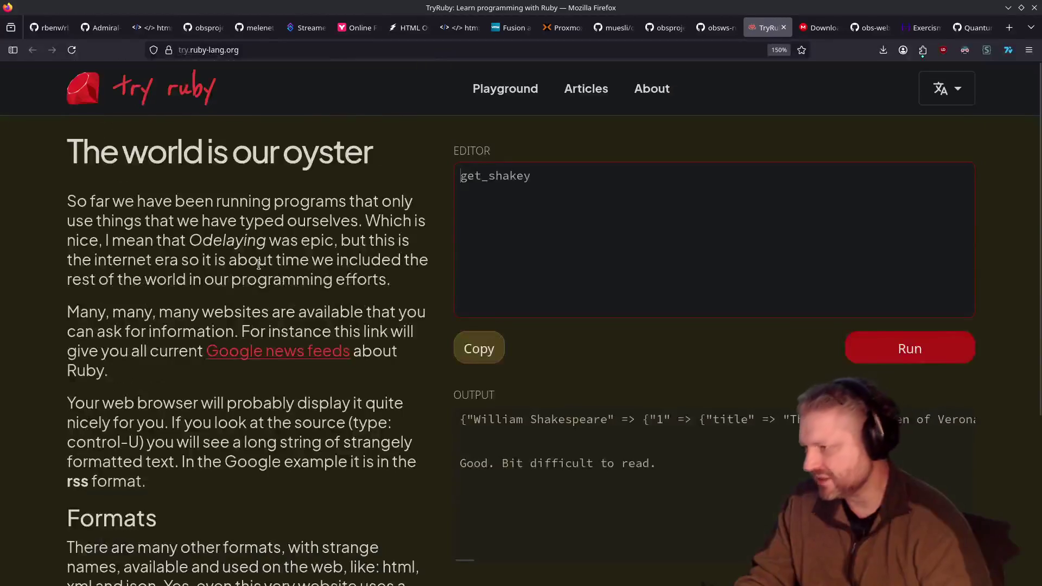
scroll(260, 264, "down", 2)
left_click(953, 388)
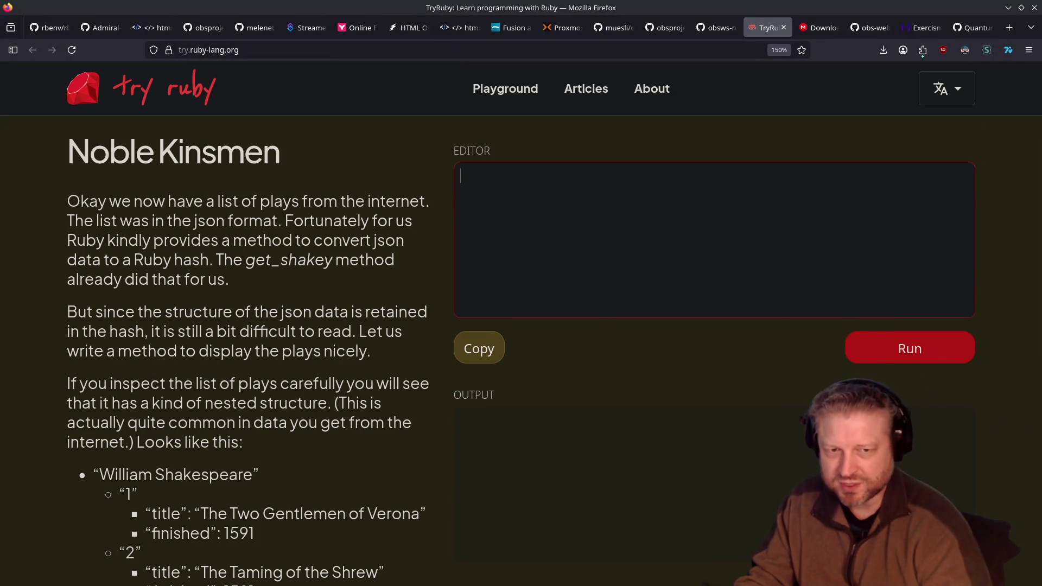
key("ctrl+Escape")
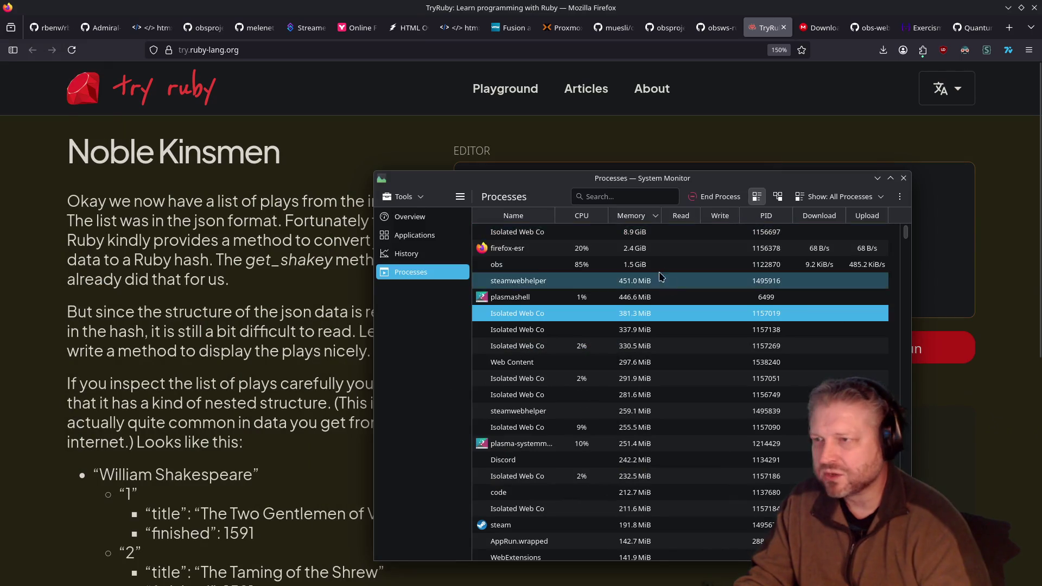
Select the 8.9 GiB Isolated Web Co and firefox-esr rows in System Monitor's process list.
left_click(672, 232)
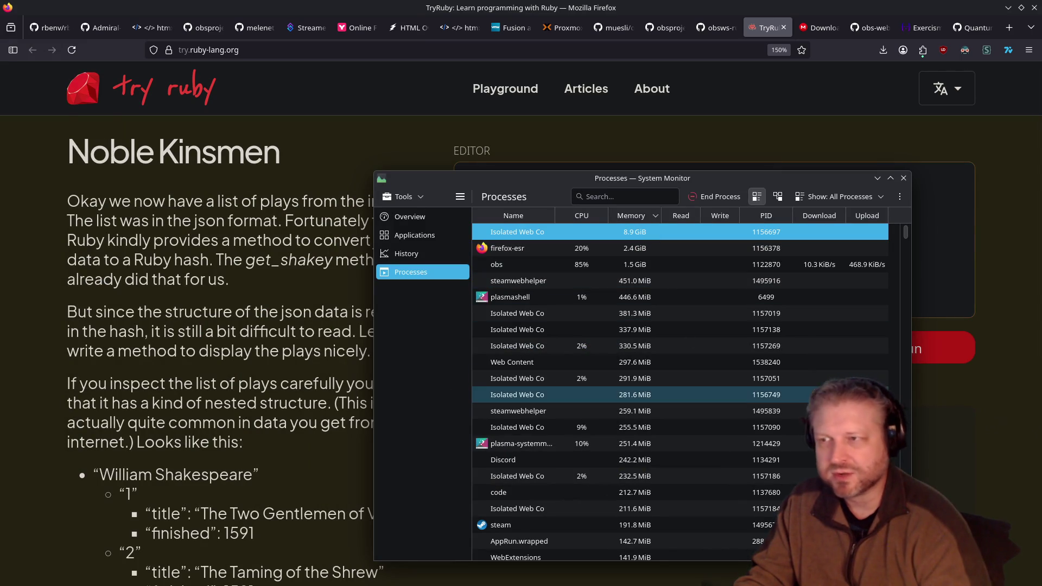
left_click(729, 248)
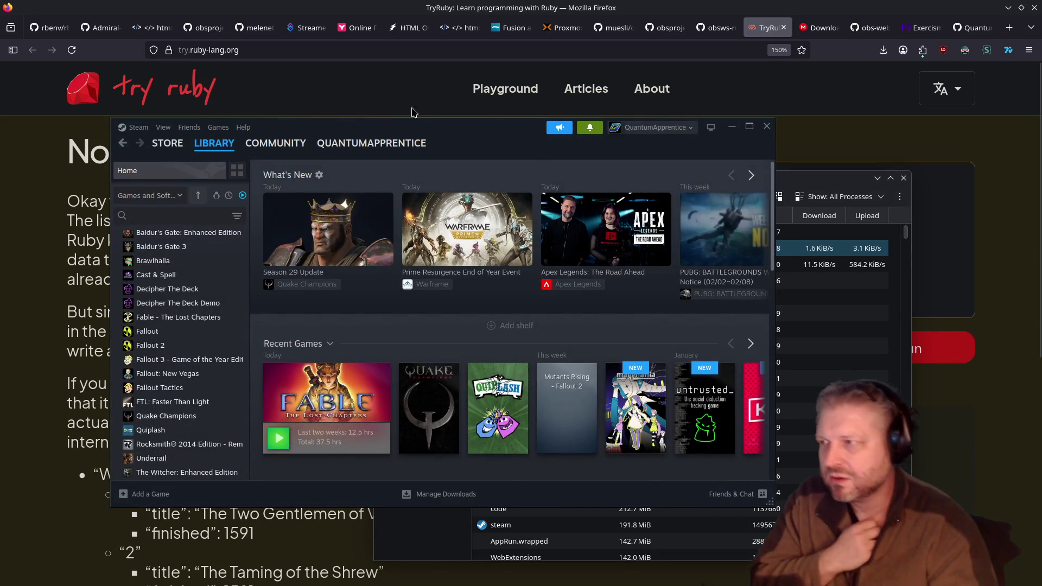
left_click_drag(435, 135, 310, 90)
Raise the Steam window, nudge it higher, and view its Help > About Steam details.
key("ctrl+Escape")
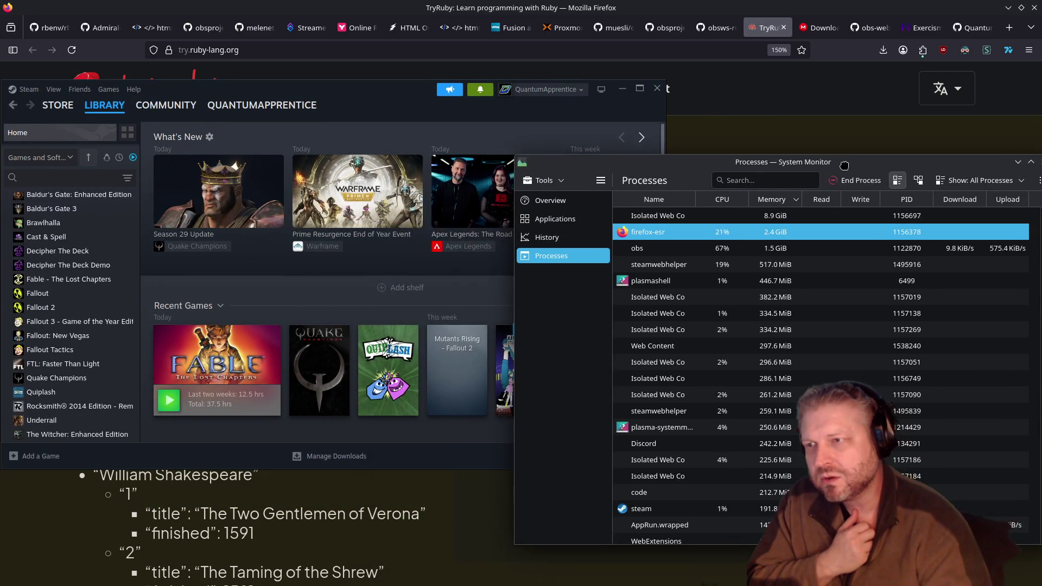
left_click(471, 104)
left_click_drag(382, 97, 382, 84)
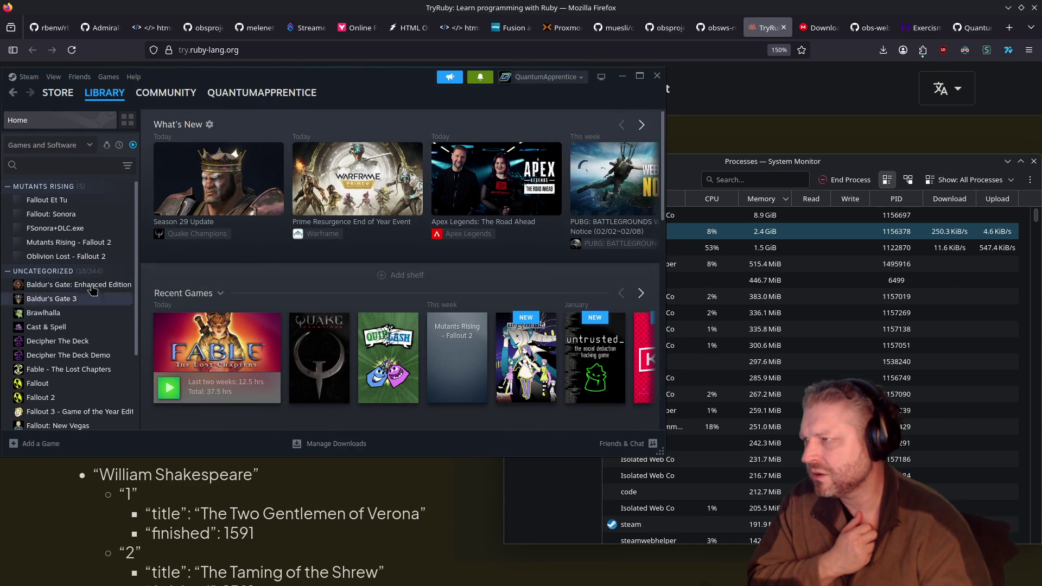
left_click(133, 78)
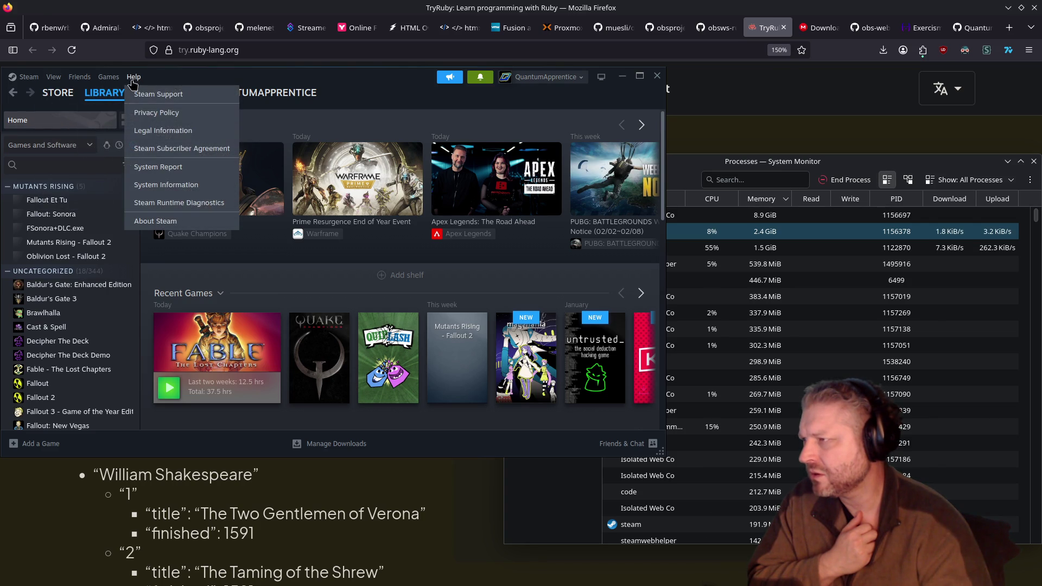
left_click(150, 224)
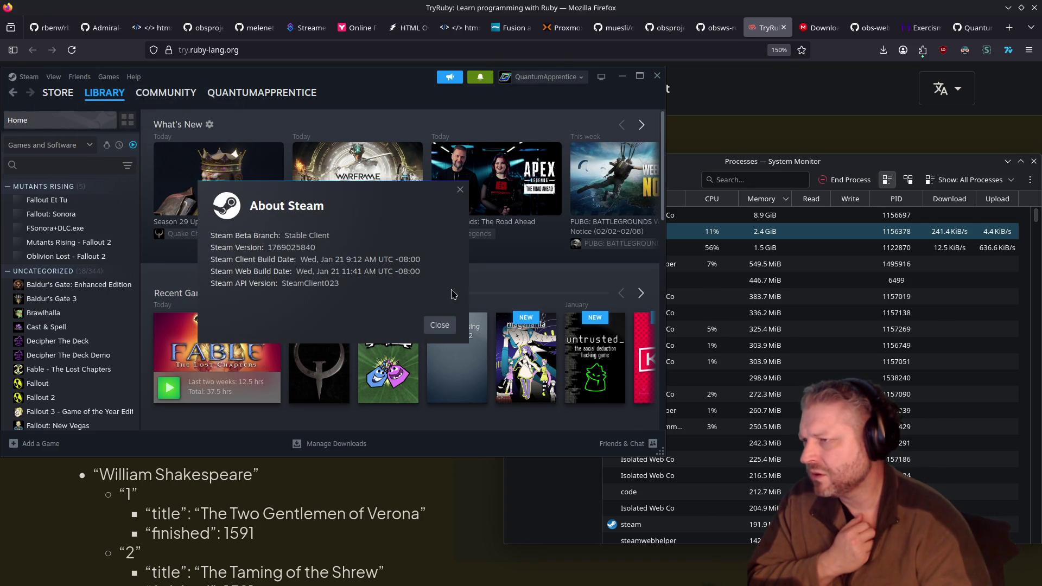
left_click(458, 193)
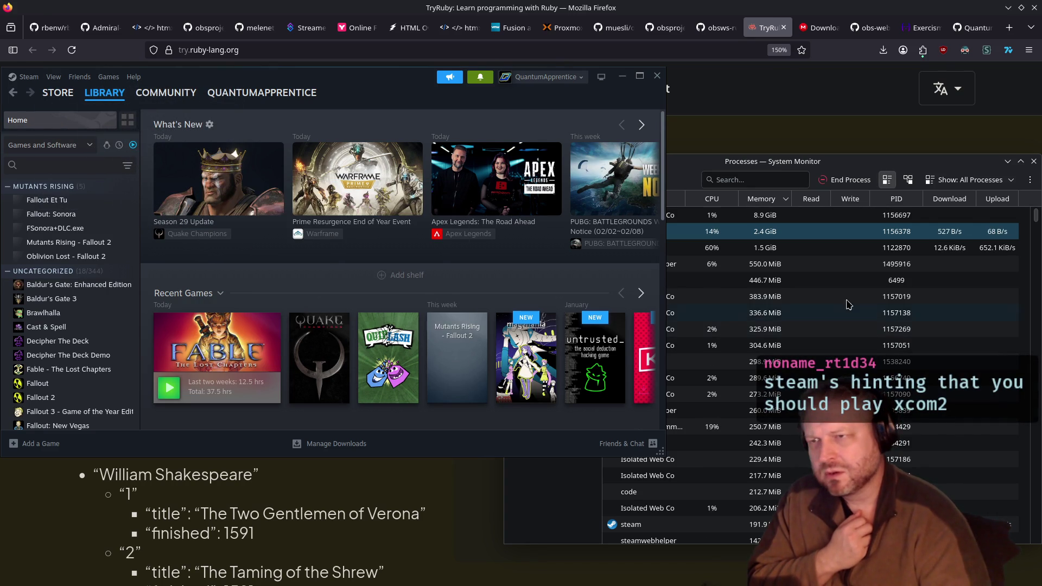
Hide Steam behind System Monitor and reselect the 8.9 GiB Isolated Web Co process.
left_click(872, 169)
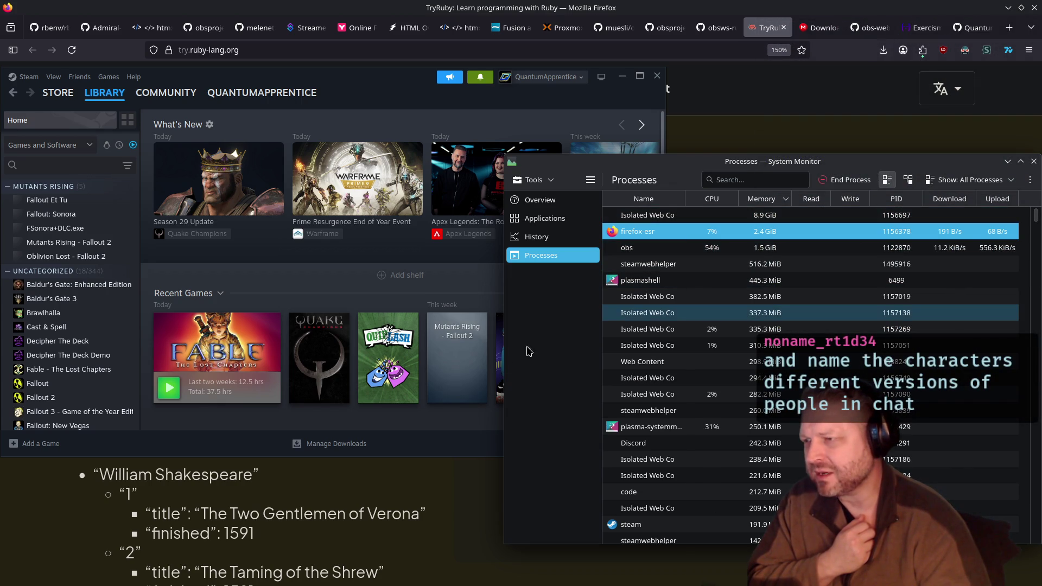
left_click(454, 446)
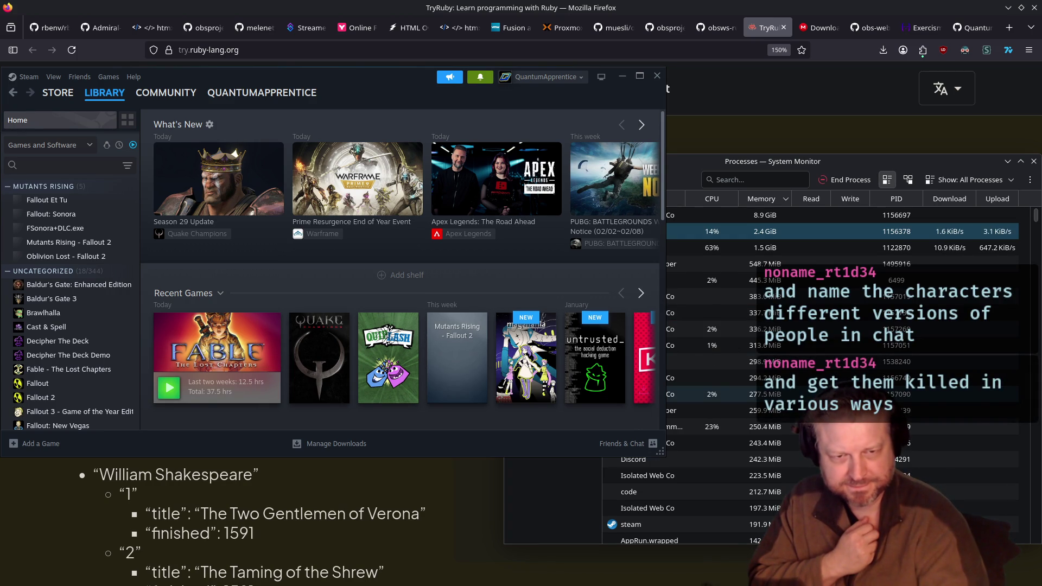
key("alt+Tab")
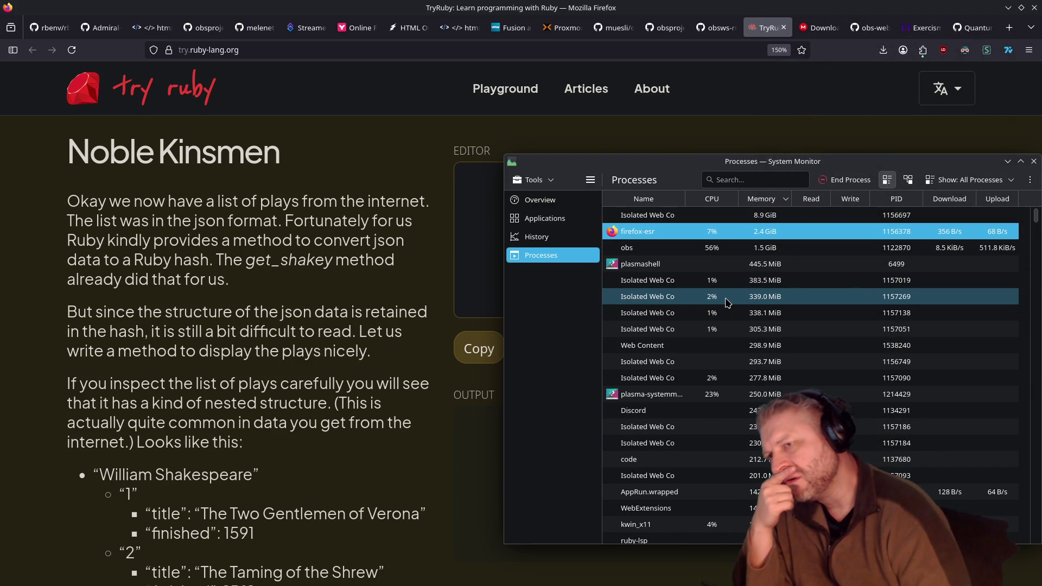
left_click(743, 216)
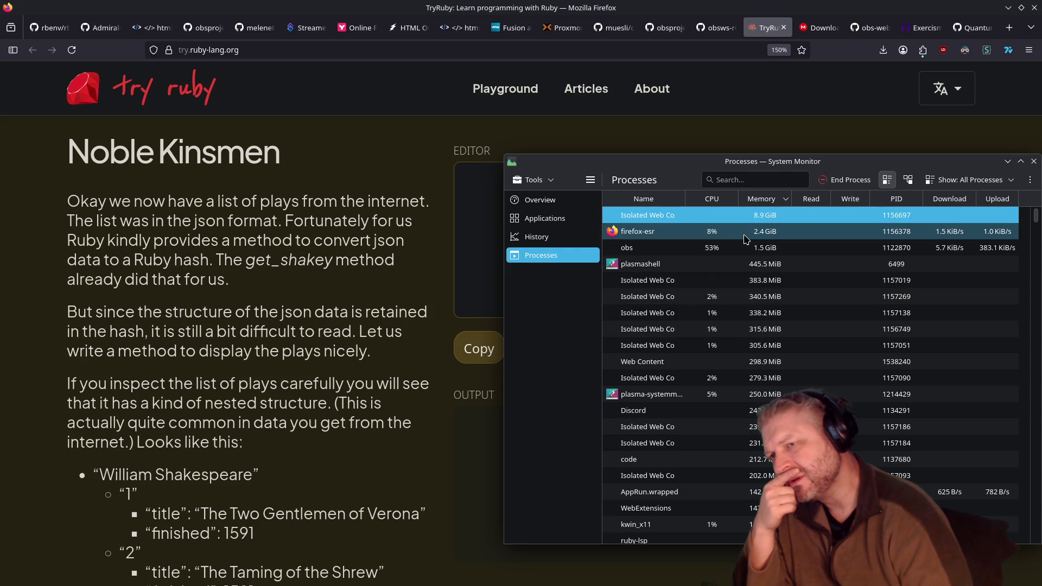
Review the Send Signal options for the 8.9 GiB Isolated Web Co process without ending it.
left_click(744, 236)
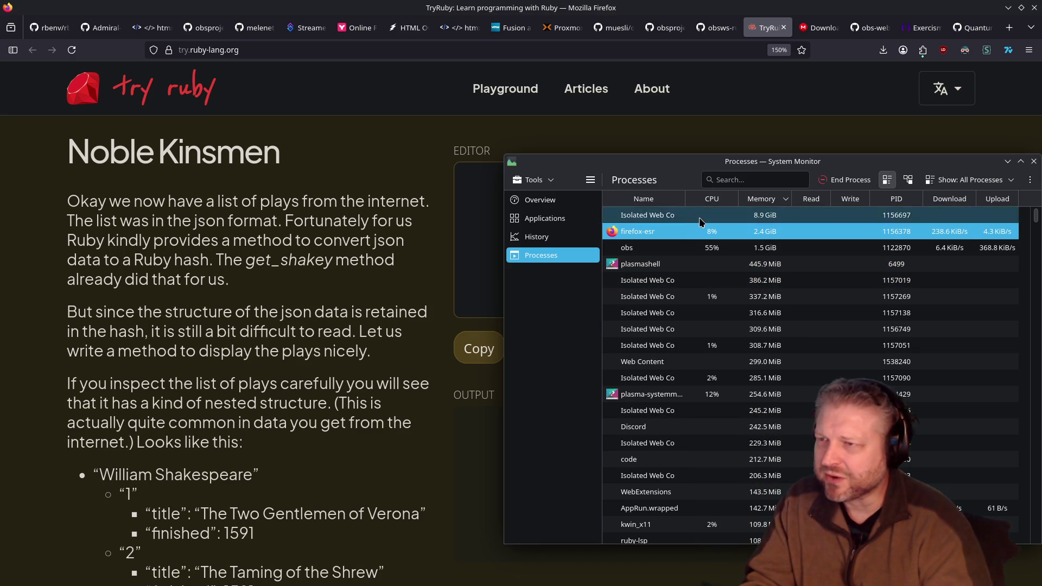
left_click(717, 216)
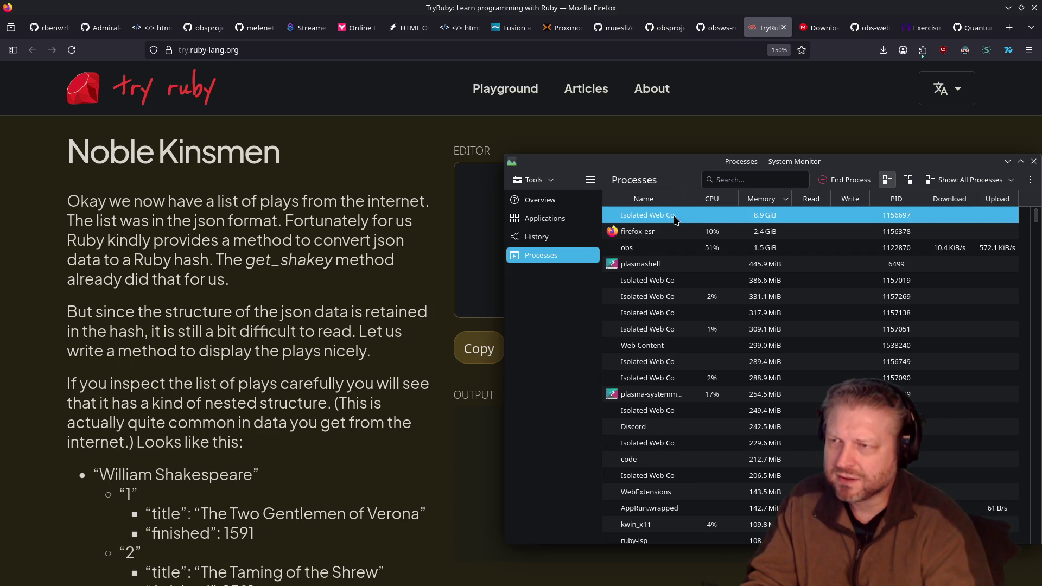
right_click(652, 215)
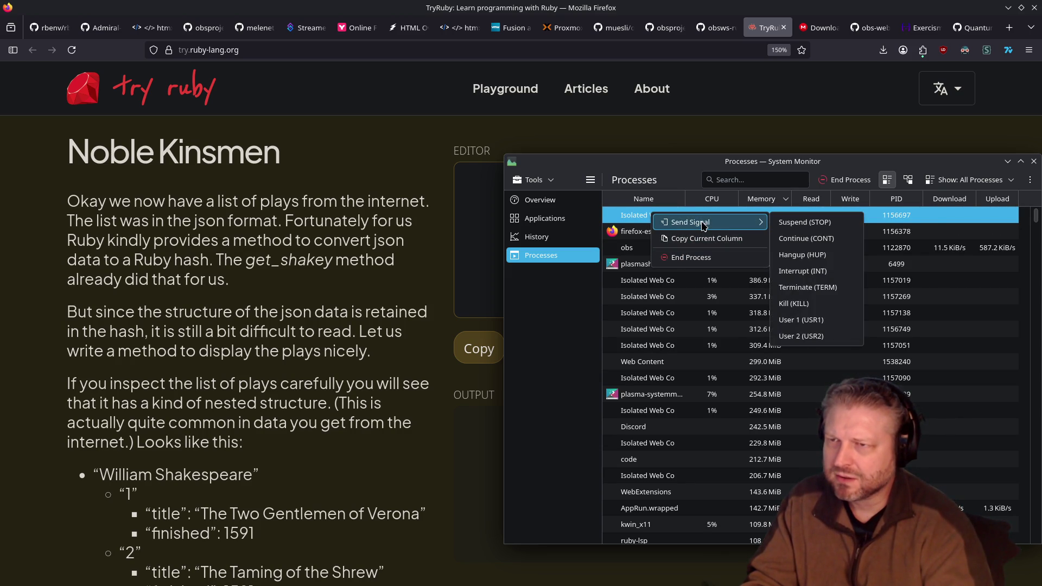
left_click(805, 222)
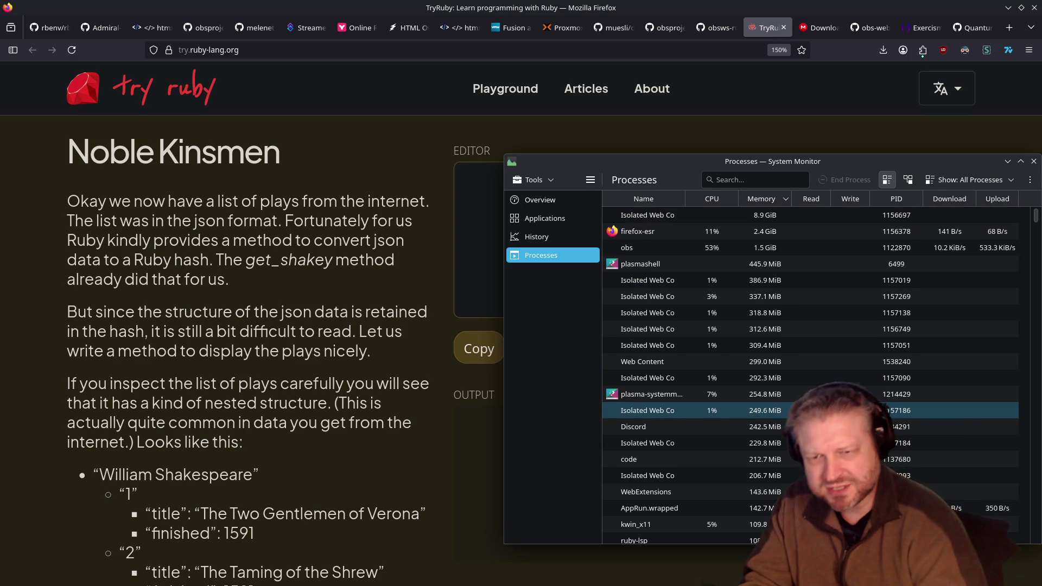
key("alt+Tab")
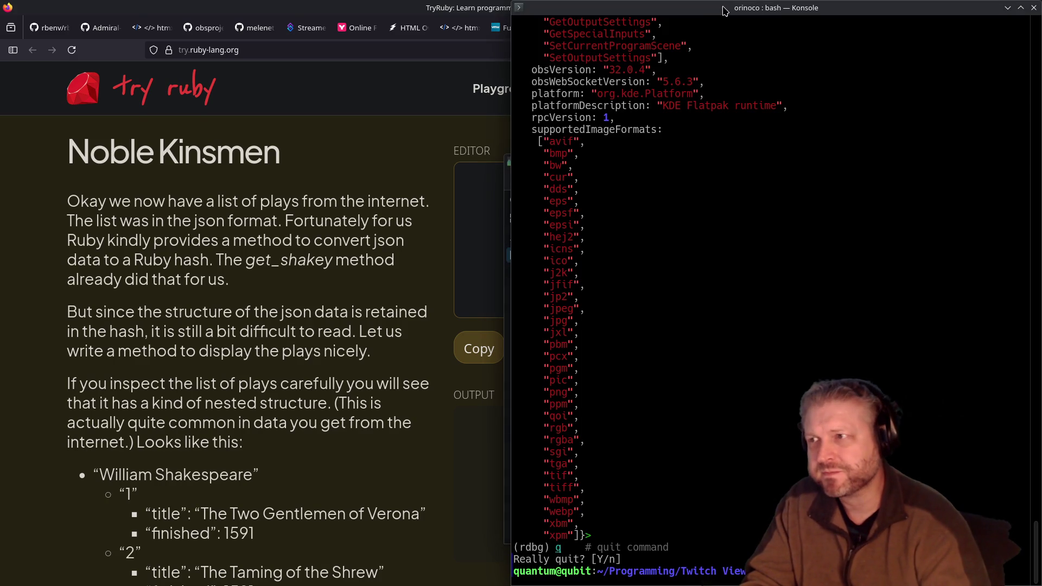
Tile System Monitor aside, clear Konsole, and run htop full-screen.
left_click(502, 185)
mouse_move(623, 162)
left_mouse_down()
mouse_move(173, 23)
mouse_move(116, 17)
mouse_move(111, 6)
left_mouse_up()
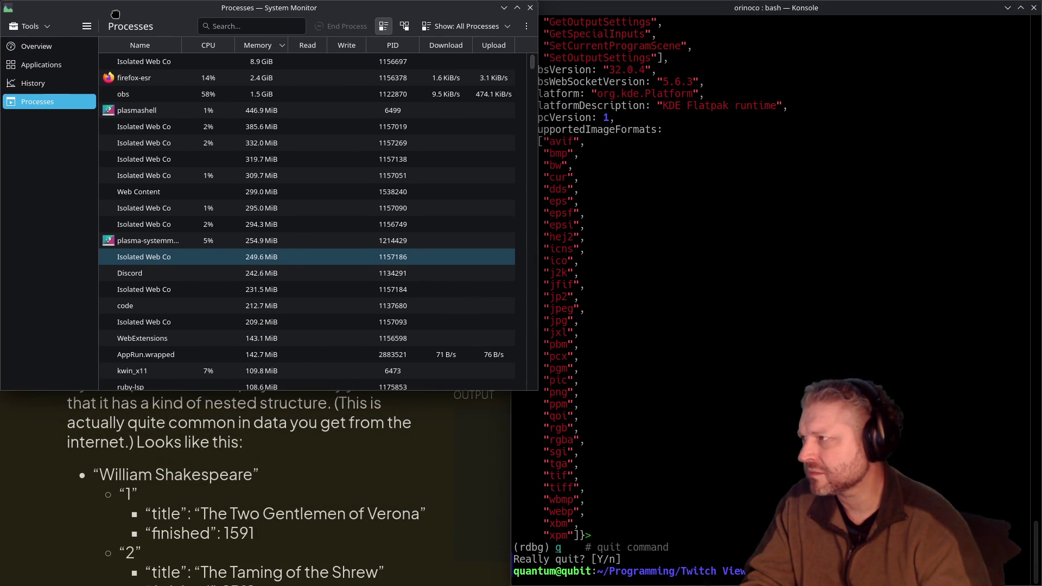
left_click(752, 181)
key("ctrl+l")
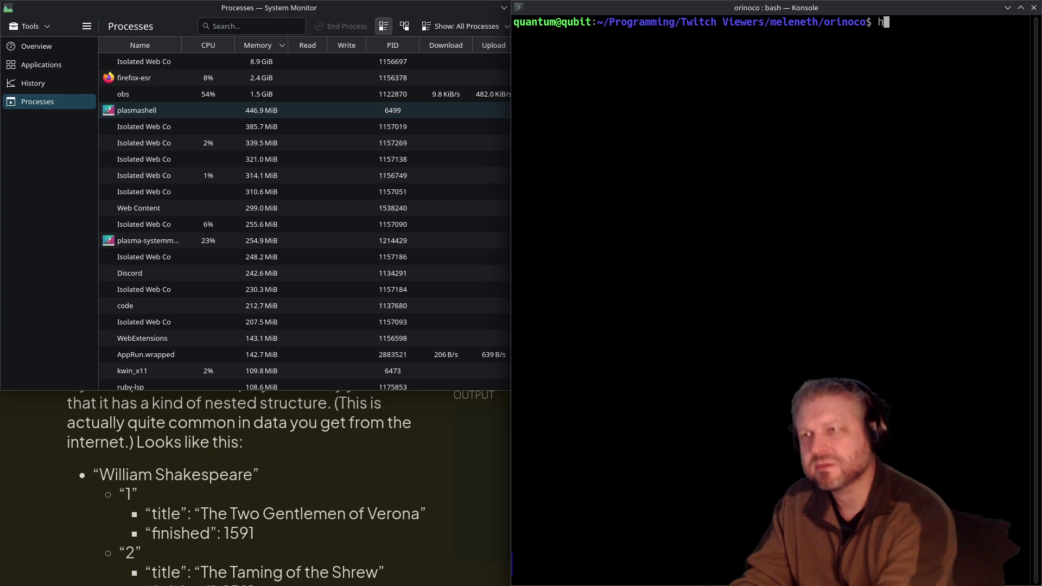
key("ctrl+shift+k")
type("htop")
key("Return")
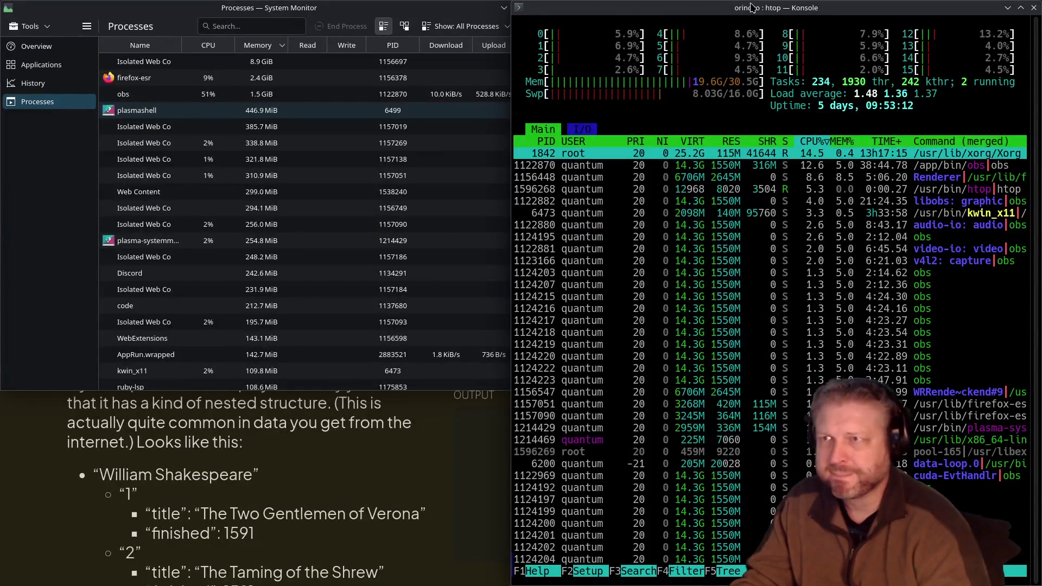
key("super+Page_Up")
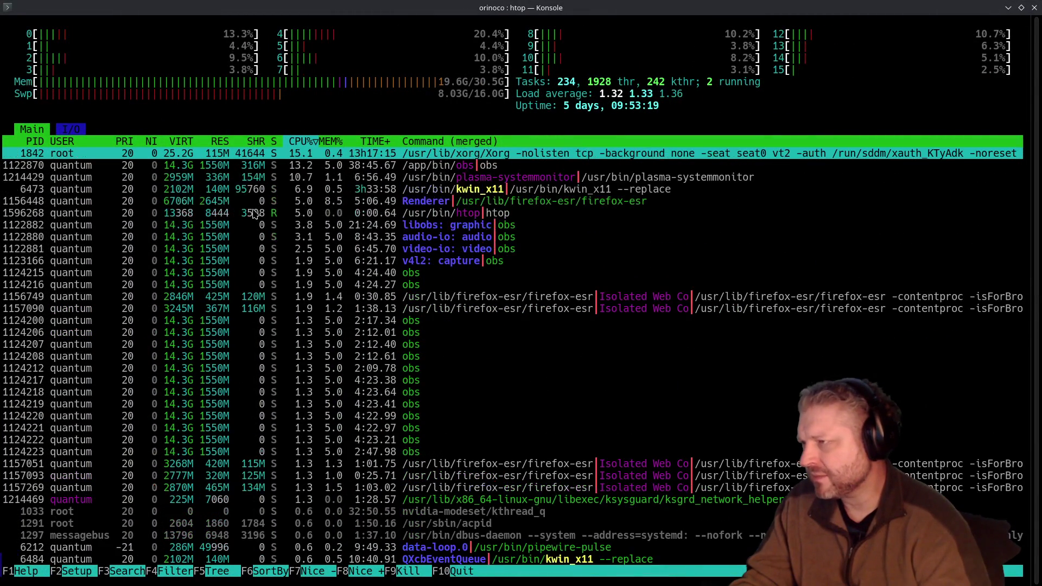
Inspect the kwin_x11, obs, Firefox Renderer and htop rows in the CPU-sorted list.
left_click(244, 191)
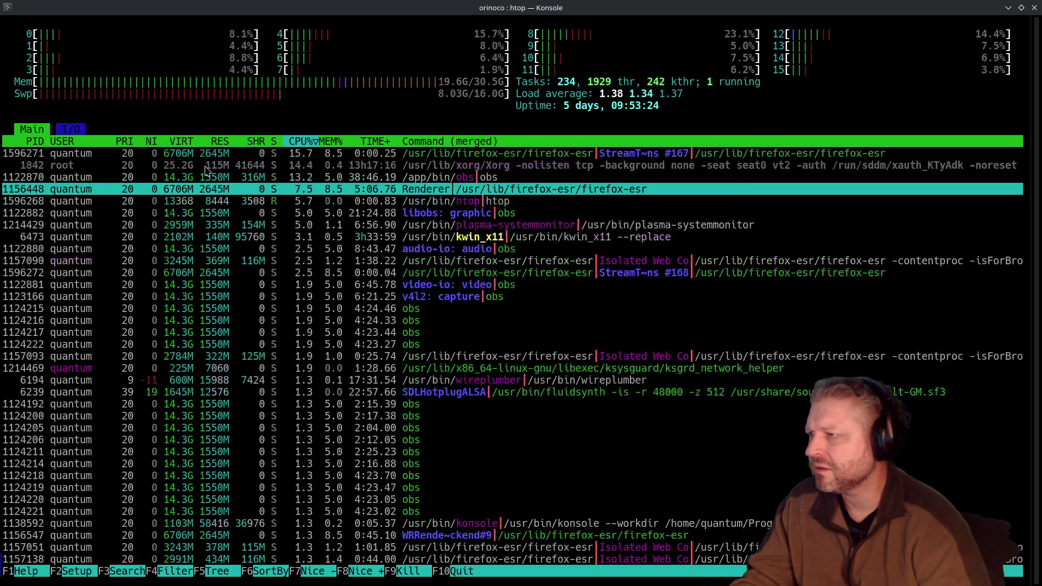
scroll(216, 241, "down", 5)
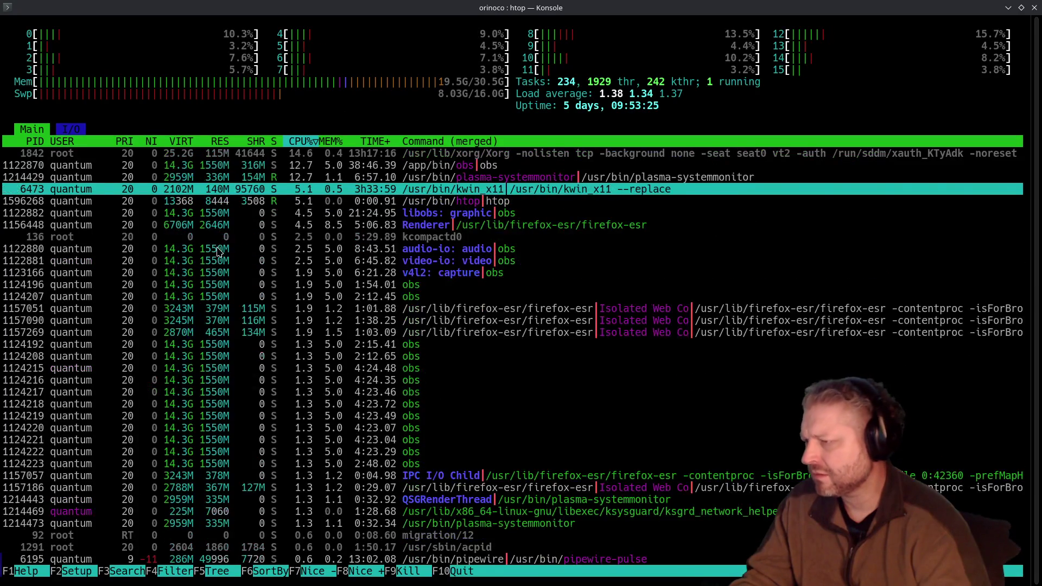
scroll(212, 254, "up", 5)
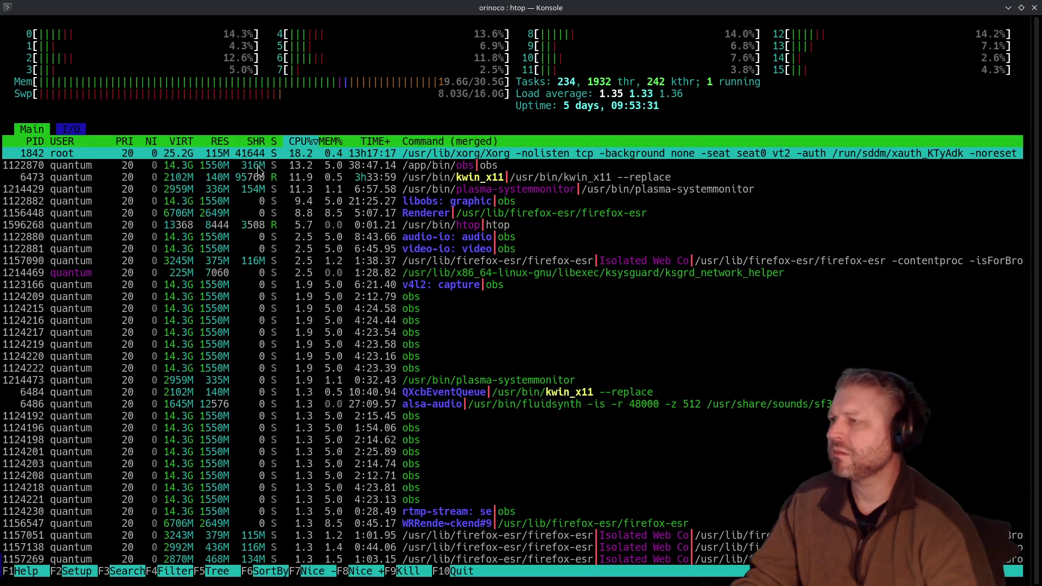
left_click(338, 166)
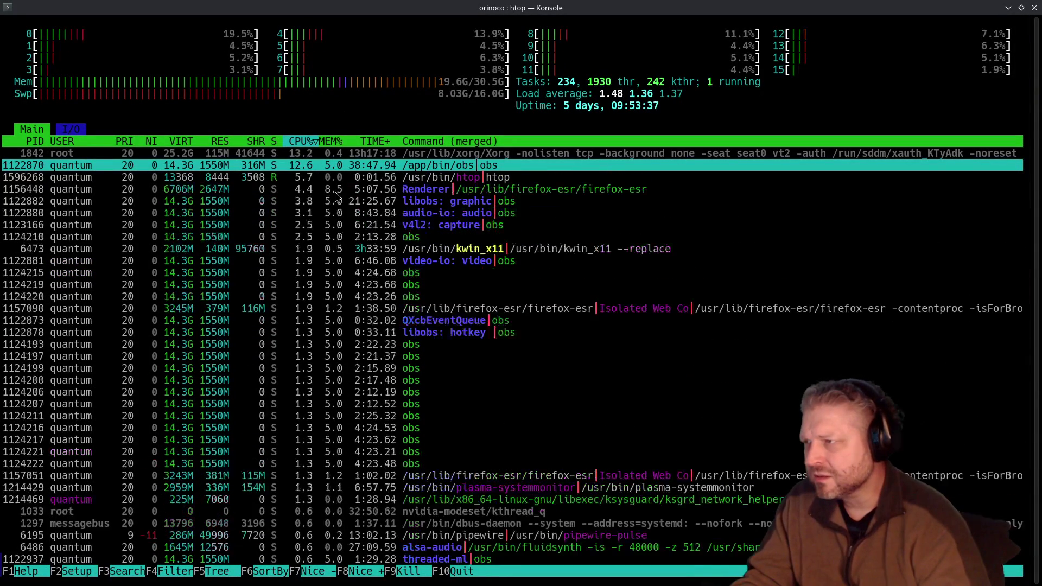
left_click(337, 191)
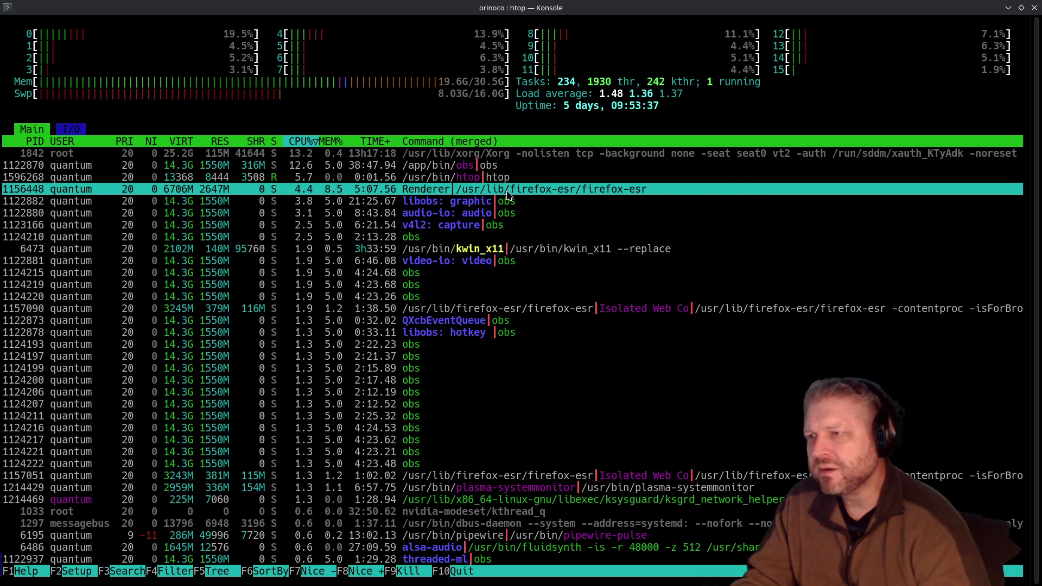
left_click(582, 177)
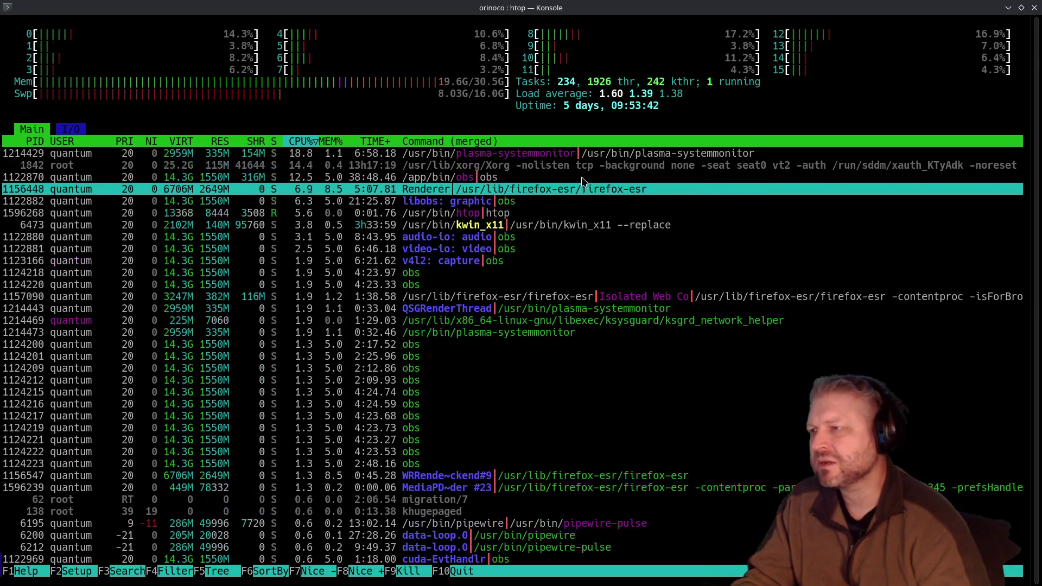
left_click(432, 212)
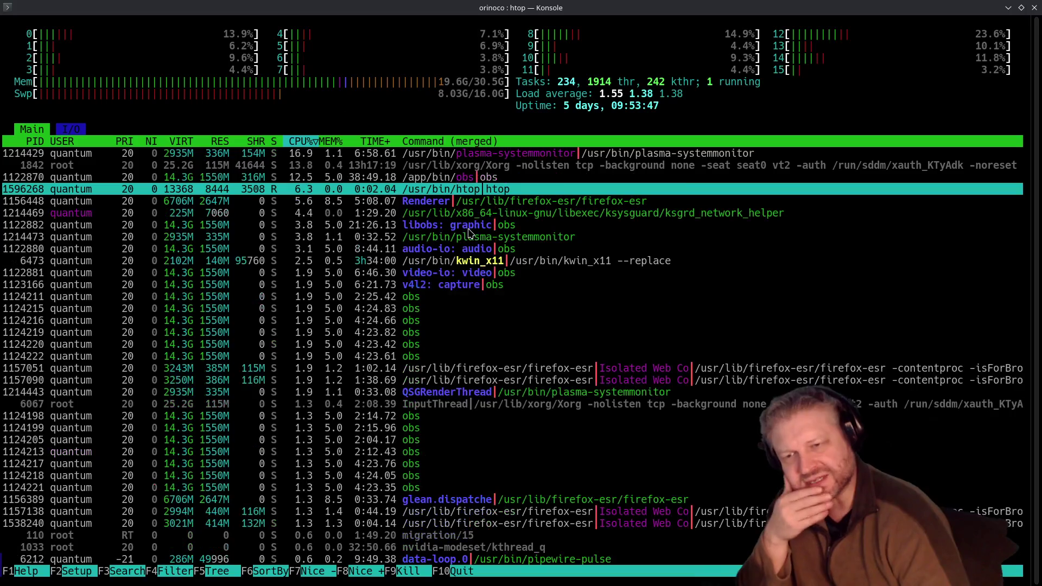
Re-maximize Konsole, sort htop by MEM%, and select the main firefox-esr process.
left_click_drag(465, 10, 423, 219)
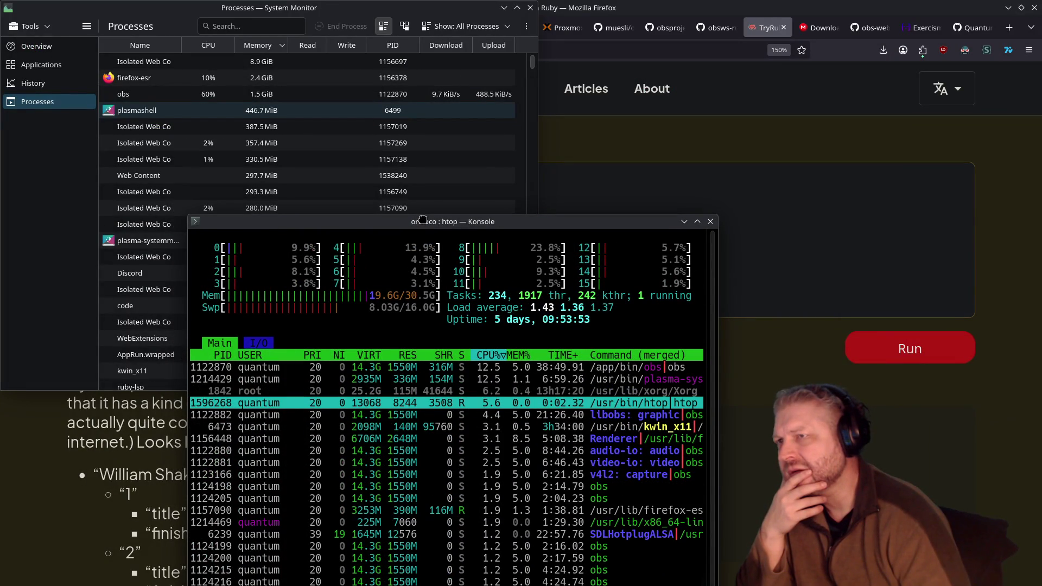
double_click(423, 220)
key("M")
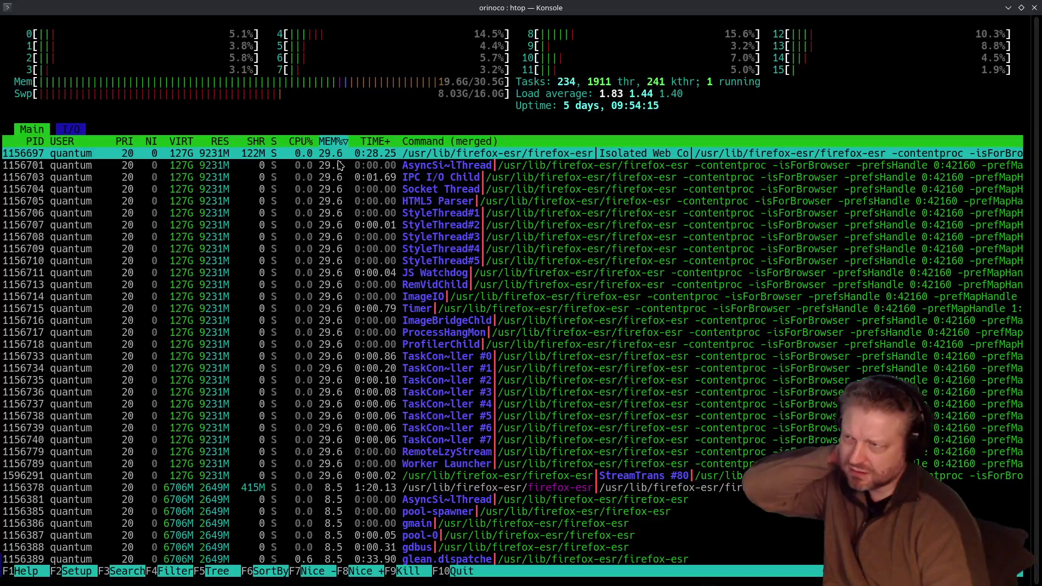
scroll(337, 167, "down", 2)
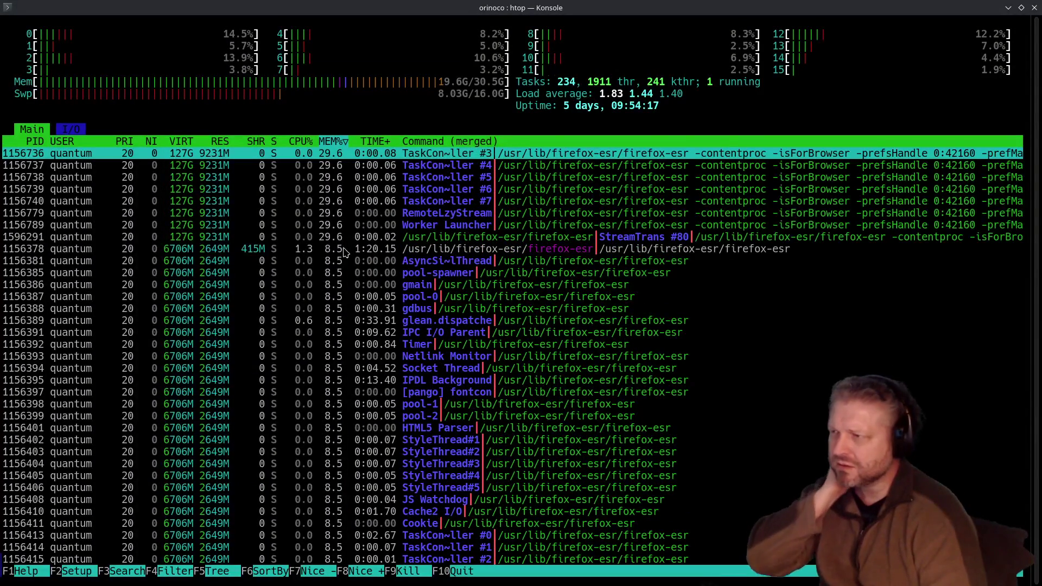
left_click(346, 249)
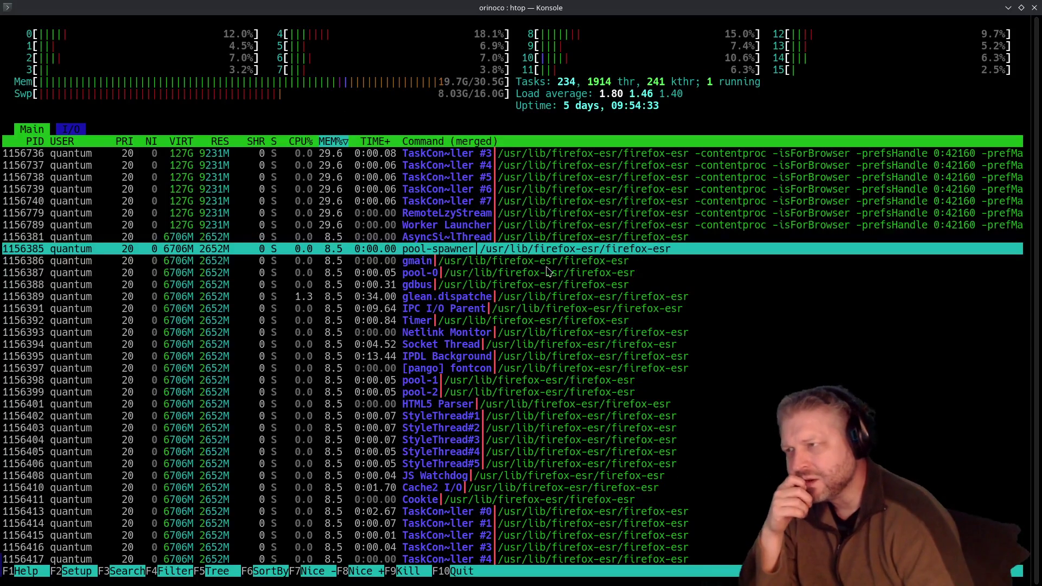
Browse the firefox-esr threads at 29.6% memory, then open htop's Setup display options.
left_click(448, 242)
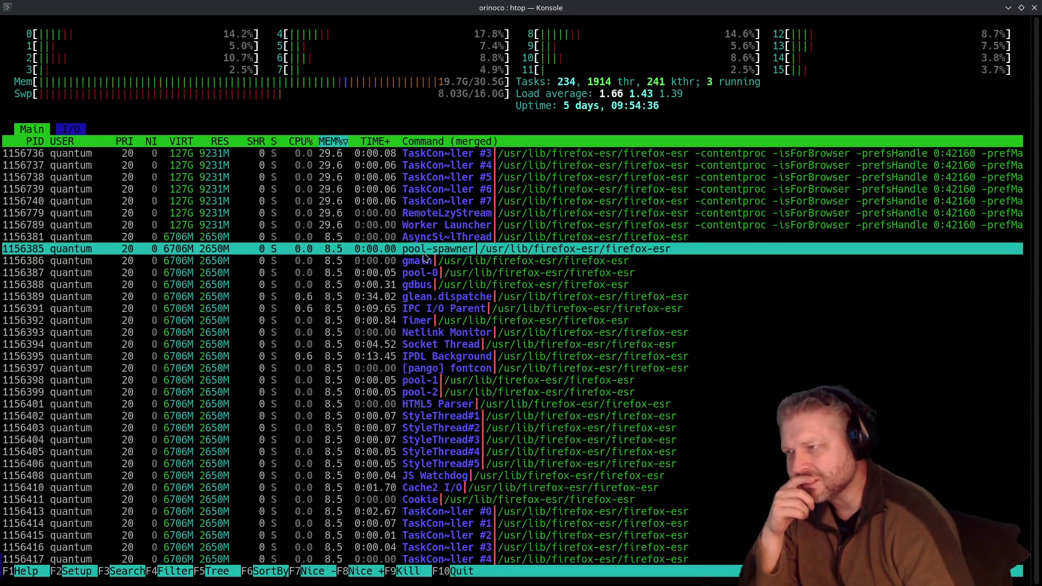
scroll(328, 304, "down", 5)
scroll(329, 310, "down", 3)
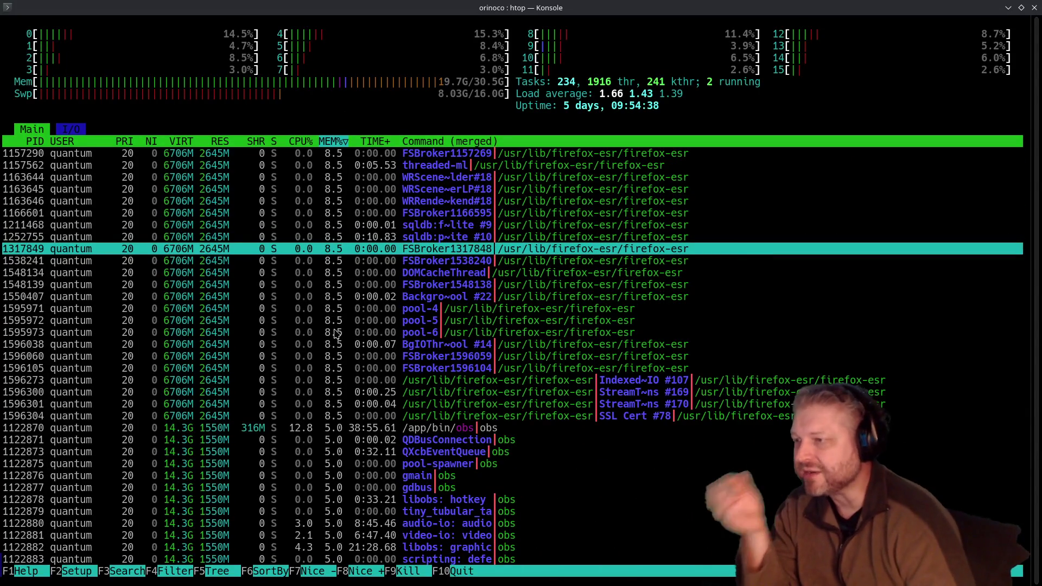
scroll(342, 298, "up", 8)
scroll(332, 174, "up", 3)
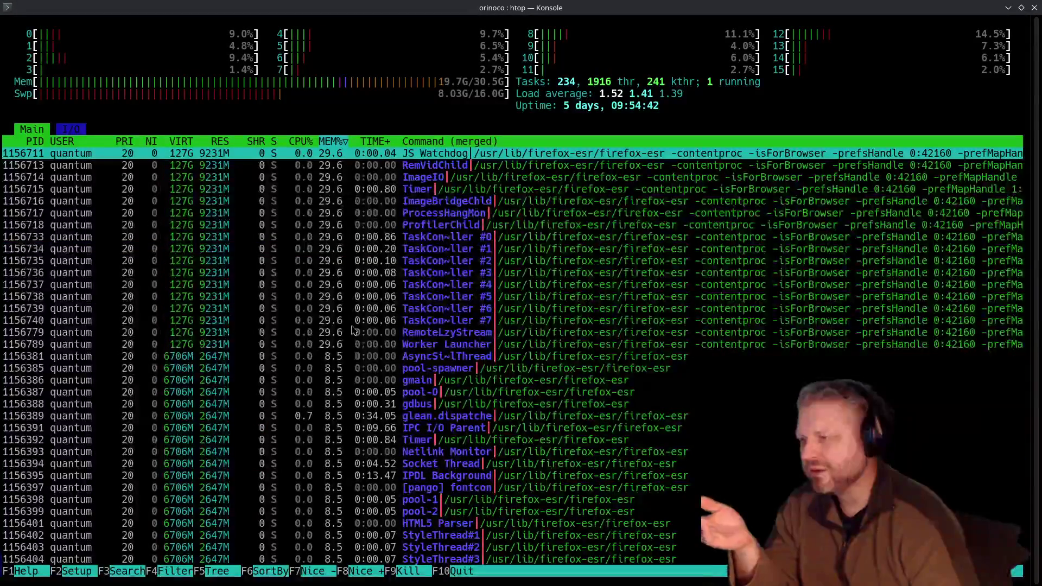
left_click(352, 358)
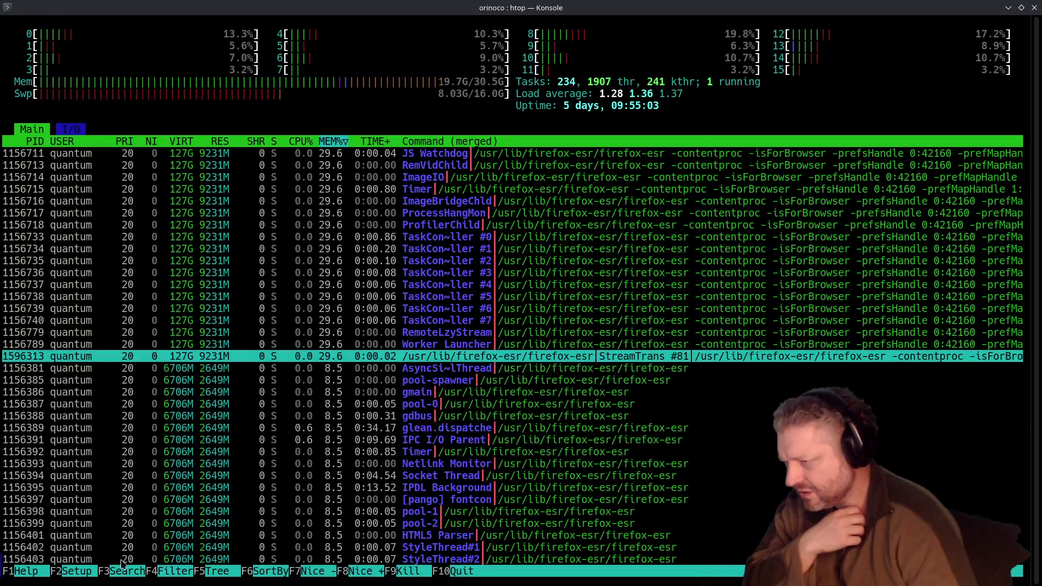
left_click(86, 575)
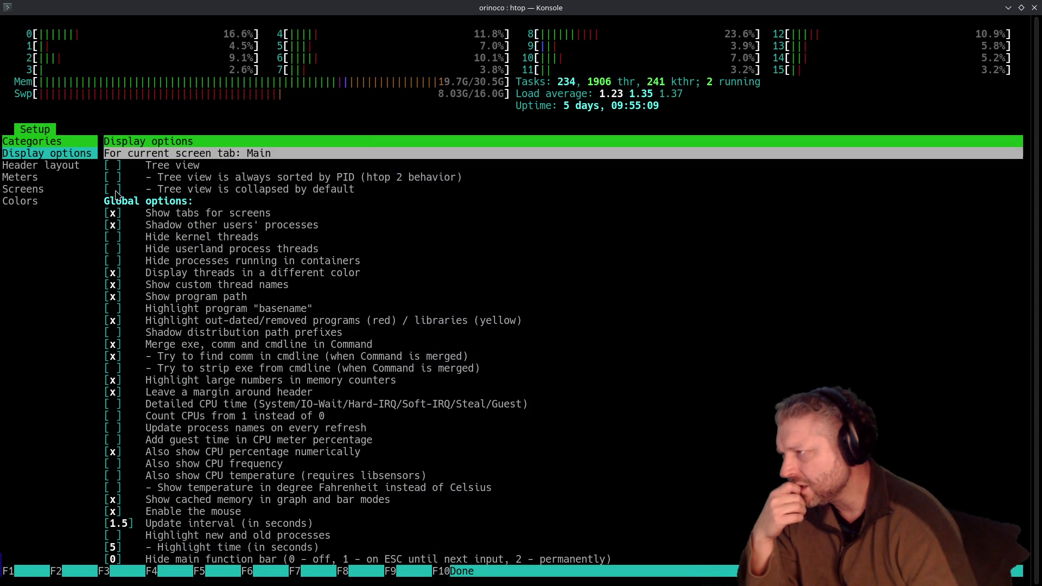
Browse htop Setup's Meters, Header layout, Display options and Colors pages, then close Setup with F10.
left_click(22, 178)
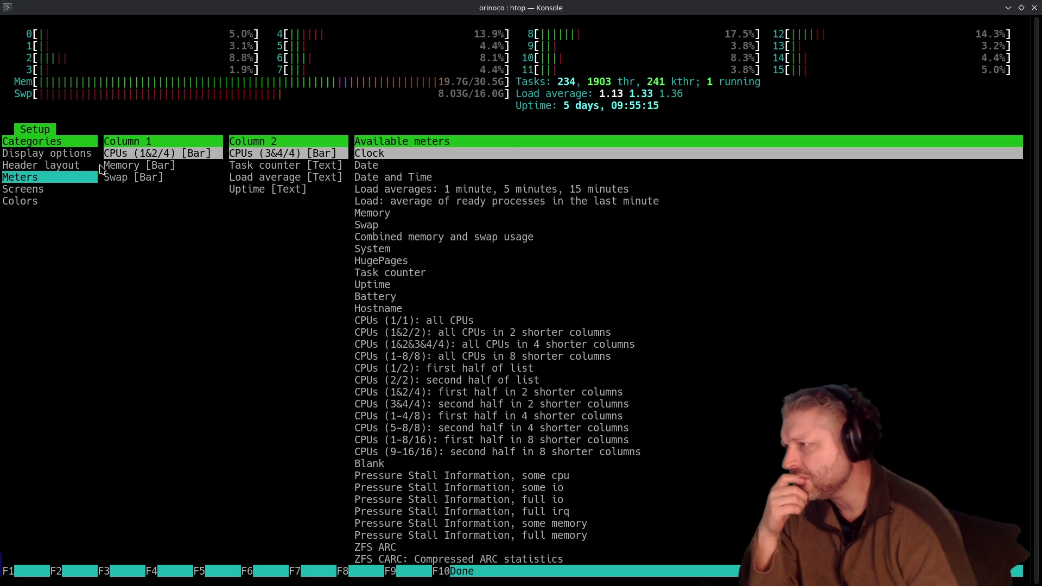
left_click(401, 217)
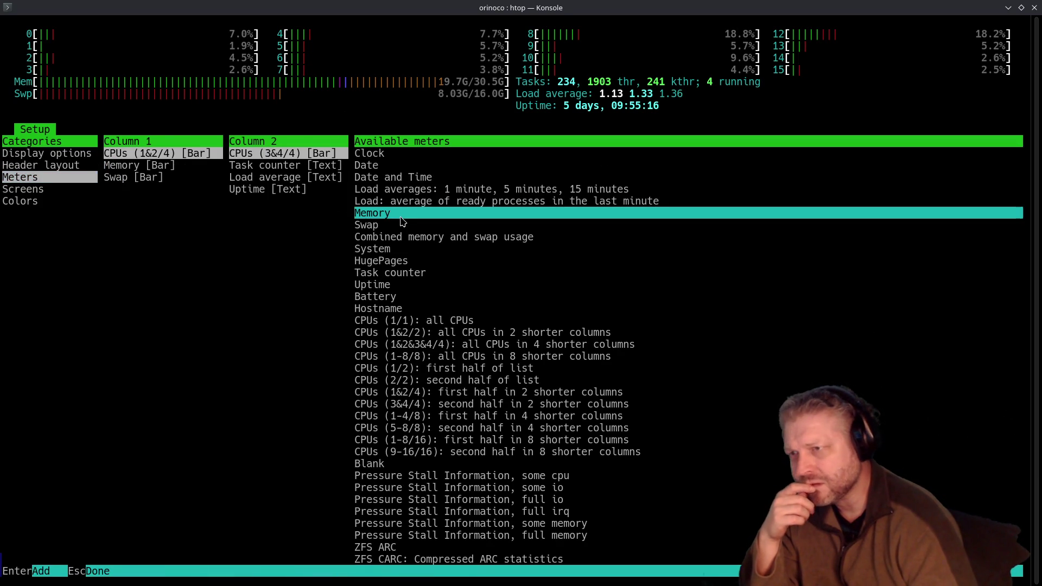
left_click(50, 165)
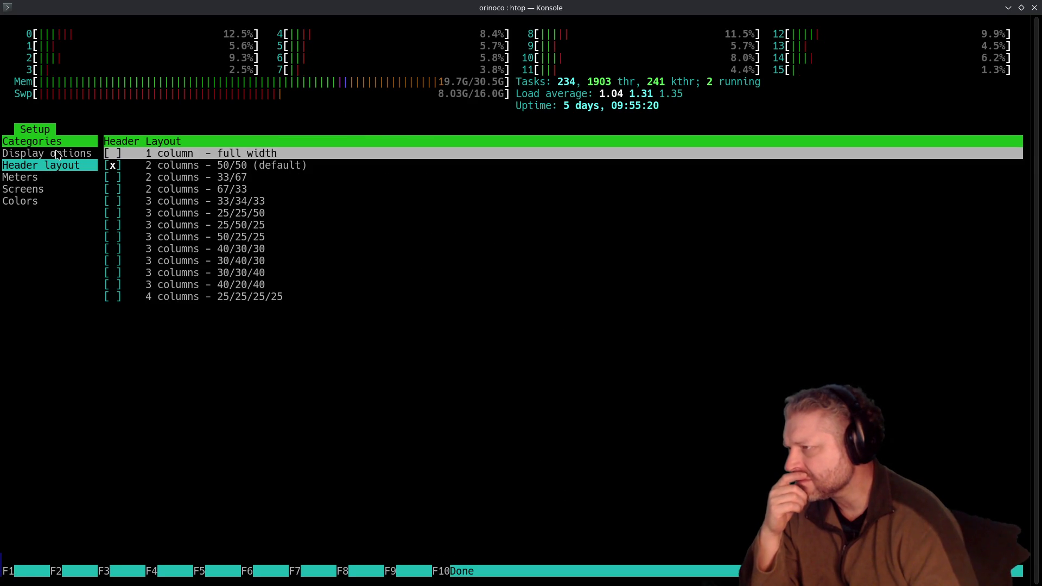
left_click(58, 155)
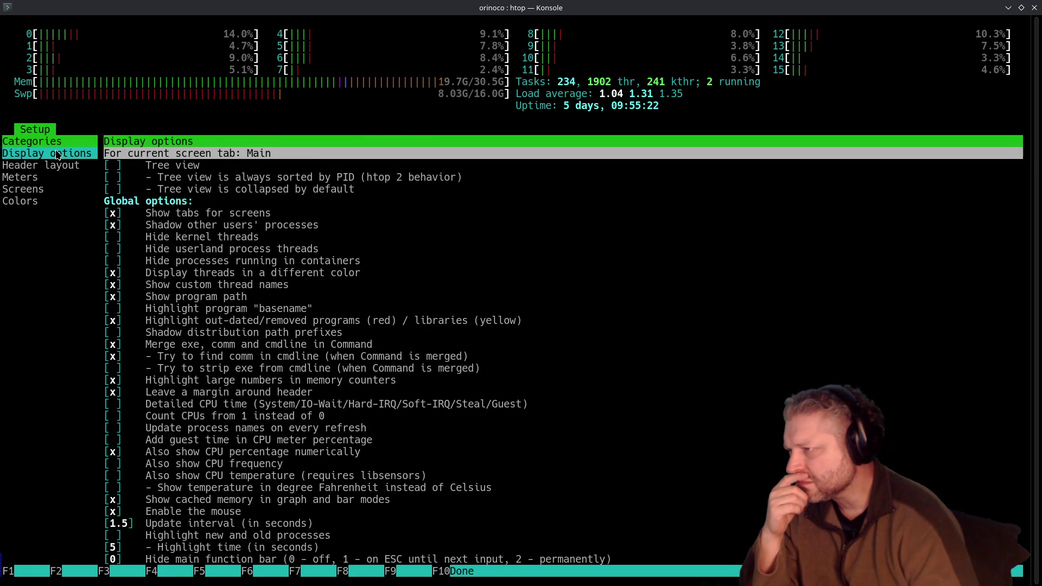
key("Down")
key("Down")
key("Down")
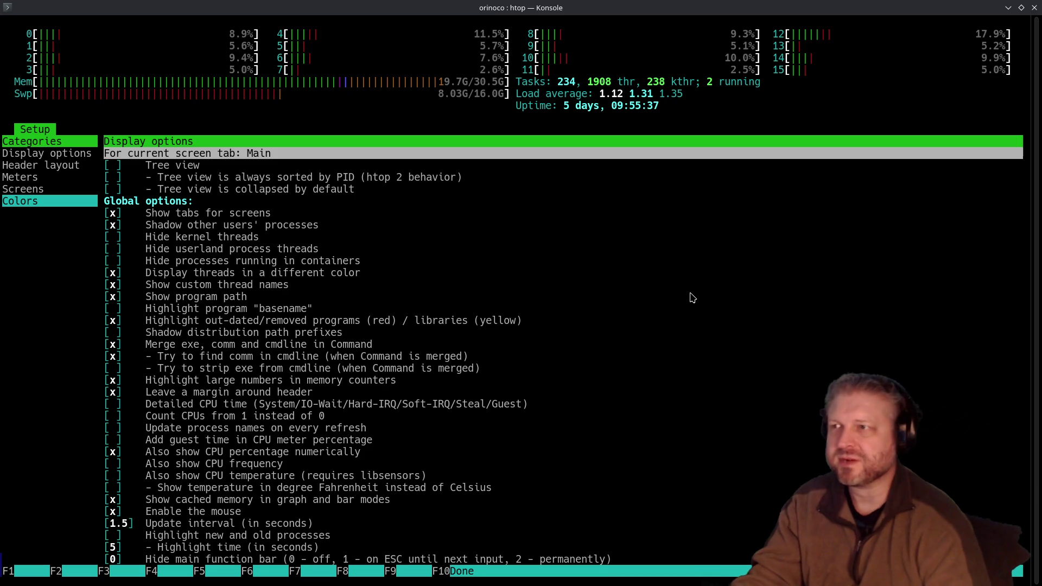
key("F10")
scroll(421, 216, "up", 3)
Quit htop, shrink Konsole, close System Monitor and raise the Try Ruby Noble Kinsmen lesson.
key("q")
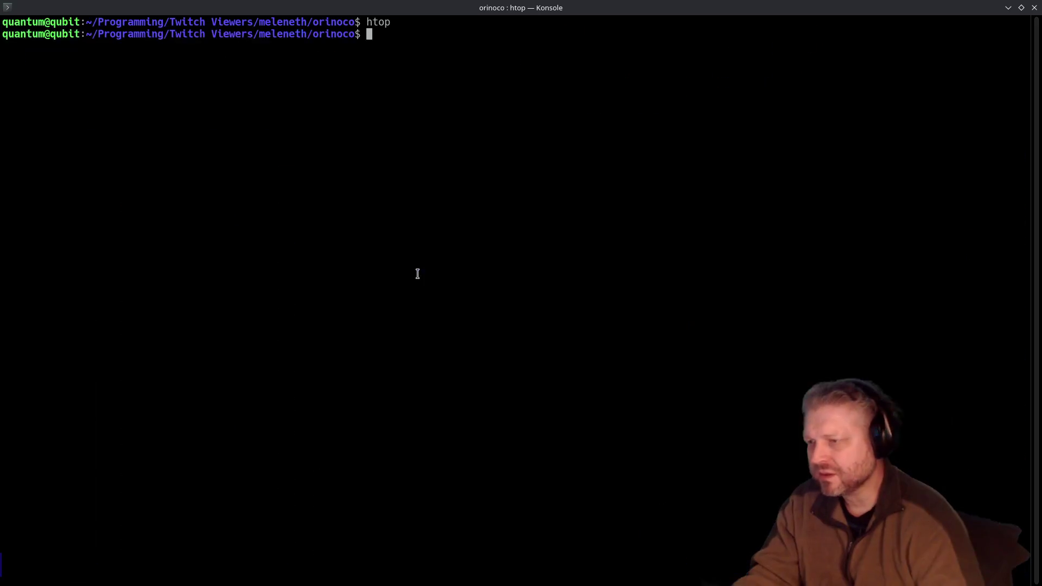
mouse_move(485, 7)
left_mouse_down()
mouse_move(520, 323)
mouse_move(711, 98)
mouse_move(744, 5)
mouse_move(693, 15)
mouse_move(624, 136)
mouse_move(516, 224)
mouse_move(723, 76)
mouse_move(790, 15)
mouse_move(841, 18)
left_mouse_up()
mouse_move(377, 4)
left_mouse_down()
mouse_move(373, 38)
mouse_move(386, 66)
left_mouse_up()
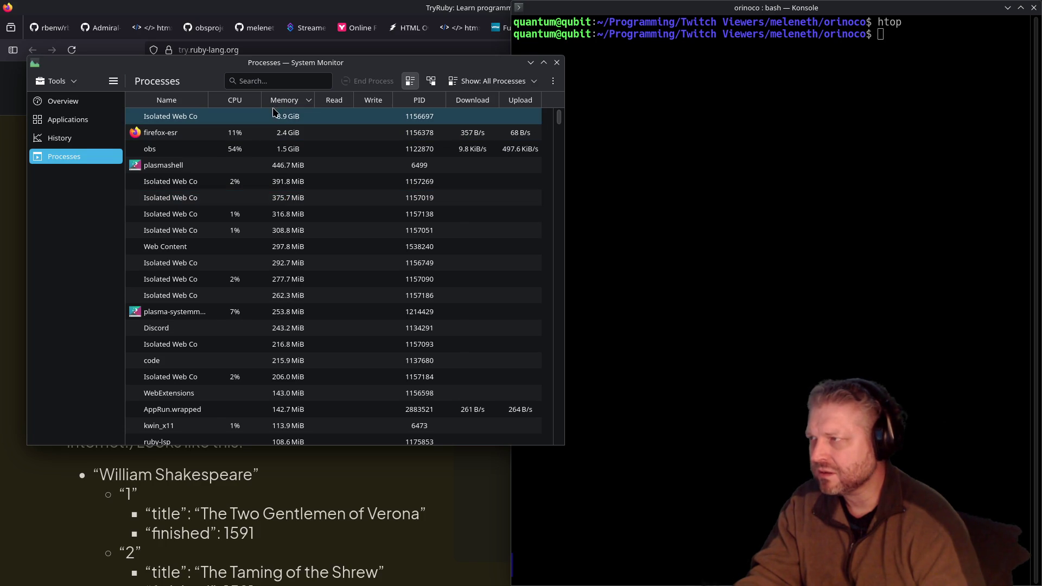
left_click_drag(315, 66, 583, 140)
key("ctrl+q")
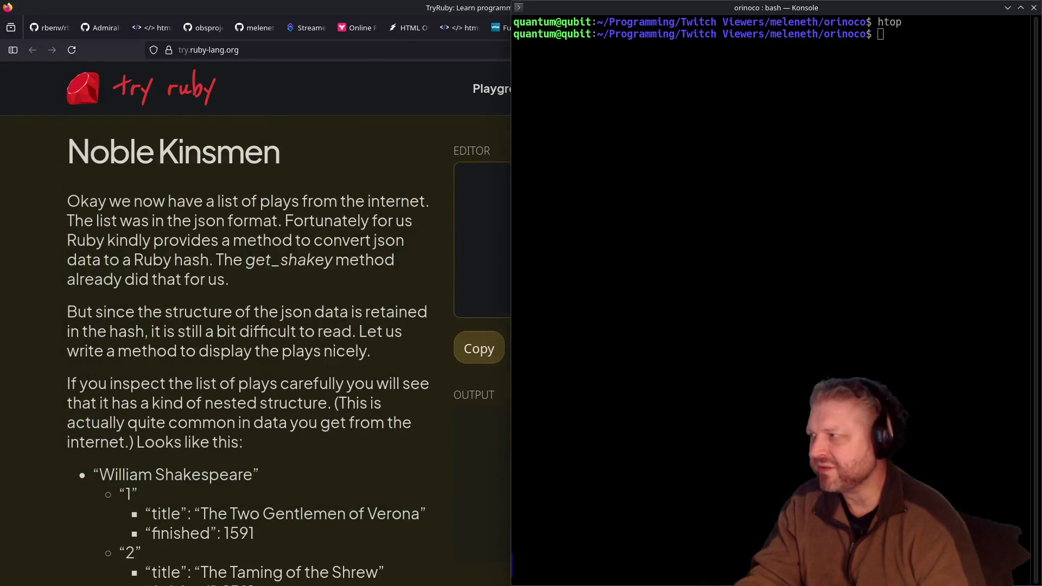
left_click(182, 6)
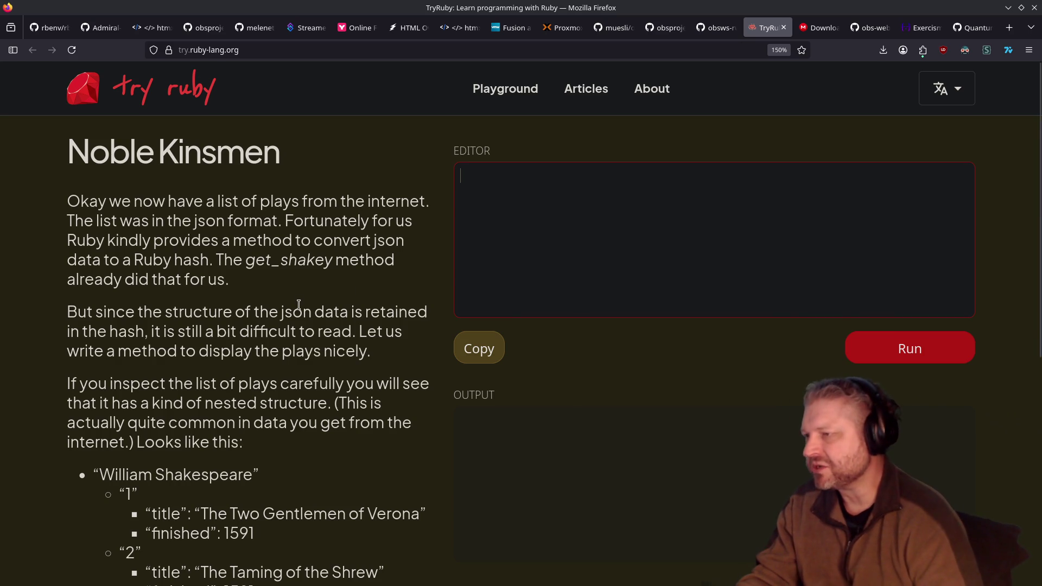
Read the lesson's play-listing example, highlighting play titles and the sentence about the each method.
scroll(298, 305, "down", 4)
scroll(298, 305, "up", 2)
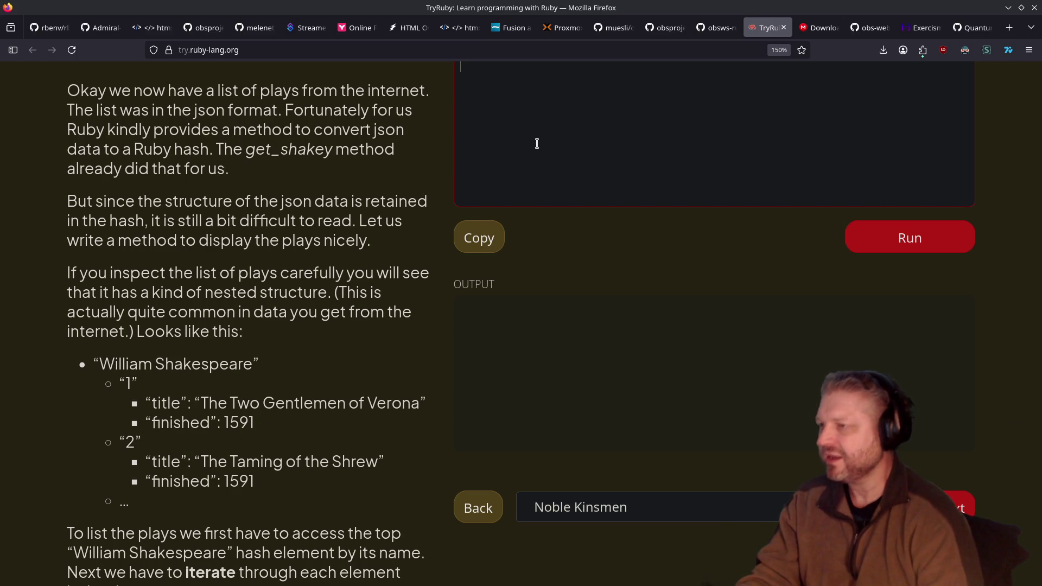
scroll(537, 144, "down", 4)
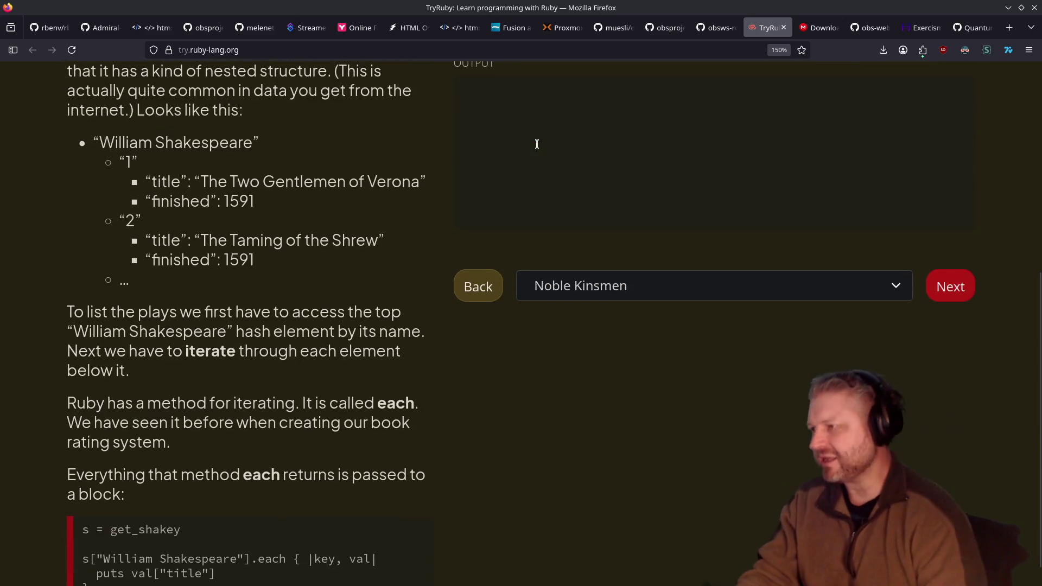
mouse_move(259, 143)
left_mouse_down()
mouse_move(94, 143)
mouse_move(112, 158)
mouse_move(332, 201)
left_mouse_up()
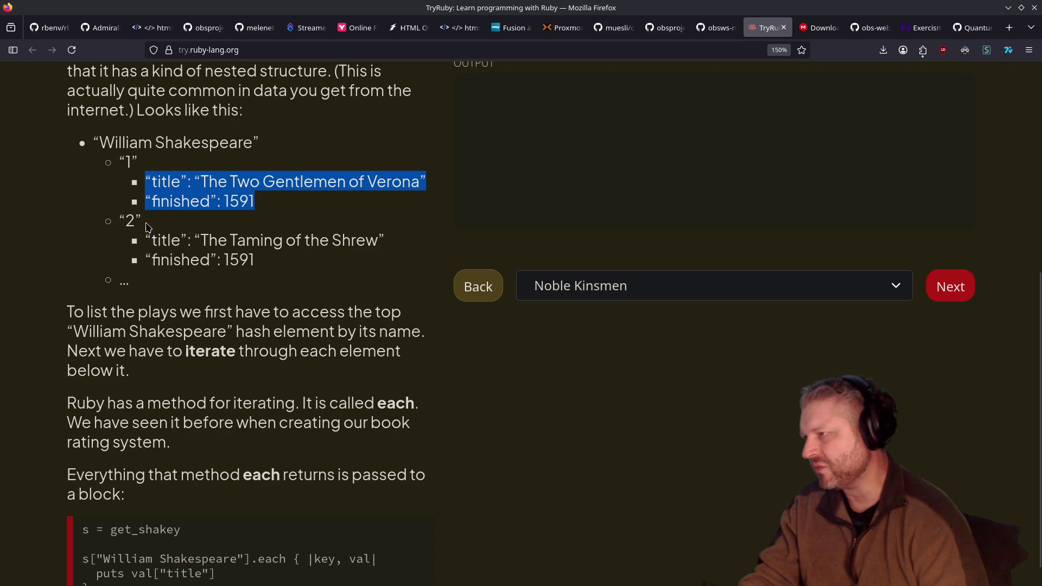
left_click_drag(155, 228, 82, 228)
left_click_drag(263, 264, 129, 243)
scroll(264, 273, "down", 1)
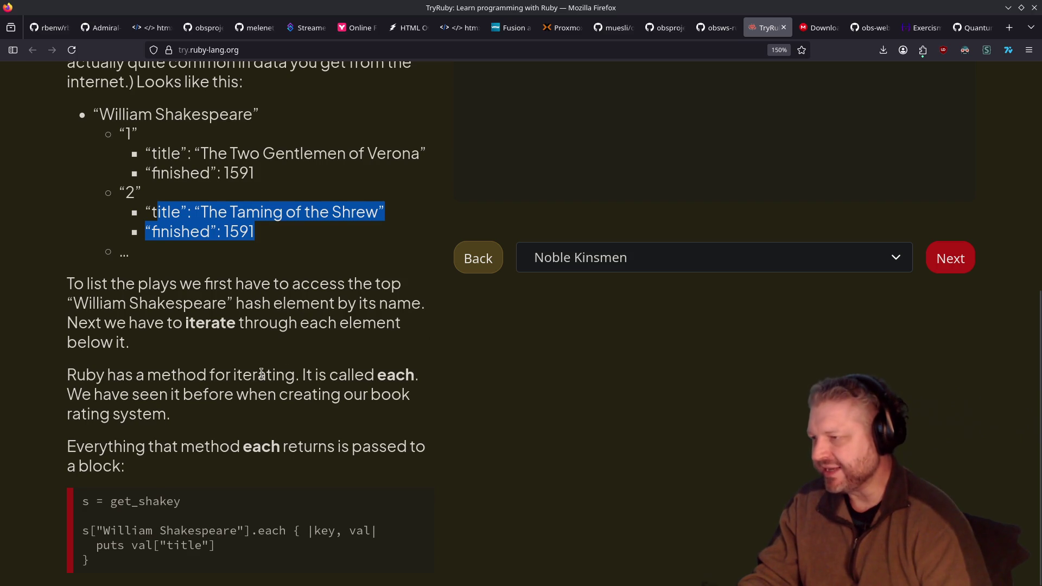
left_click_drag(295, 376, 415, 376)
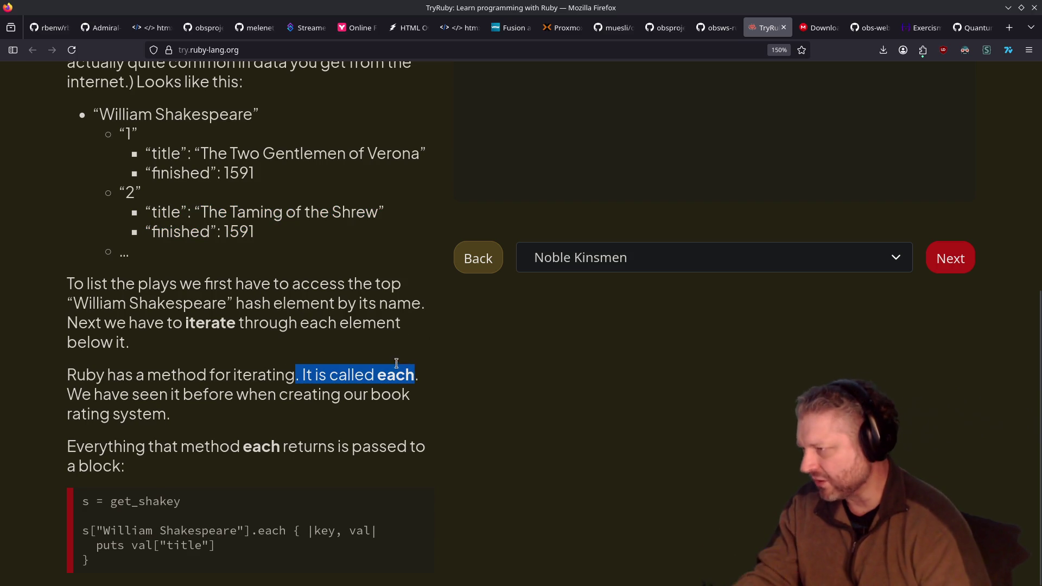
left_click(406, 373)
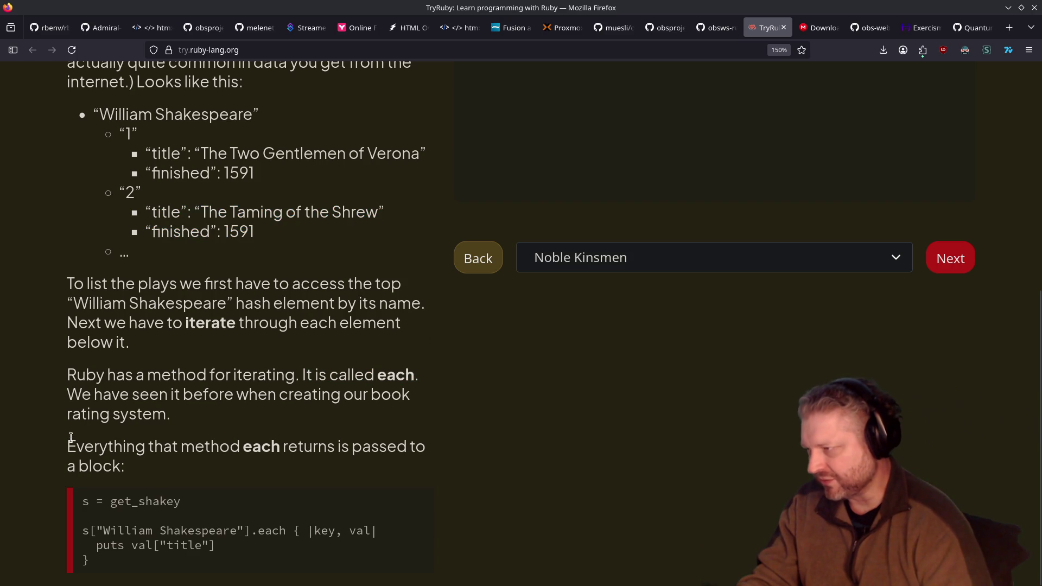
Deselect the example code and scroll back up to the empty editor.
scroll(614, 172, "up", 5)
scroll(613, 172, "down", 5)
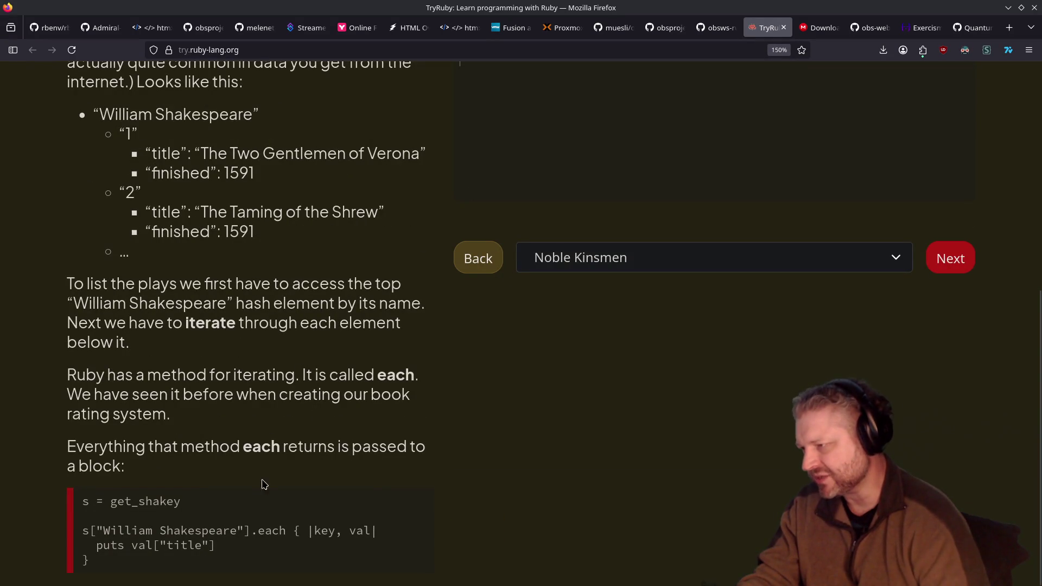
left_click_drag(84, 531, 89, 562)
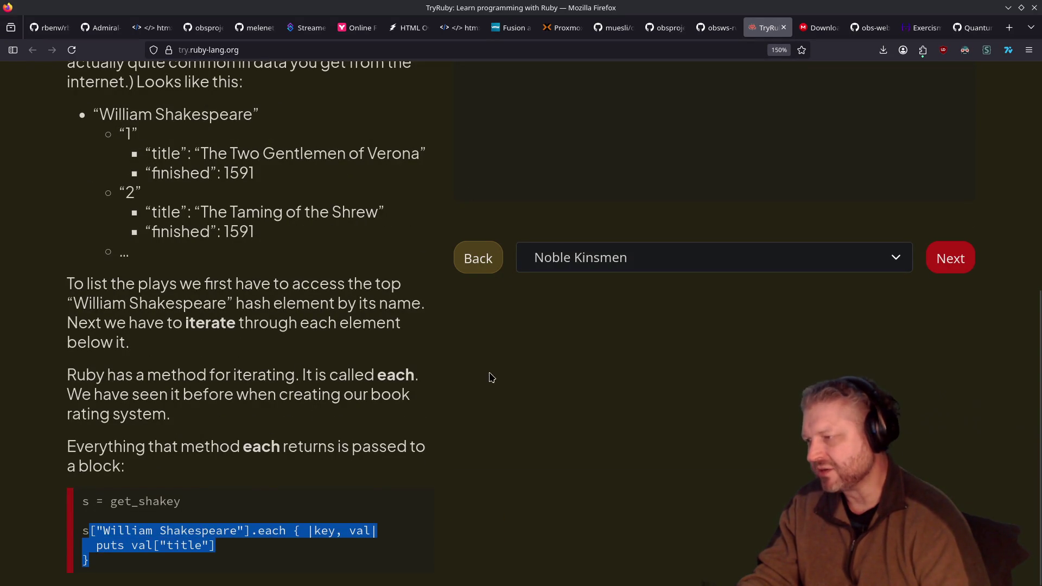
left_click(476, 386)
scroll(578, 168, "up", 5)
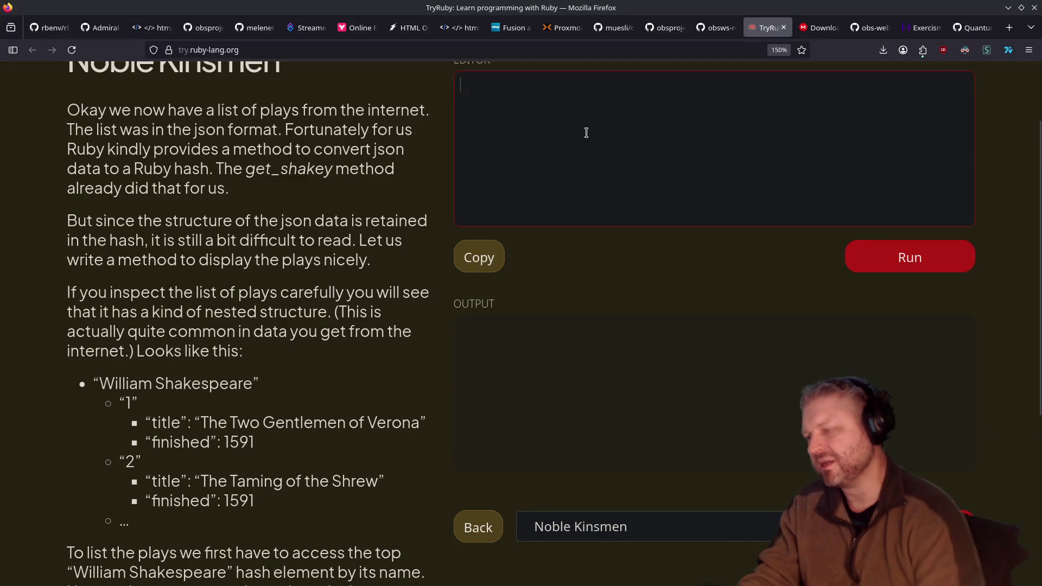
Enter s = get_shakey in the editor and run it to load the Shakespeare data.
left_click(586, 132)
type("s = get_sha")
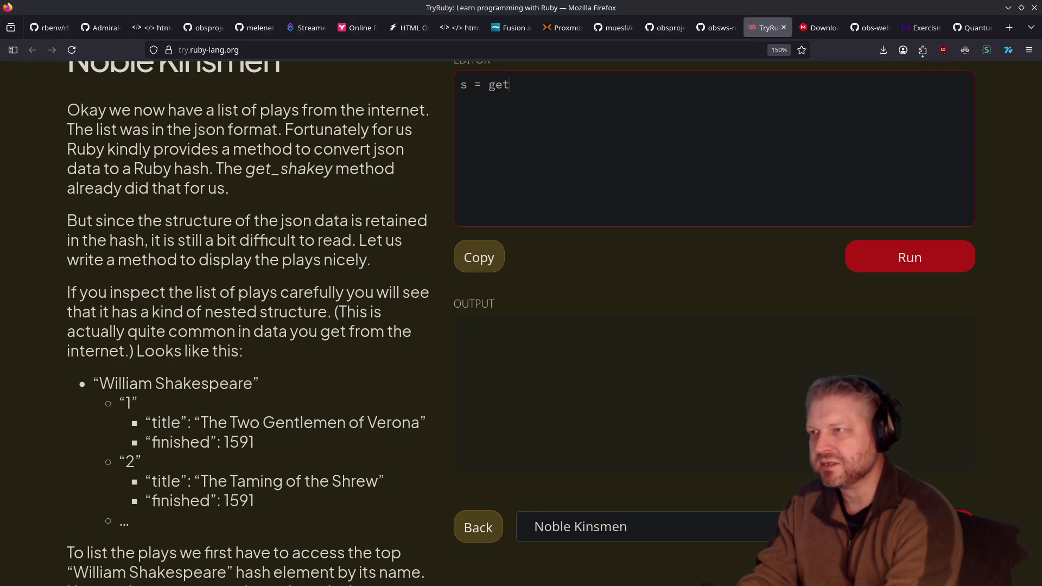
type("key")
key("ctrl+Return")
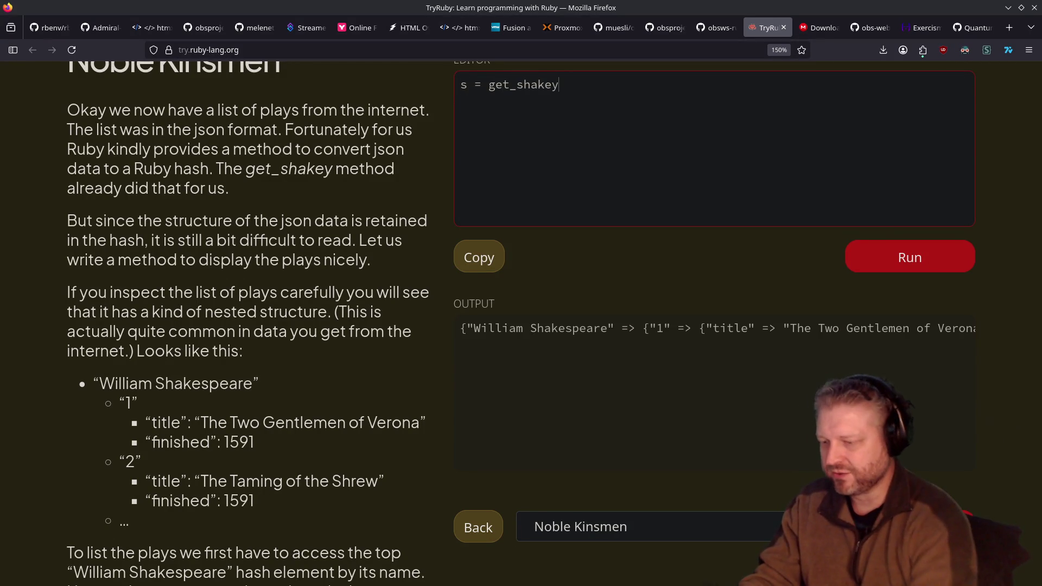
scroll(412, 256, "down", 5)
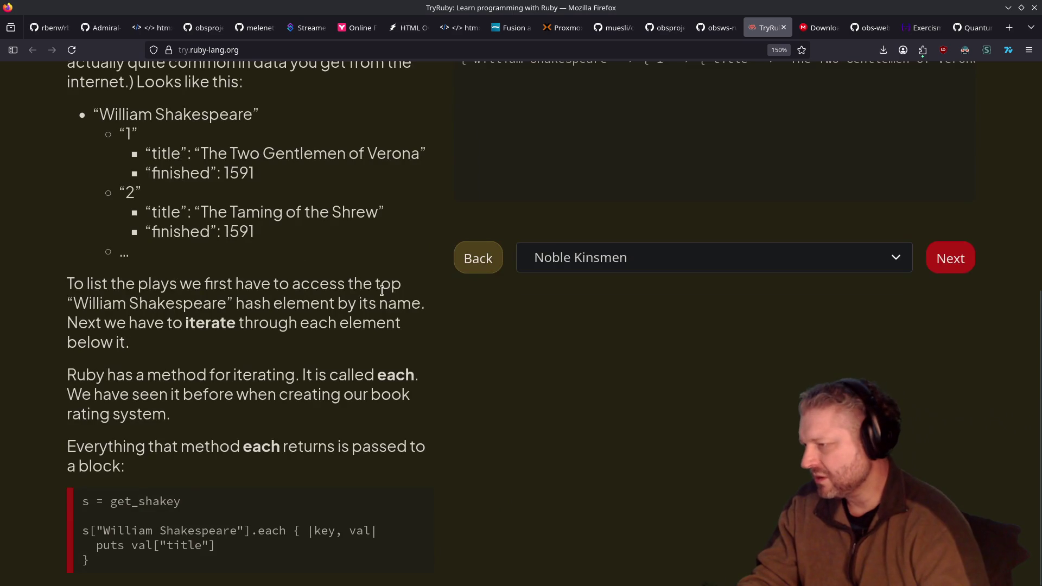
scroll(387, 288, "up", 7)
Add s["William Shakespeare"], copying the key from the lesson's example code.
type("[")
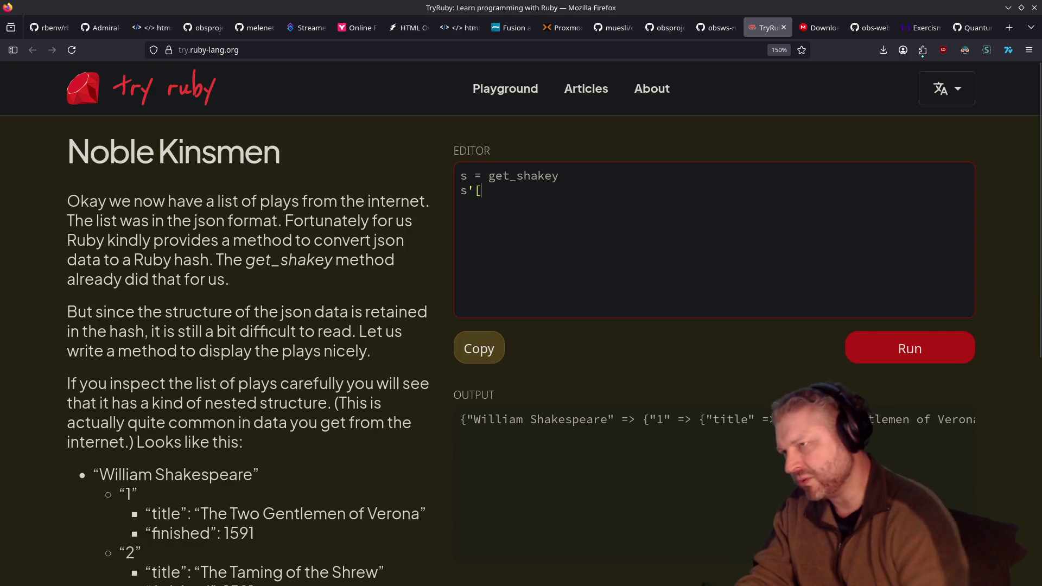
scroll(283, 284, "down", 6)
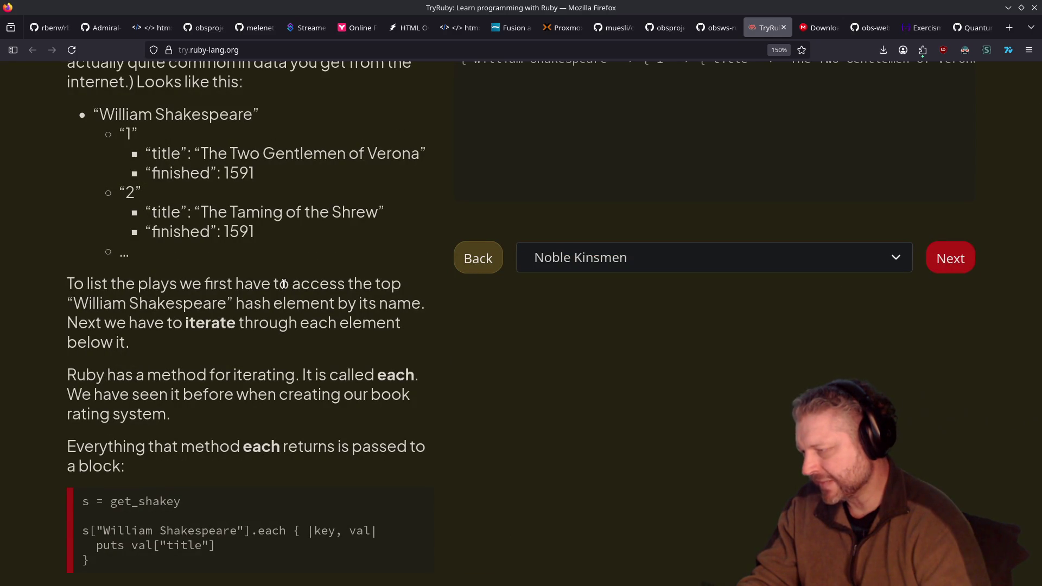
mouse_move(98, 531)
left_mouse_down()
mouse_move(225, 545)
mouse_move(245, 532)
left_mouse_up()
key("ctrl+c")
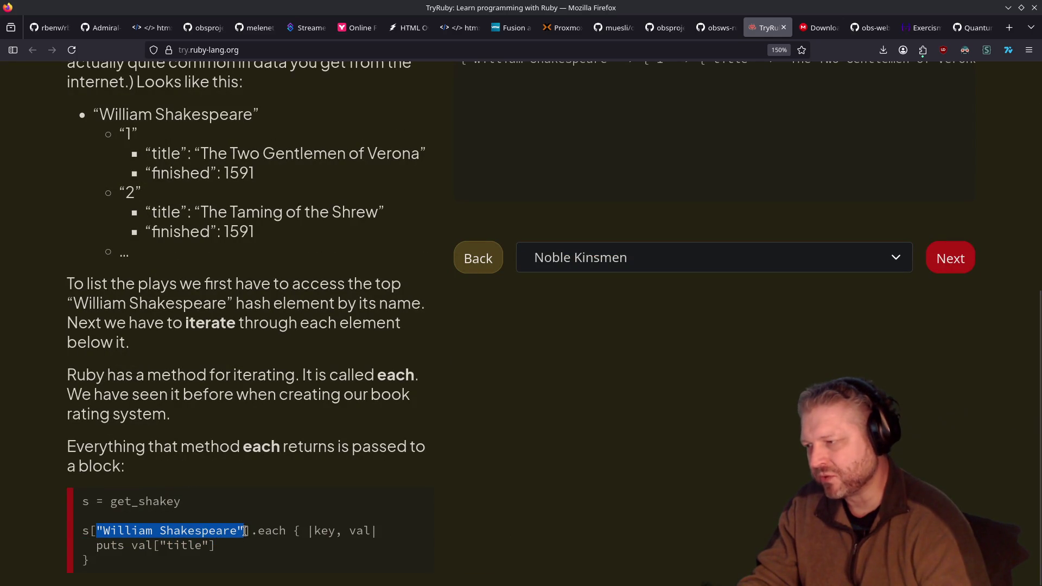
scroll(524, 273, "up", 5)
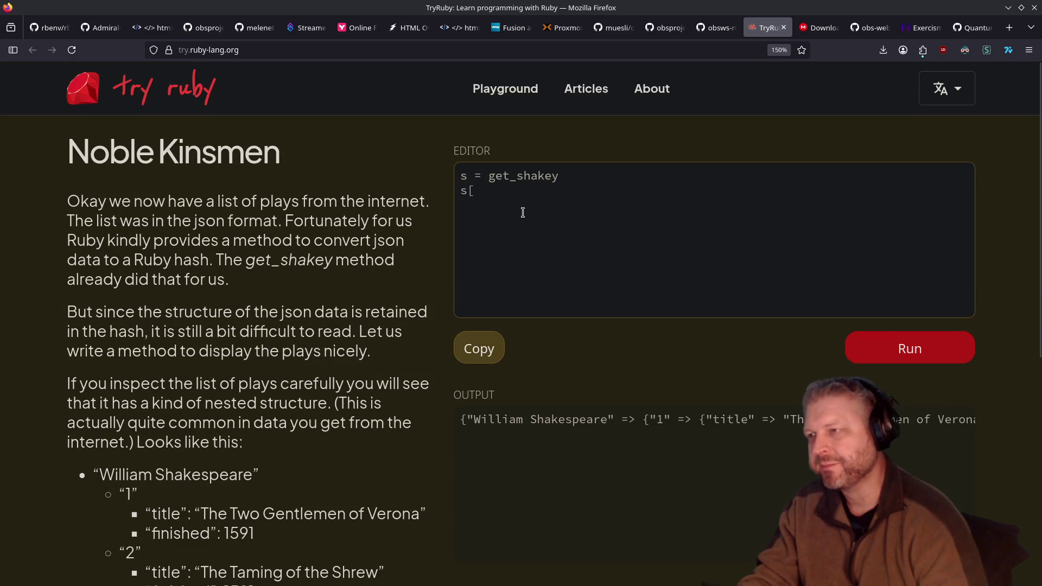
left_click(481, 229)
key("ctrl+v")
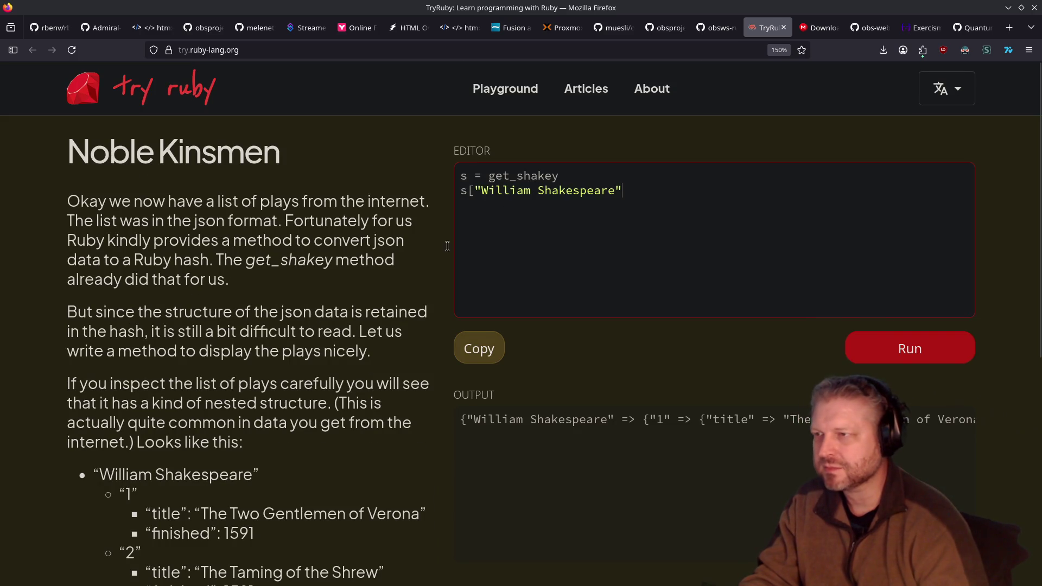
scroll(288, 273, "down", 5)
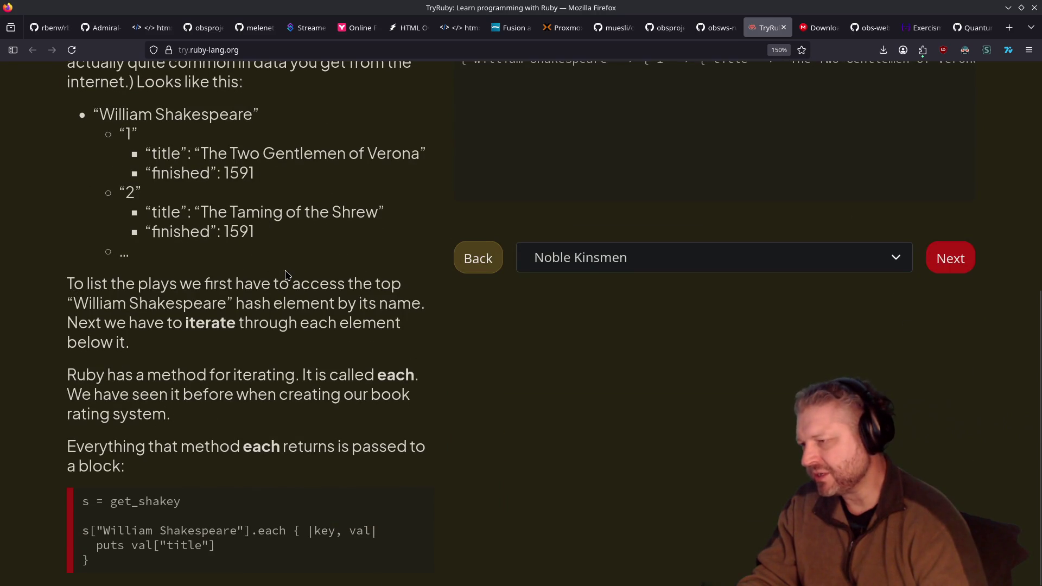
scroll(287, 274, "up", 5)
Append .each{ |key,val| puts val["title"] } and run the loop to list play titles.
type(".each")
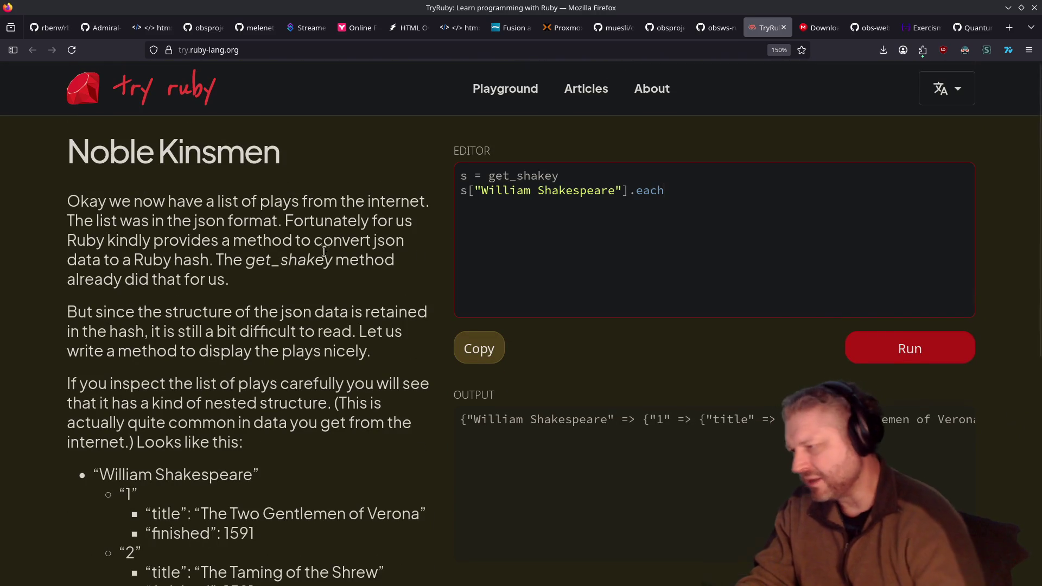
scroll(323, 254, "down", 5)
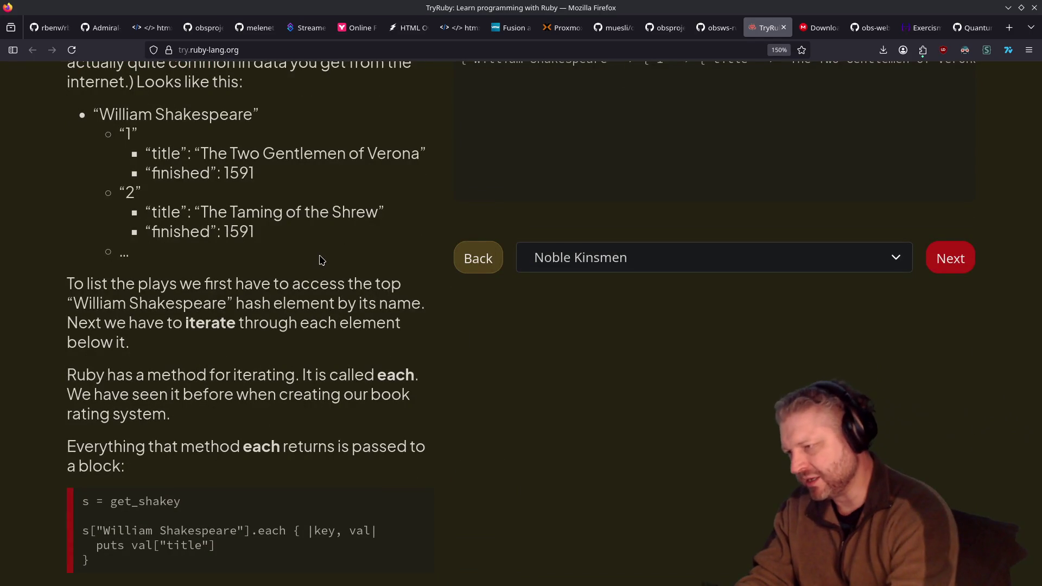
type("{ |key,")
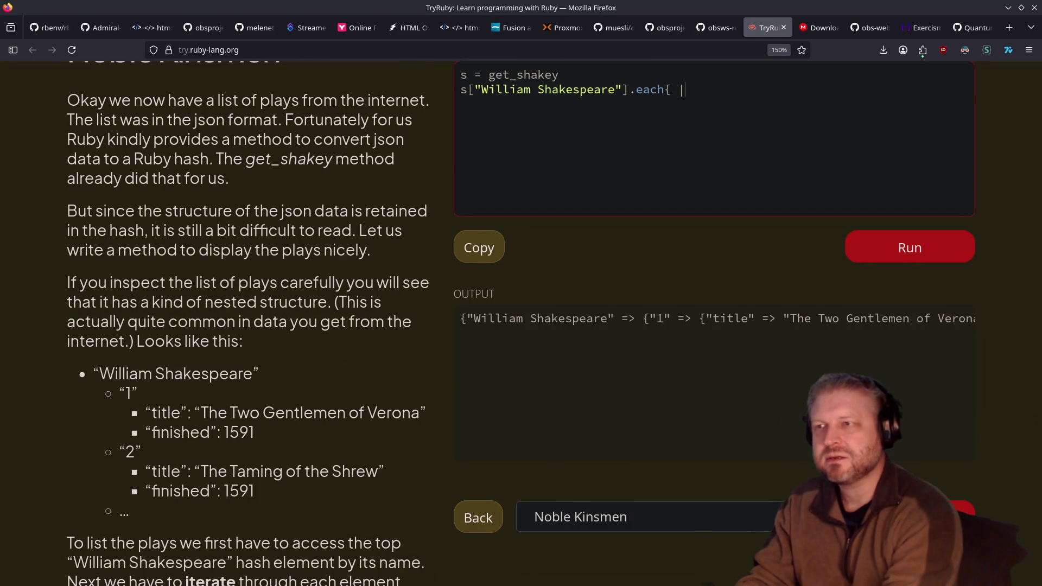
type("val|")
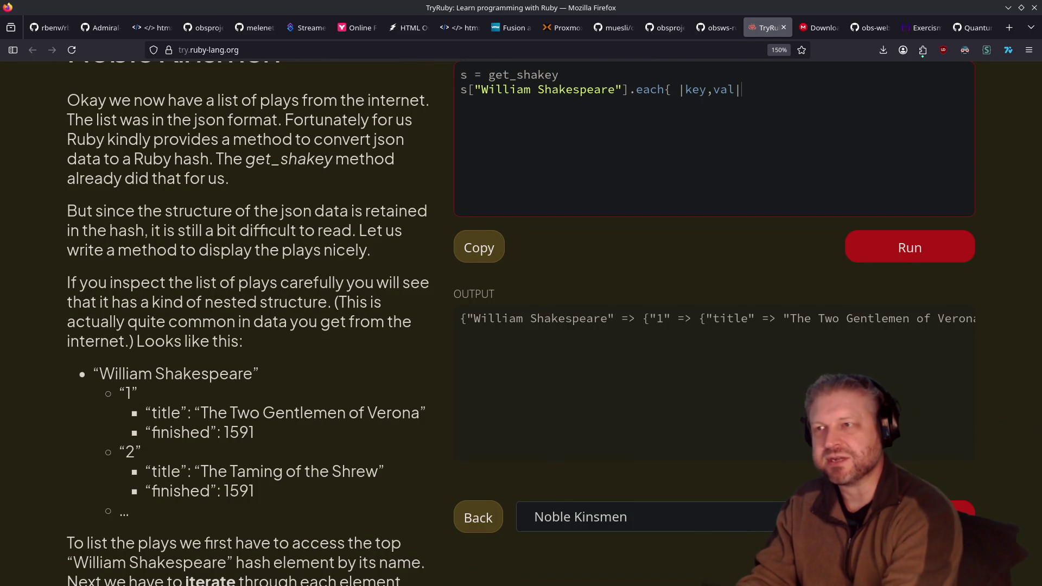
scroll(243, 278, "down", 5)
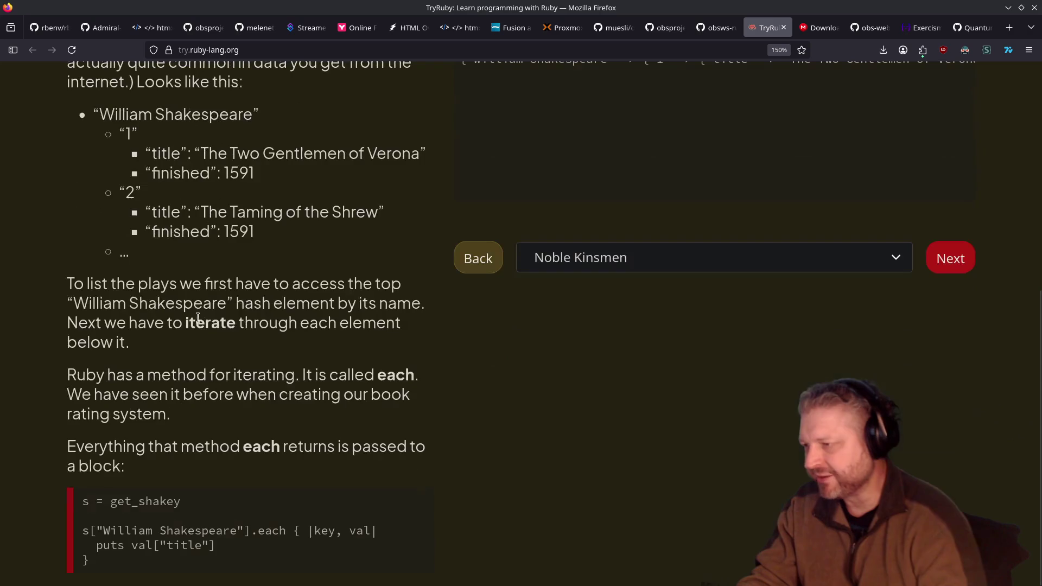
scroll(217, 307, "up", 7)
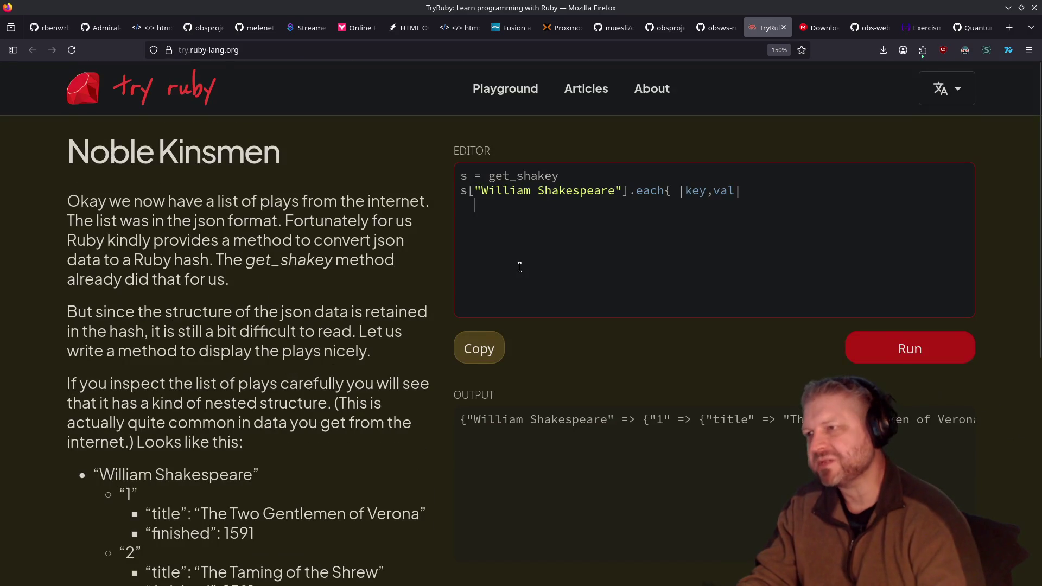
type("putsval")
scroll(433, 368, "down", 7)
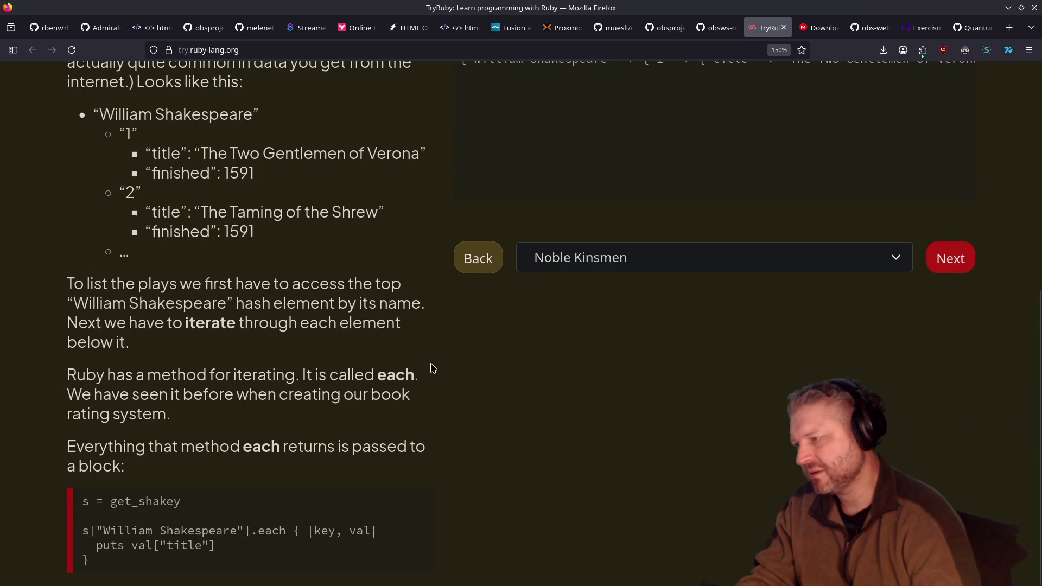
scroll(432, 368, "up", 7)
type("[\"title")
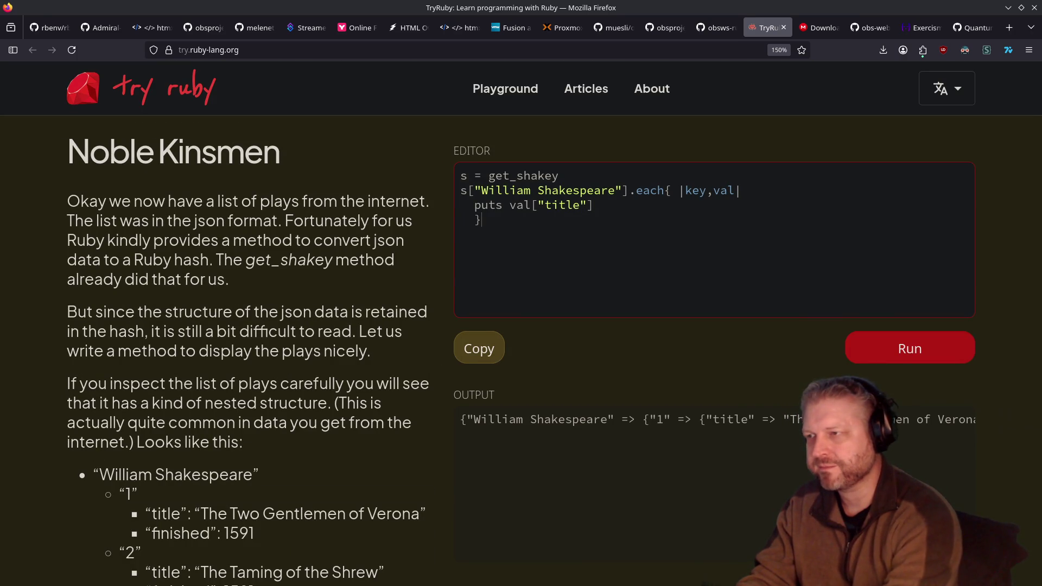
key("ctrl+Return")
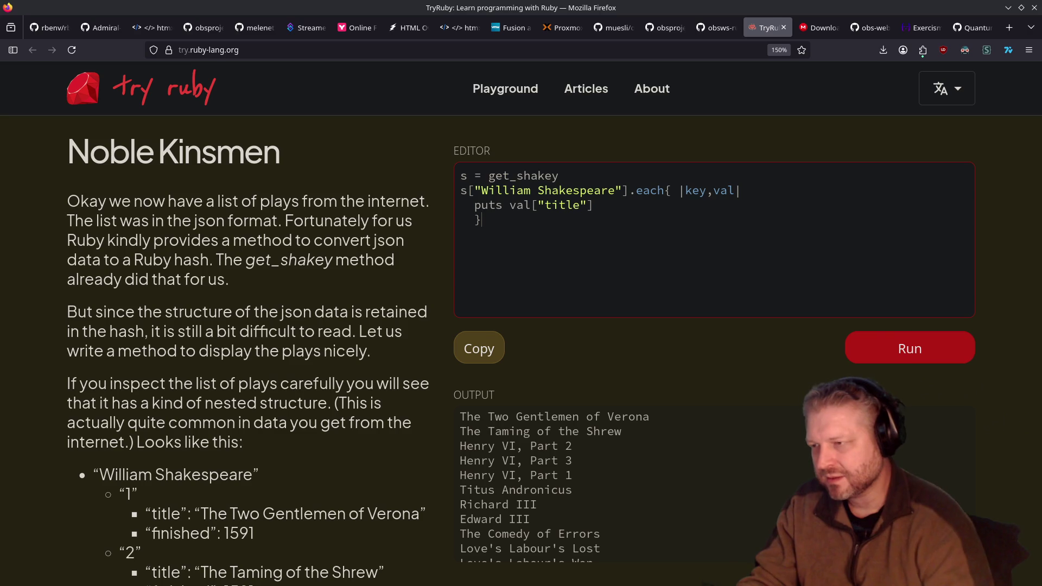
Remove ["title"] from the puts val line and rerun to print full play hashes.
scroll(526, 355, "down", 5)
scroll(526, 356, "down", 8)
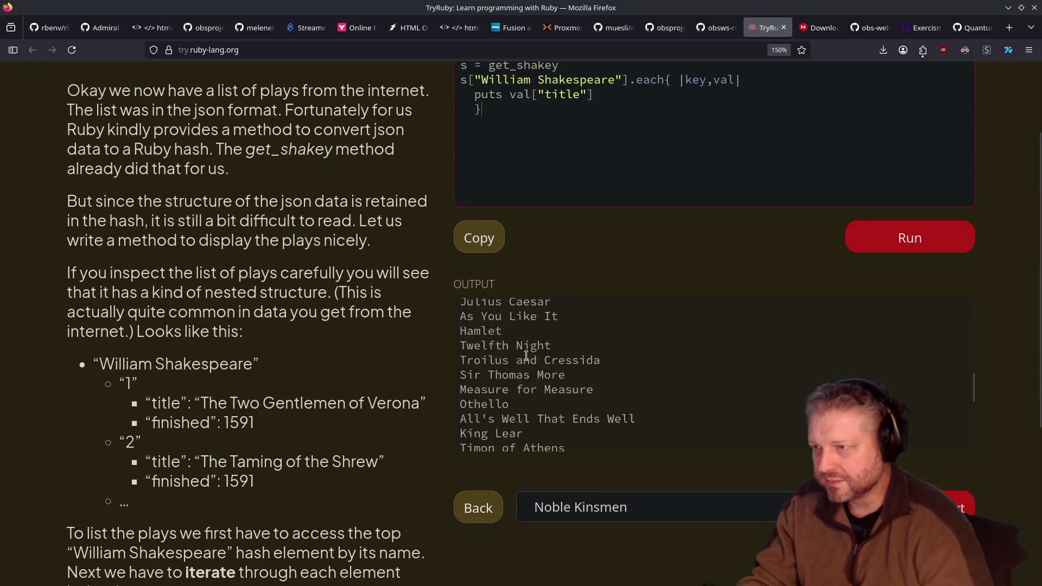
scroll(526, 356, "up", 10)
left_click_drag(532, 95, 599, 92)
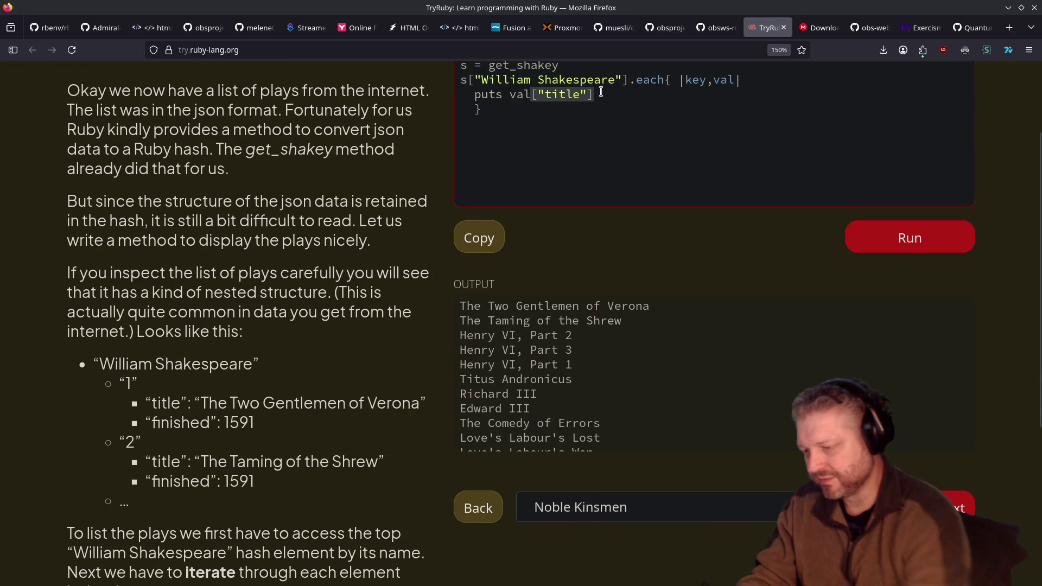
key("BackSpace")
key("ctrl+Return")
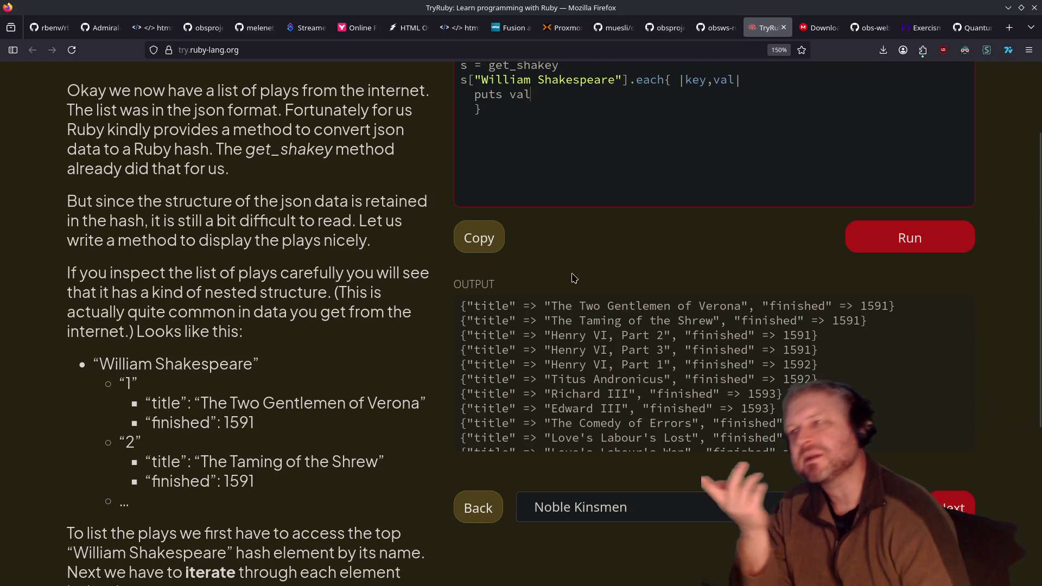
Inspect the output, highlighting the first play's title and "finished" => 1591, then select the loop lines.
scroll(593, 321, "down", 10)
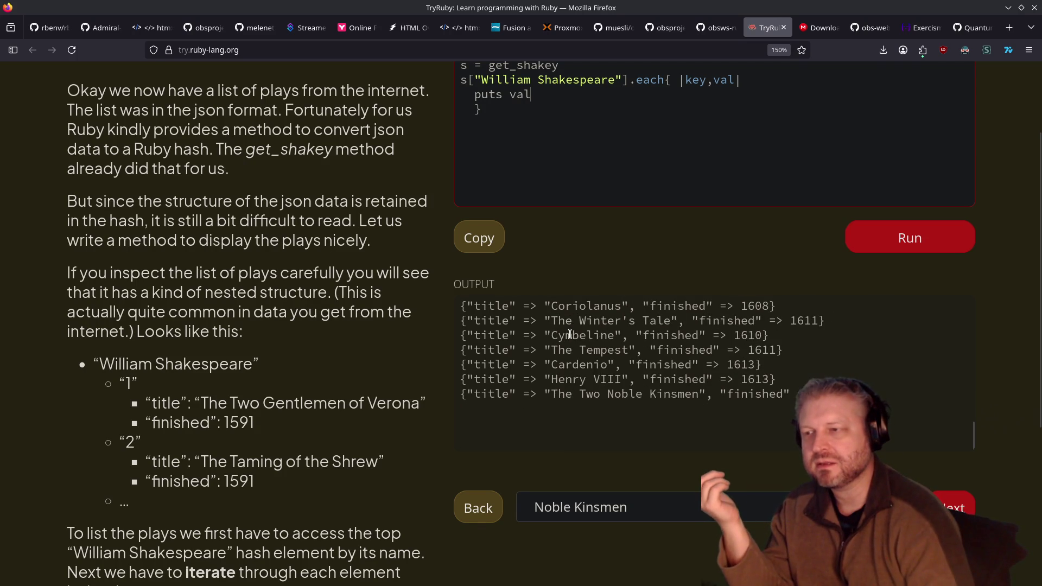
scroll(570, 333, "up", 10)
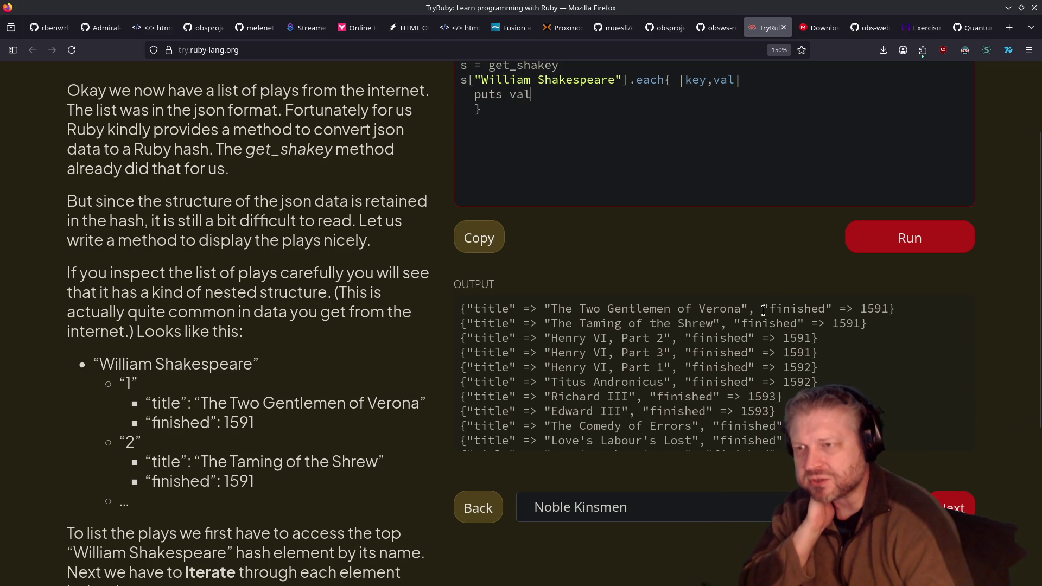
left_click_drag(754, 309, 471, 309)
left_click_drag(762, 309, 884, 310)
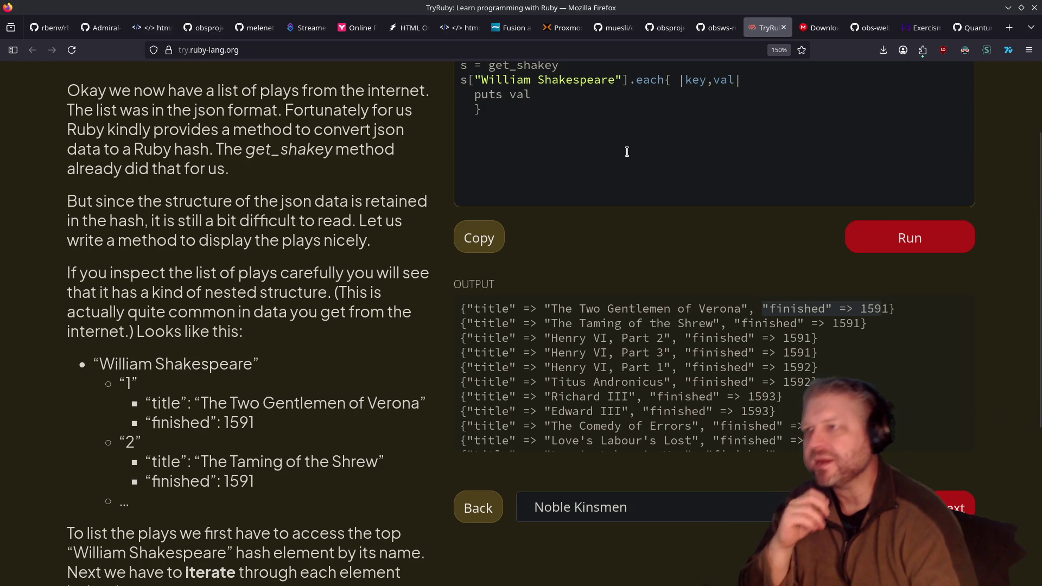
scroll(607, 250, "up", 2)
left_click_drag(518, 223, 437, 197)
key("ctrl+c")
Delete the loop lines and run s = get_shakey alone to view the raw Shakespeare hash.
key("BackSpace")
left_click(888, 342)
scroll(888, 342, "down", 2)
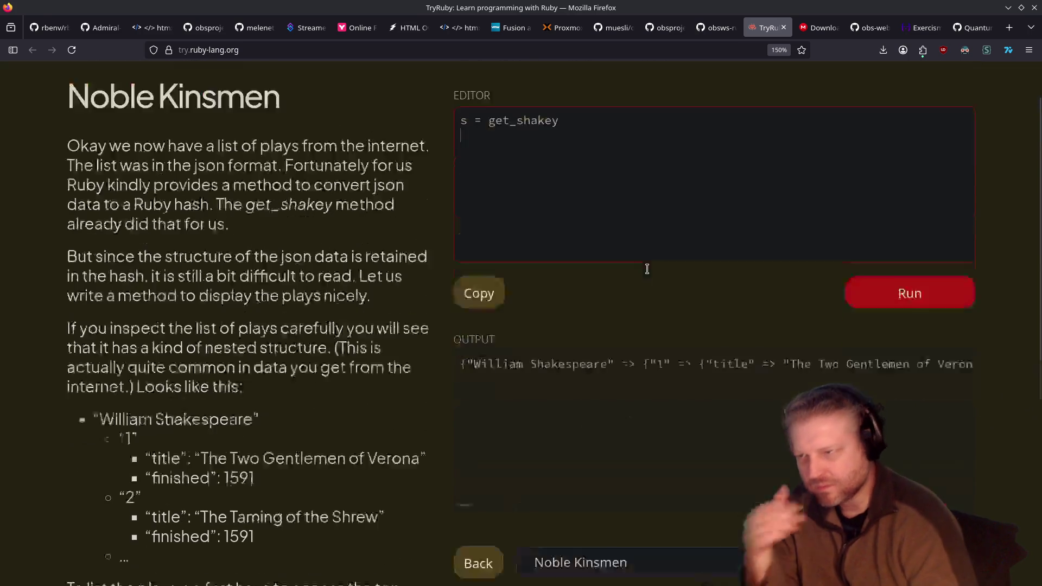
left_click_drag(614, 310, 465, 308)
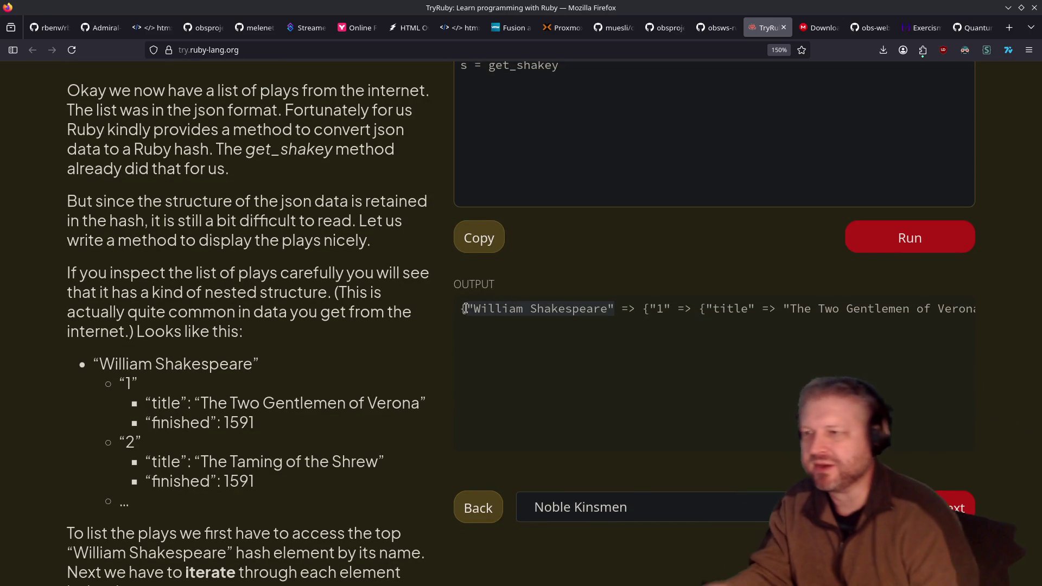
left_click_drag(643, 308, 1009, 329)
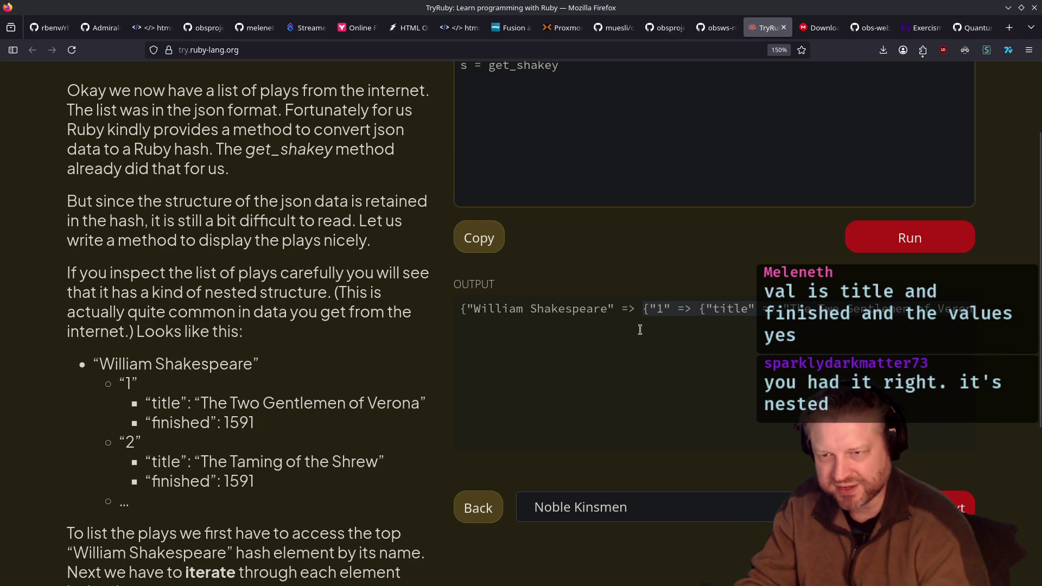
Restore the each loop with puts val["title"] and rerun it to list only play titles.
left_click(626, 137)
key("ctrl+v")
left_click(904, 233)
scroll(572, 272, "down", 5)
scroll(572, 272, "up", 4)
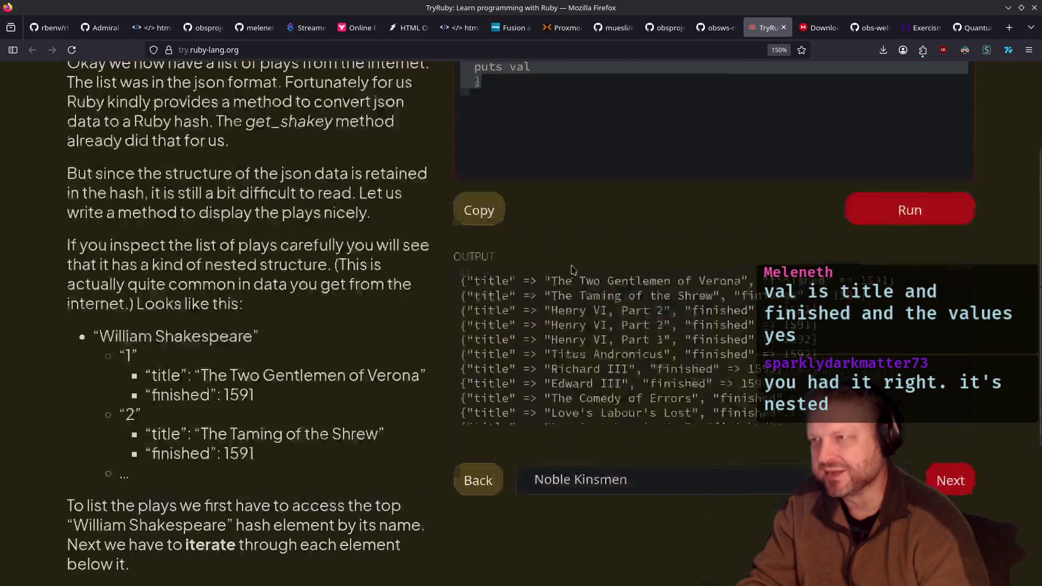
scroll(572, 272, "up", 3)
type("[\"title\"]")
key("ctrl+Return")
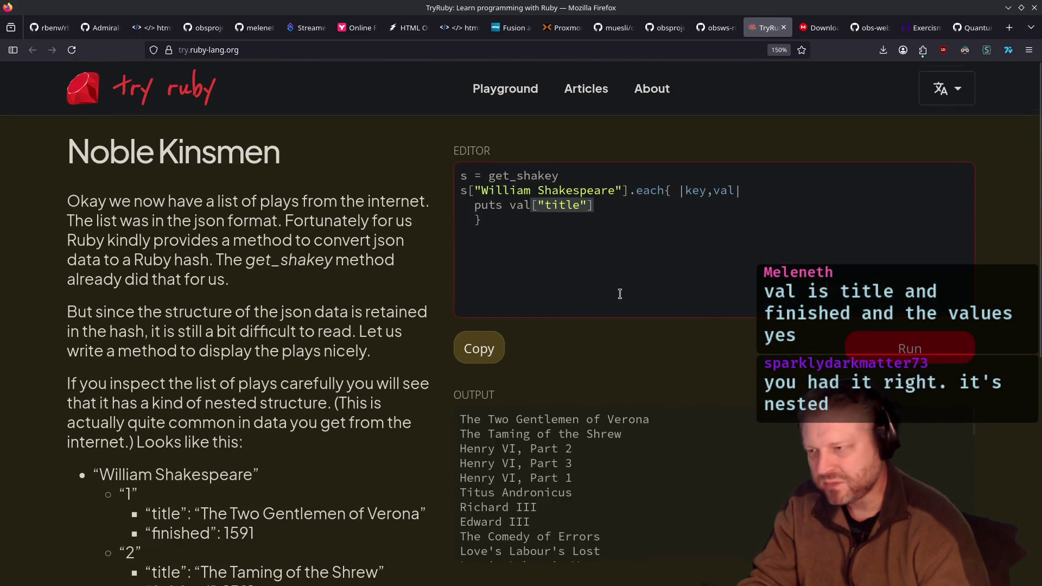
Scroll down and go Next to the 'All together now' lesson.
scroll(619, 294, "down", 4)
scroll(327, 370, "down", 3)
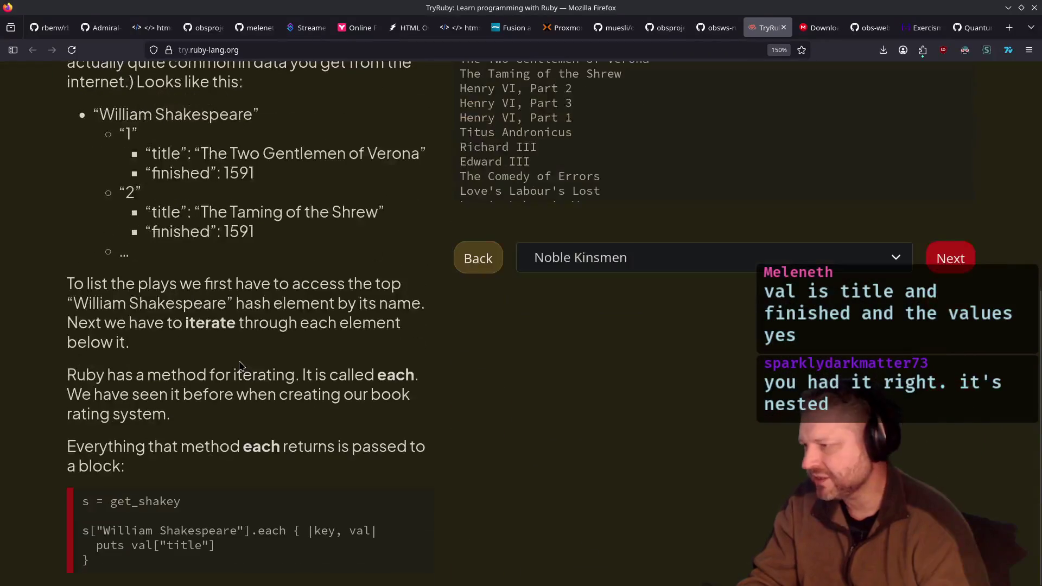
left_click(929, 264)
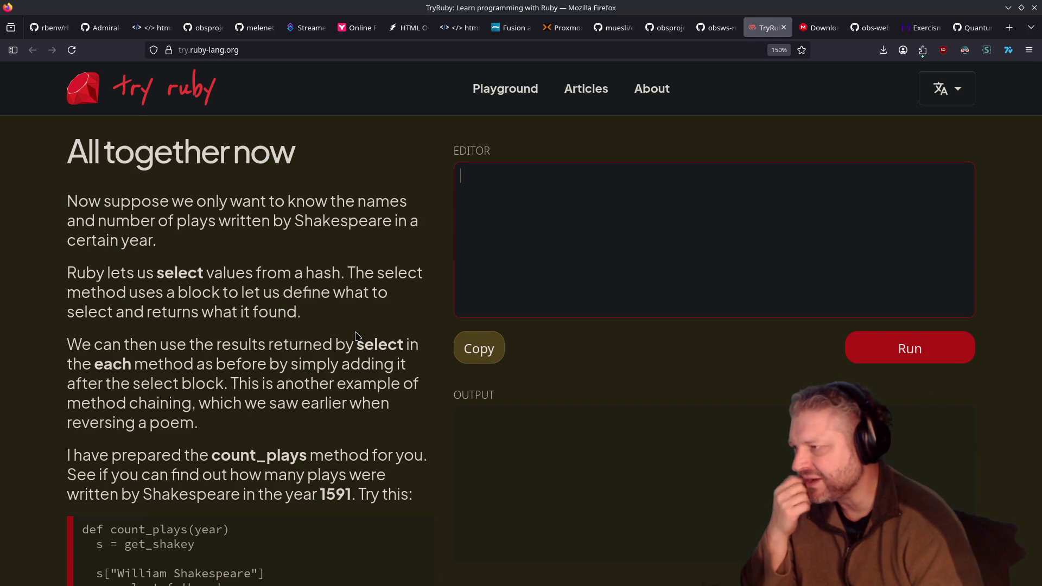
scroll(356, 335, "down", 2)
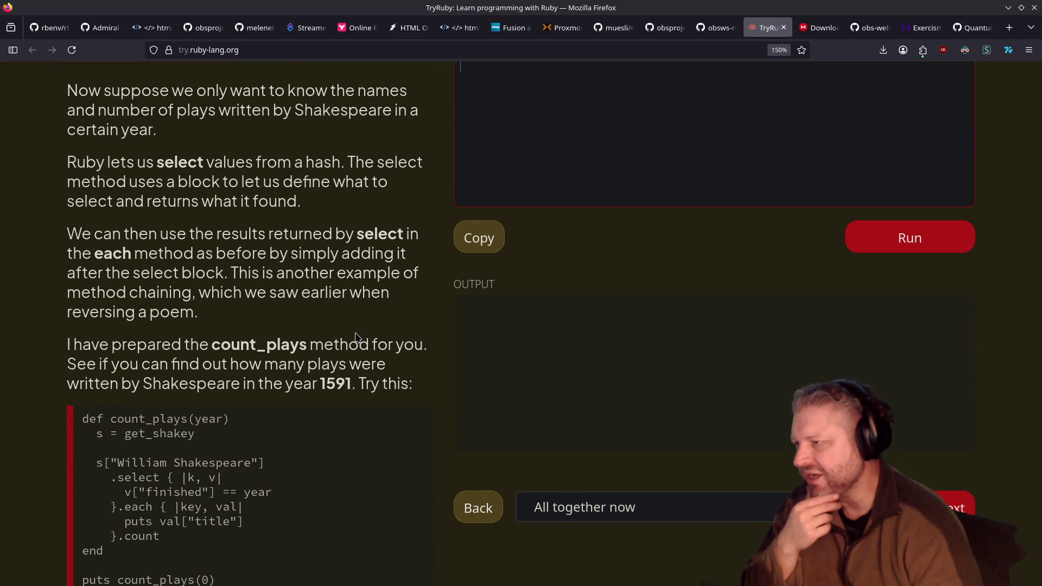
scroll(356, 337, "down", 2)
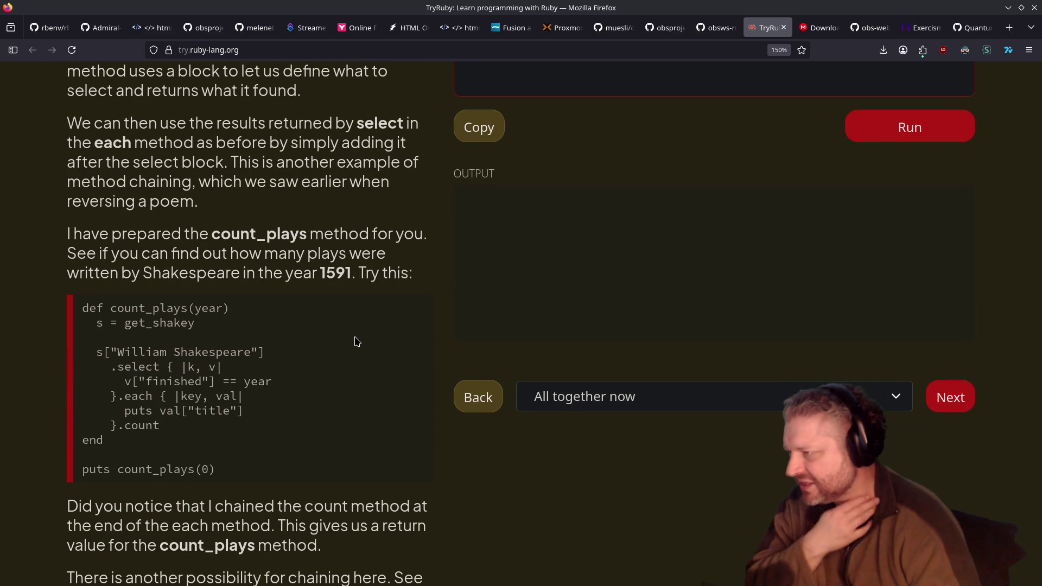
scroll(357, 336, "up", 3)
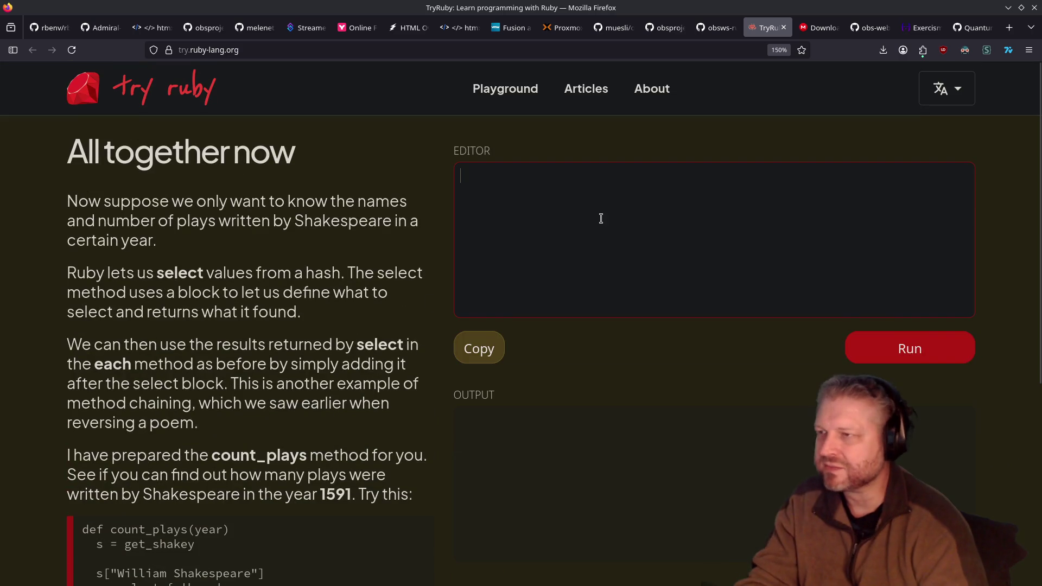
type("def cou")
type("nt_")
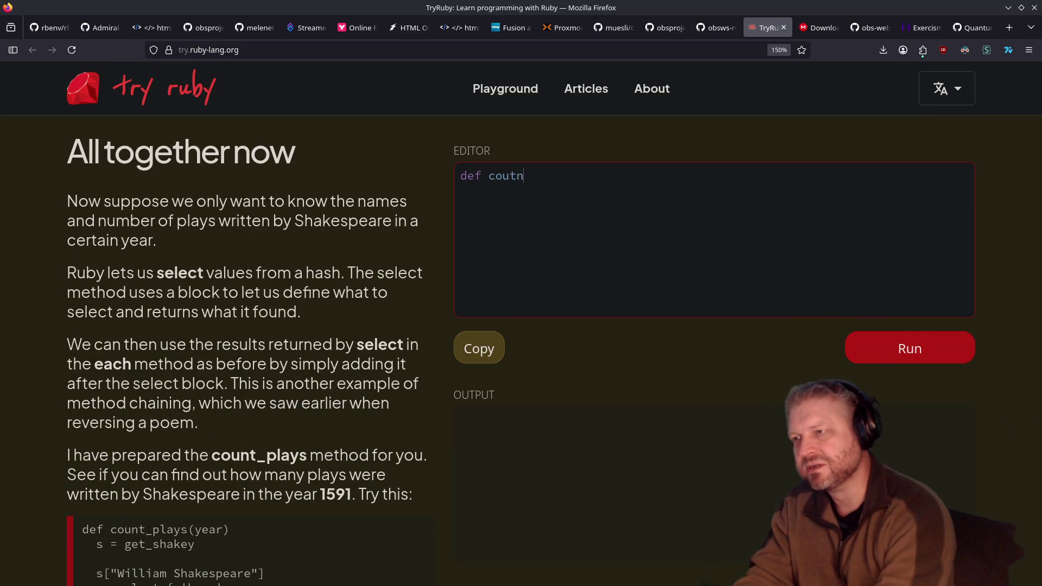
type("pl")
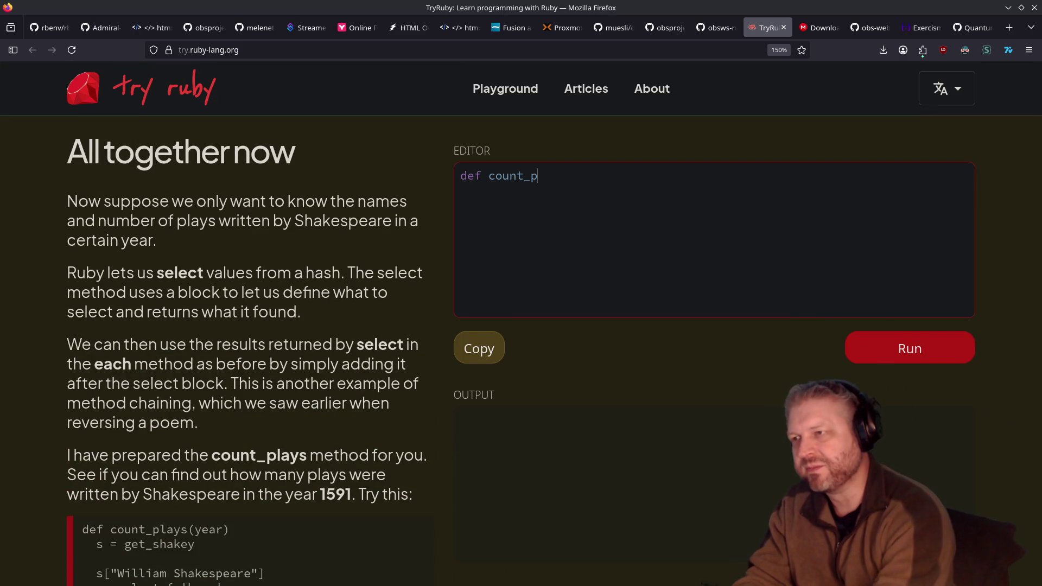
key("BackSpace")
key("BackSpace")
key("BackSpace")
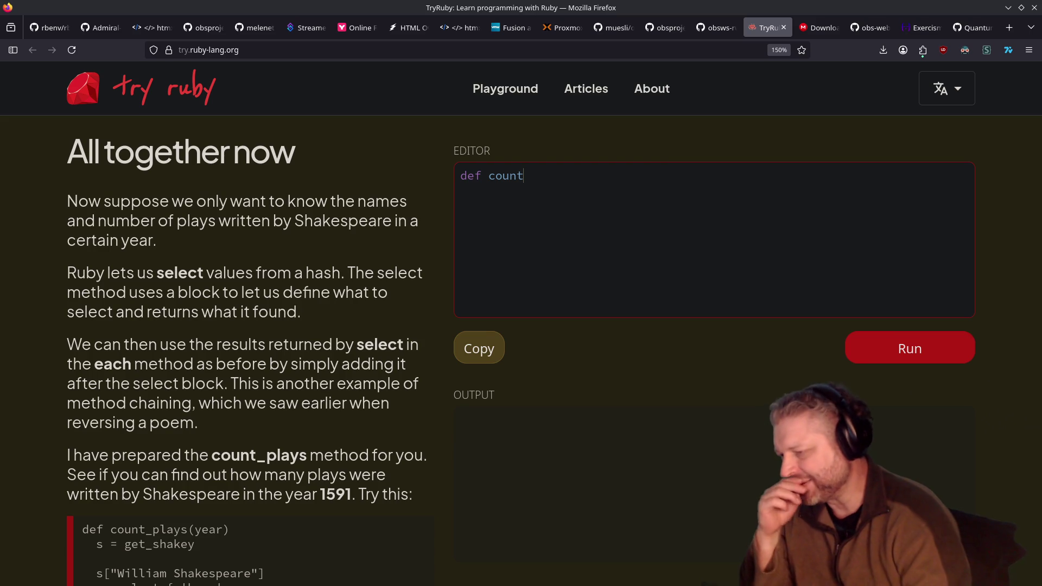
scroll(372, 369, "down", 5)
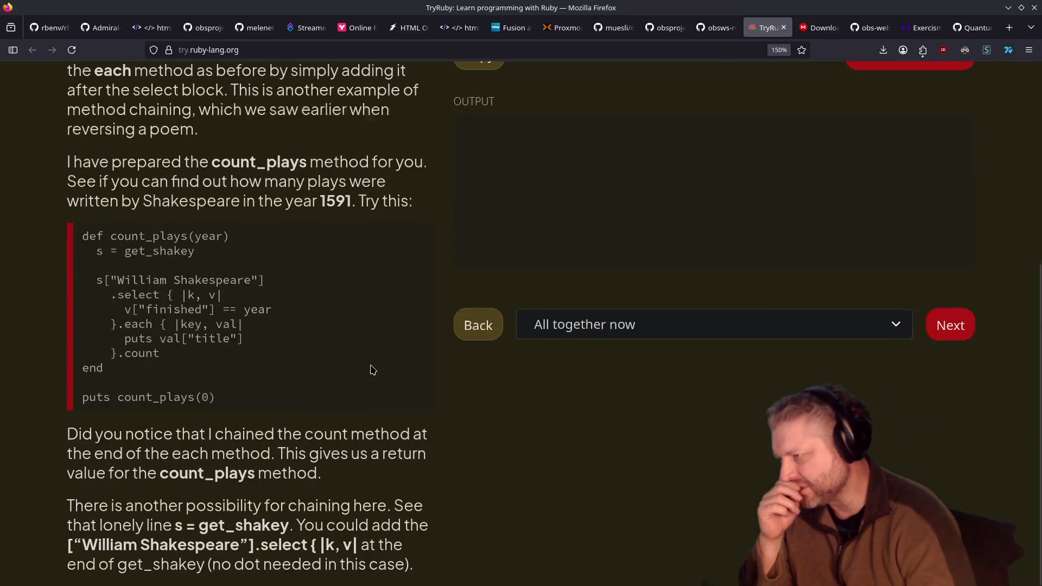
scroll(372, 369, "up", 4)
scroll(373, 369, "down", 2)
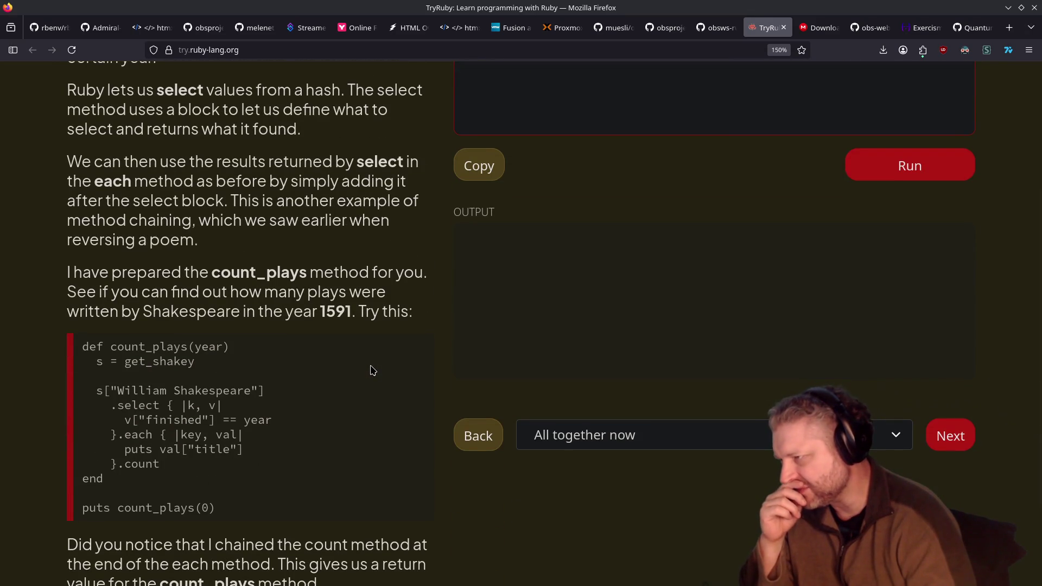
scroll(372, 370, "up", 3)
type("(year)   s ")
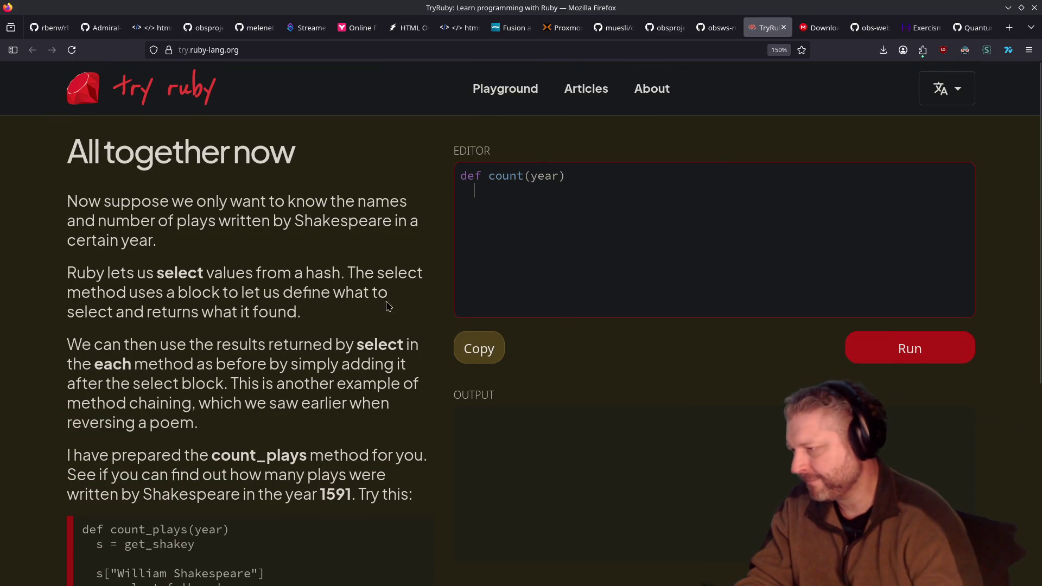
type("= get_shake")
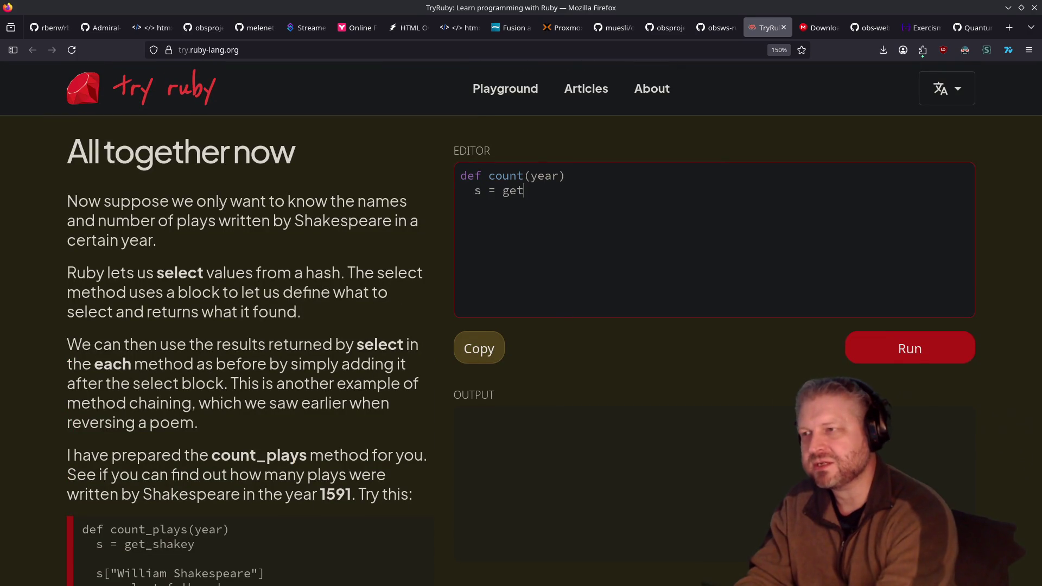
type("y   ")
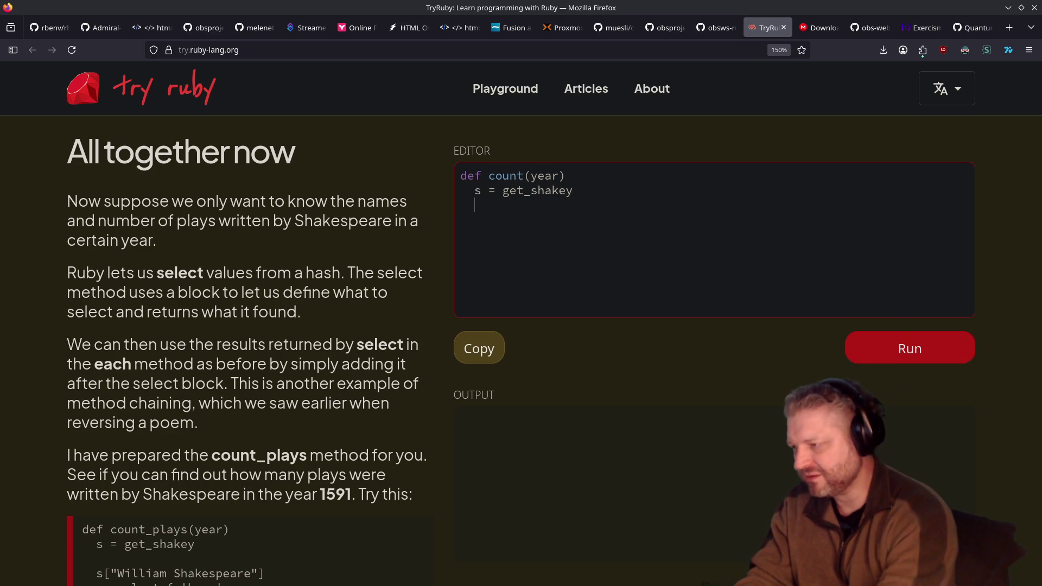
type("s[\"W")
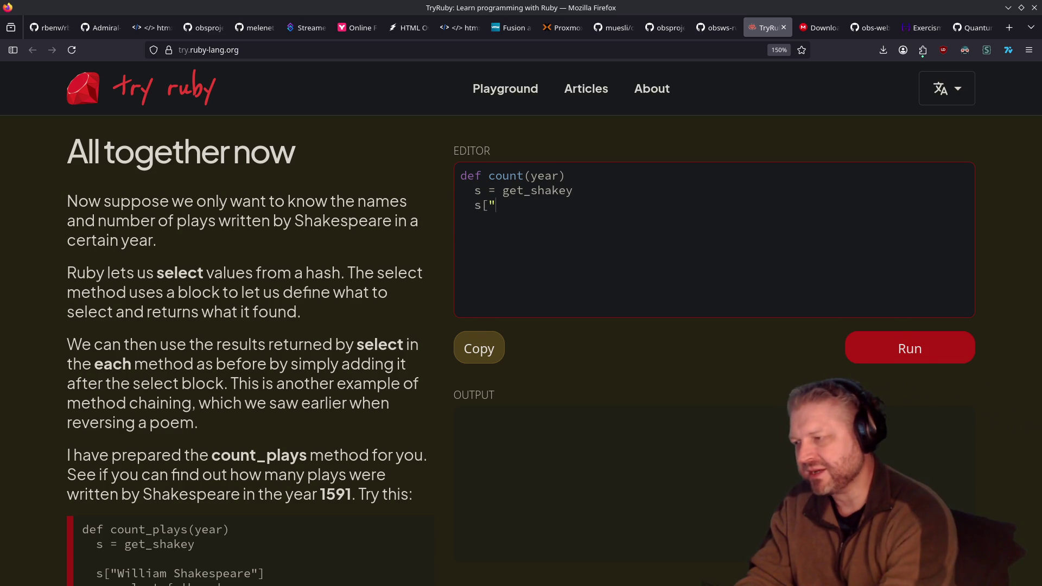
type("illiam Shakespear")
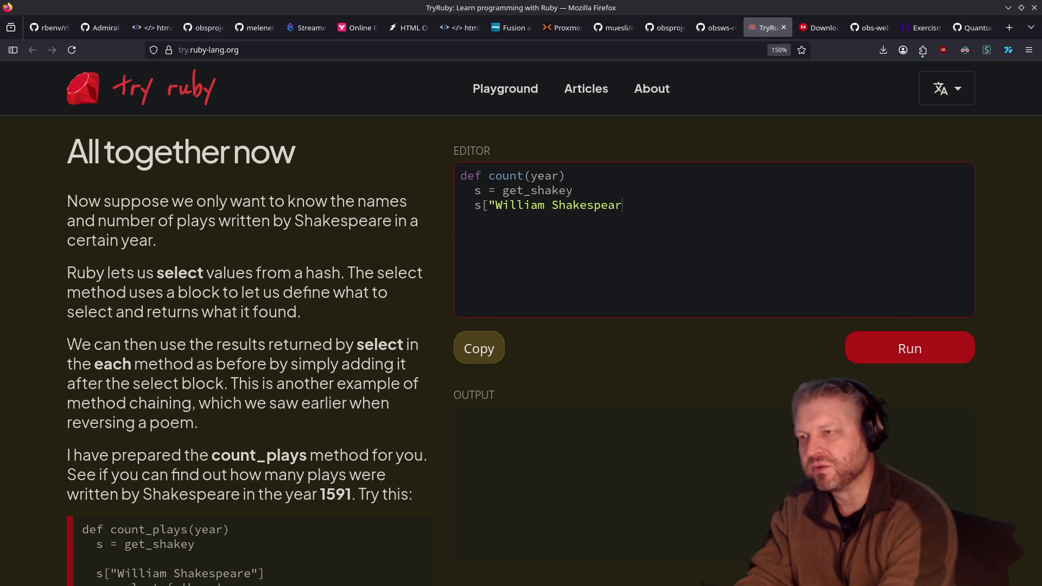
type("e")
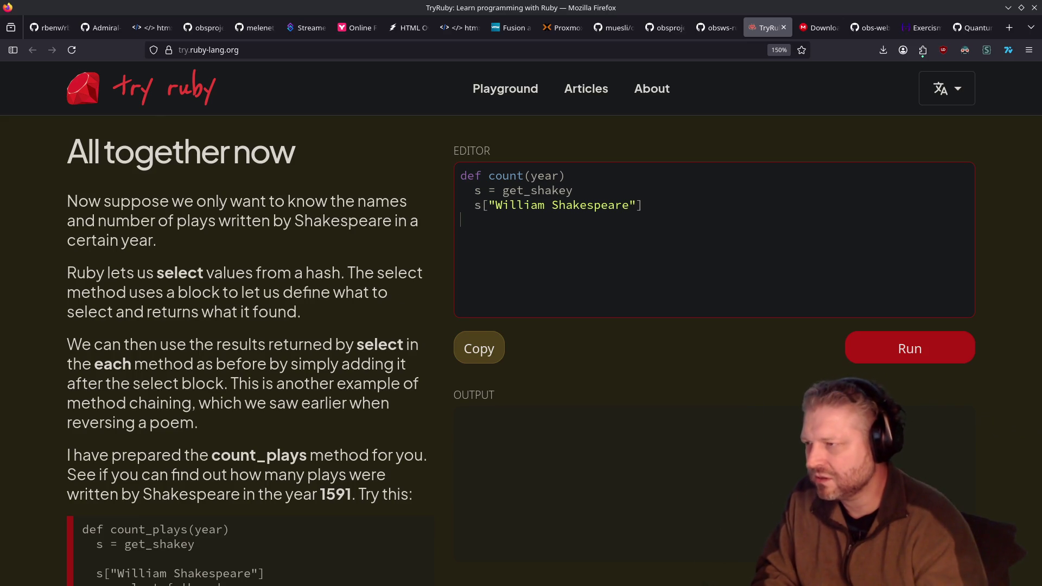
scroll(252, 294, "down", 2)
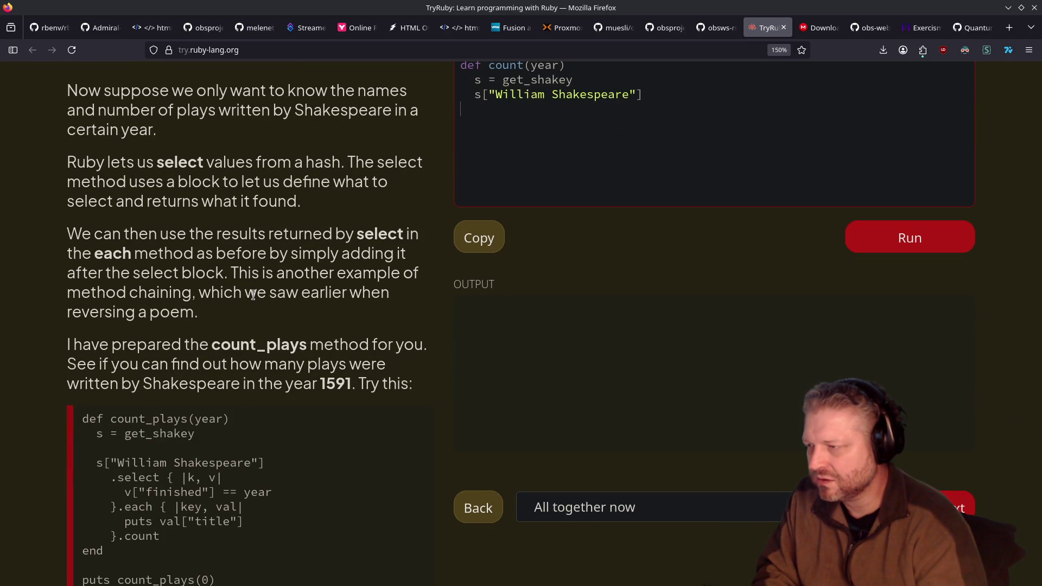
left_click(703, 95)
type(".select {")
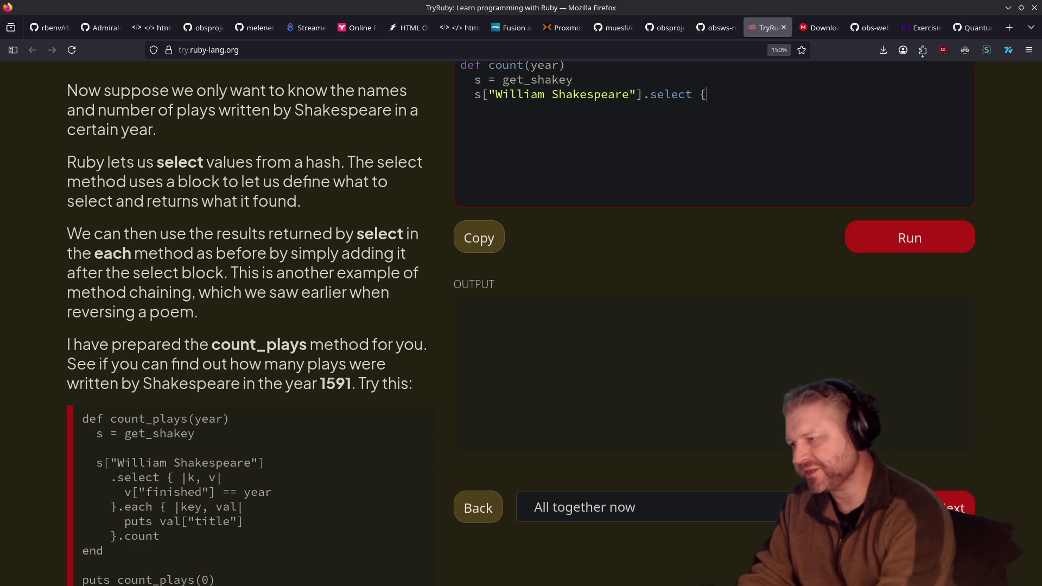
key("Return")
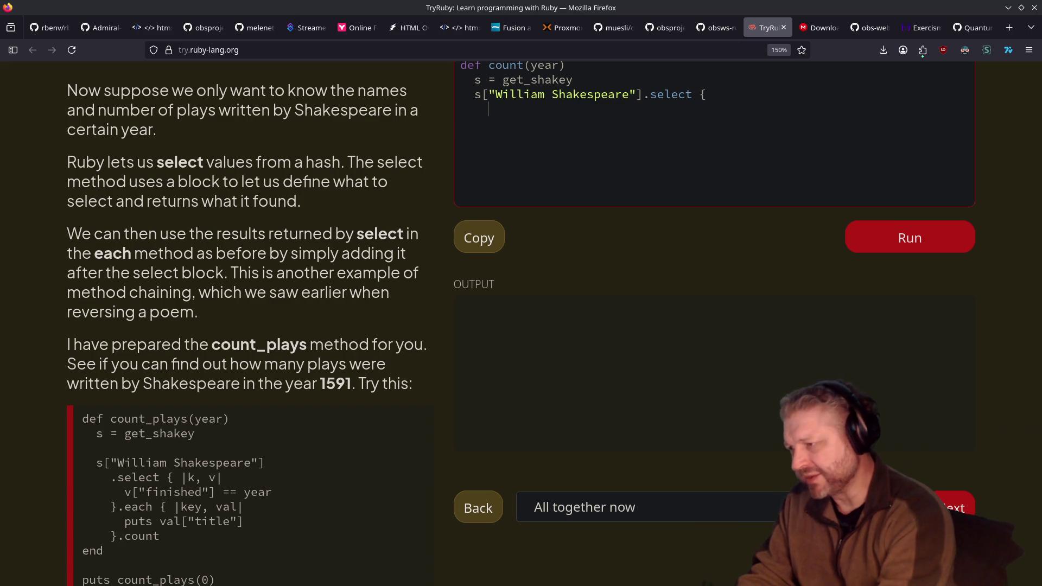
type("|k,v|")
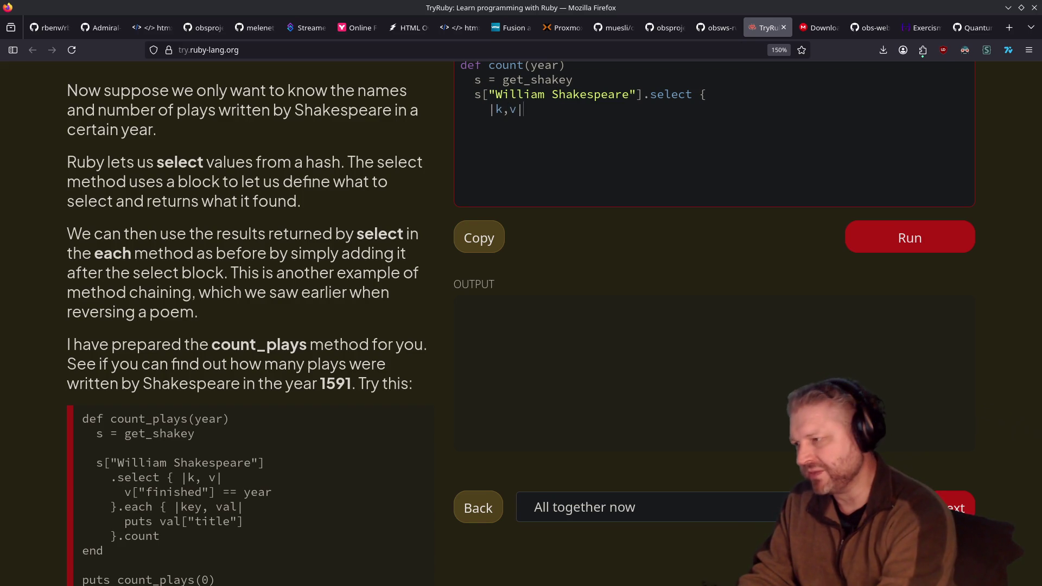
type("     v[\"f")
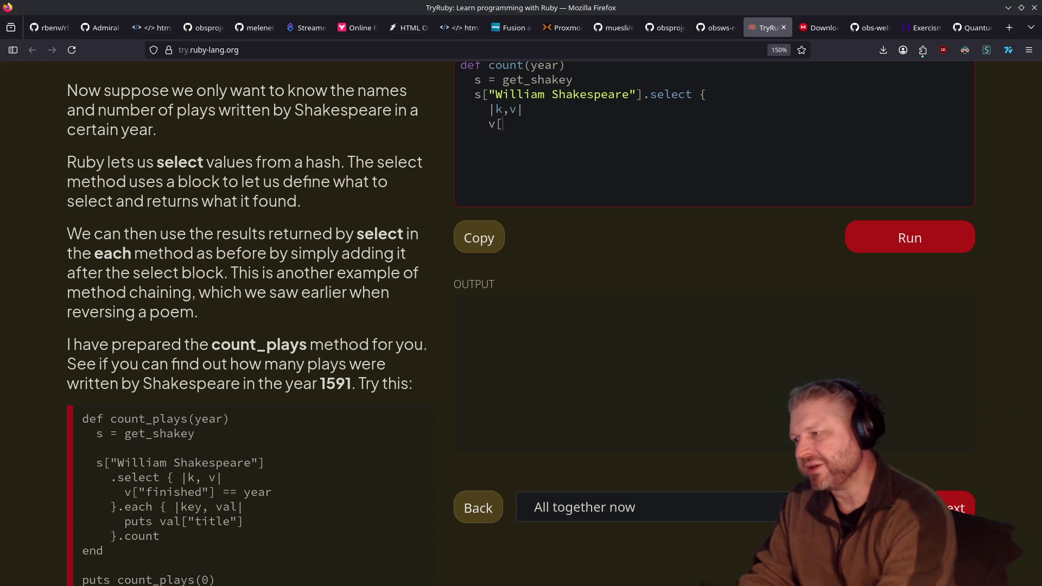
type("inished\"\\")
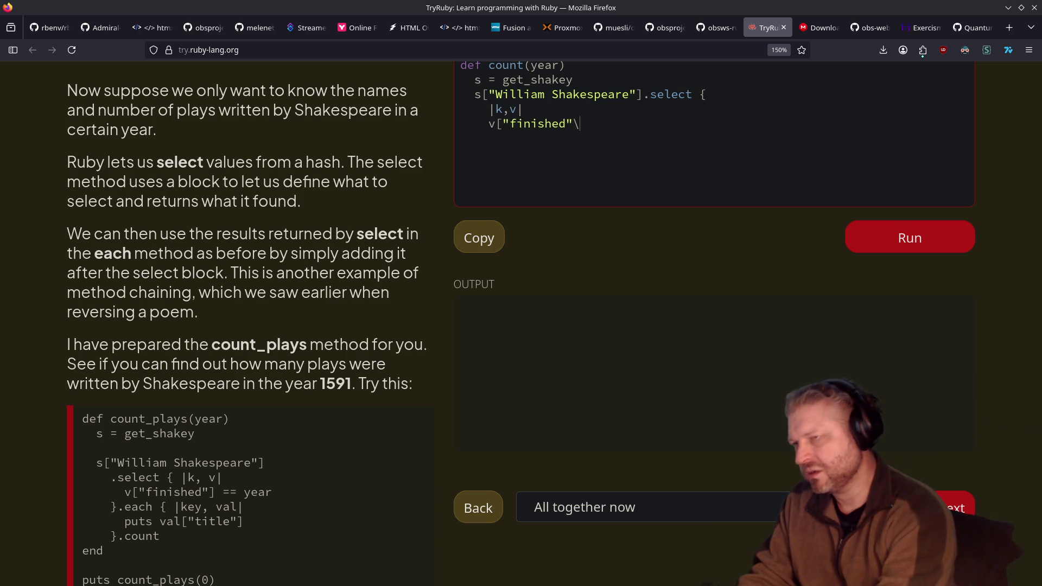
key("BackSpace")
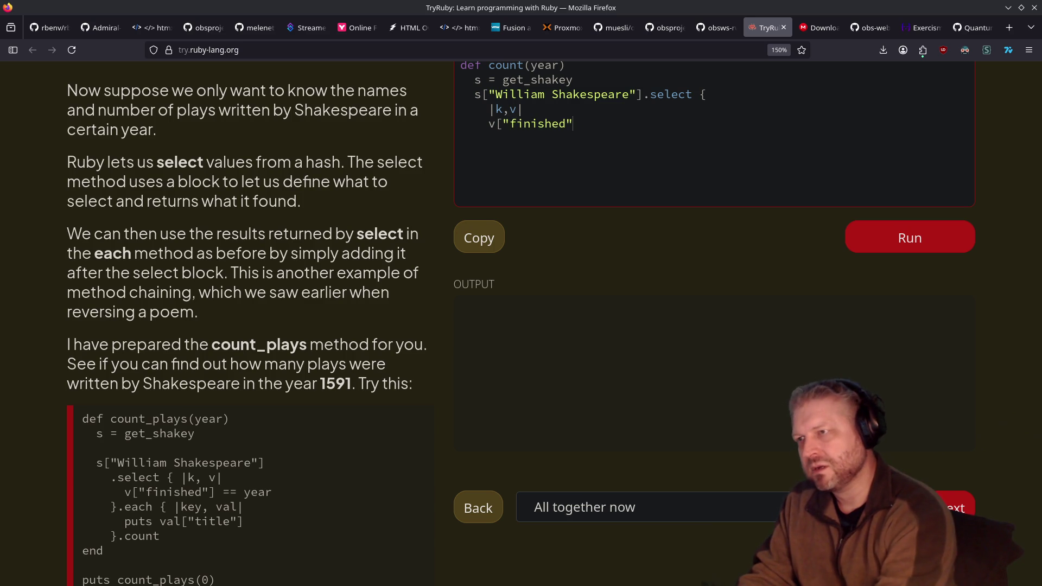
type("year")
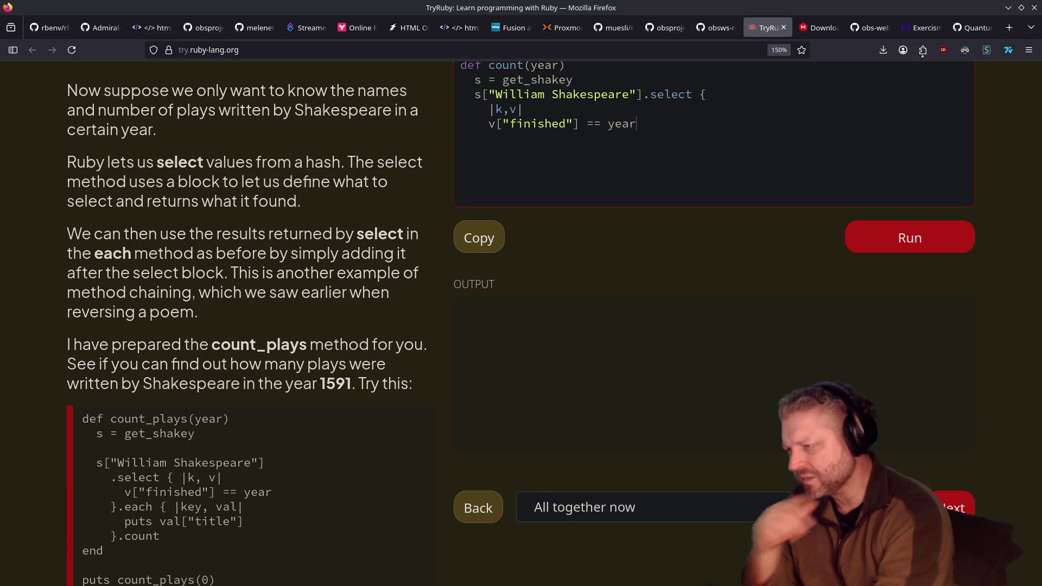
key("Return")
type("{")
key("BackSpace")
type("}.each")
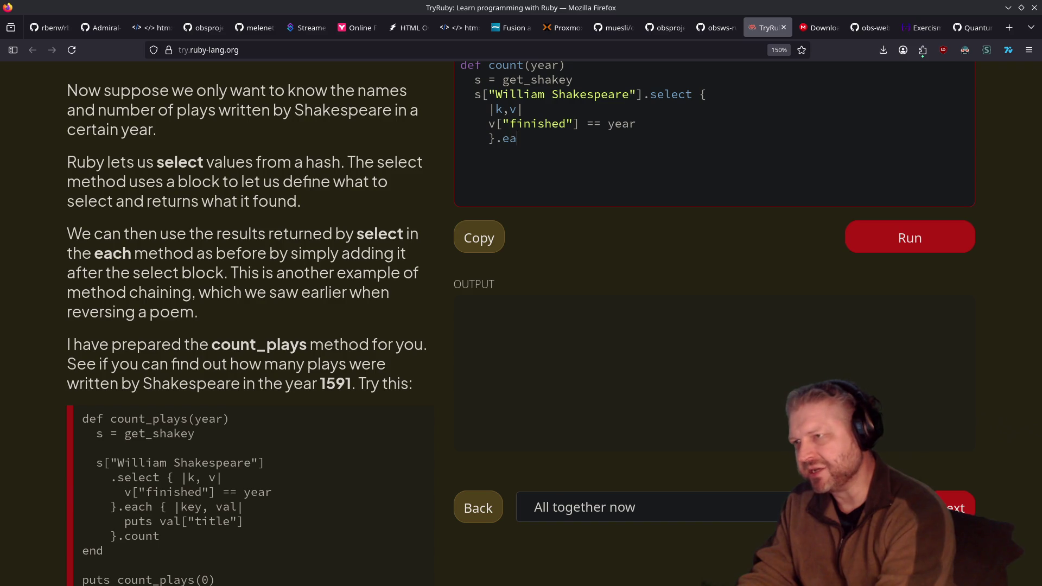
left_click(510, 138)
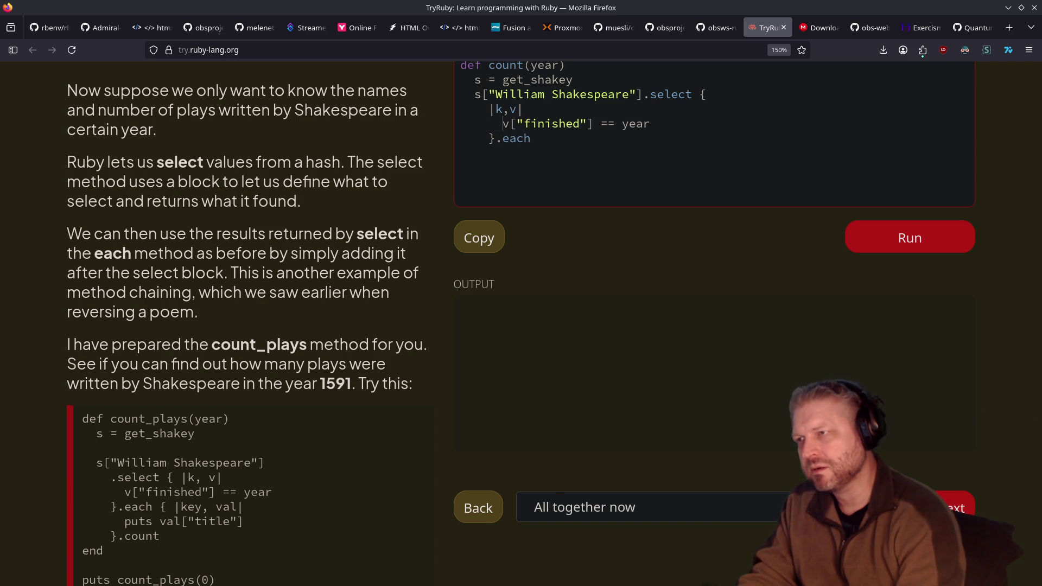
key("Down")
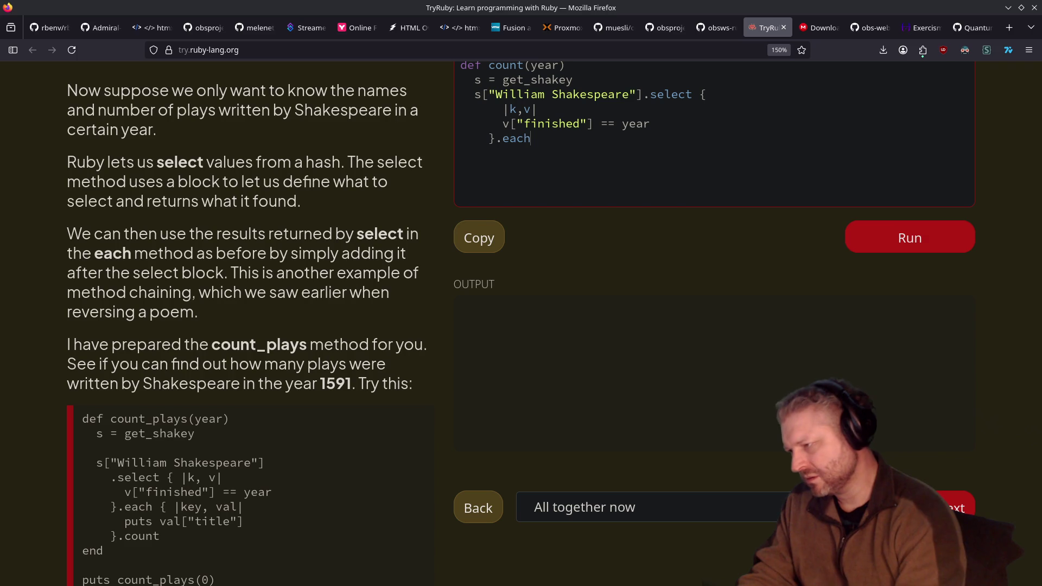
type("{")
key("Return")
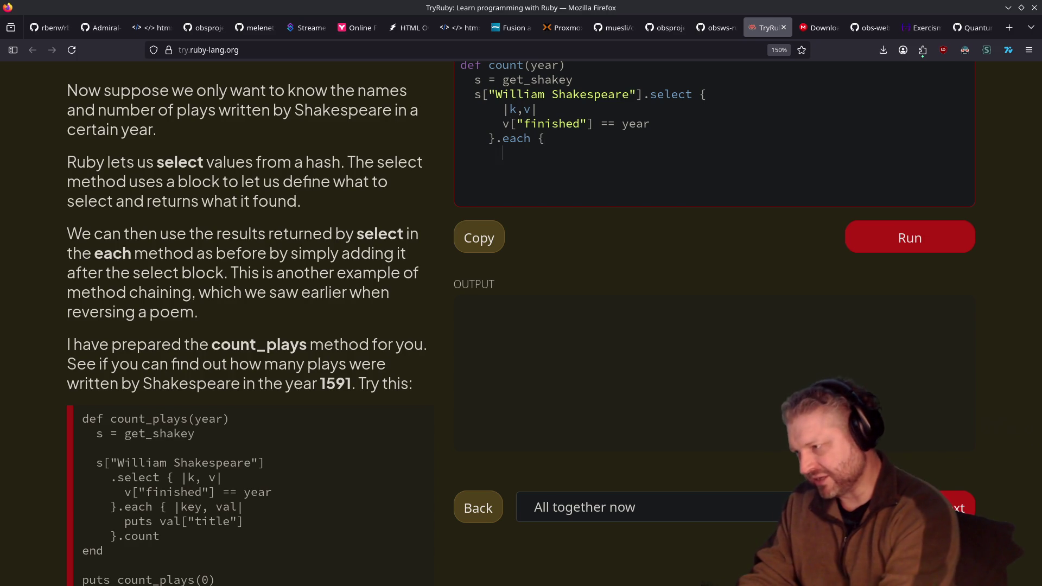
type("ke")
key("BackSpace")
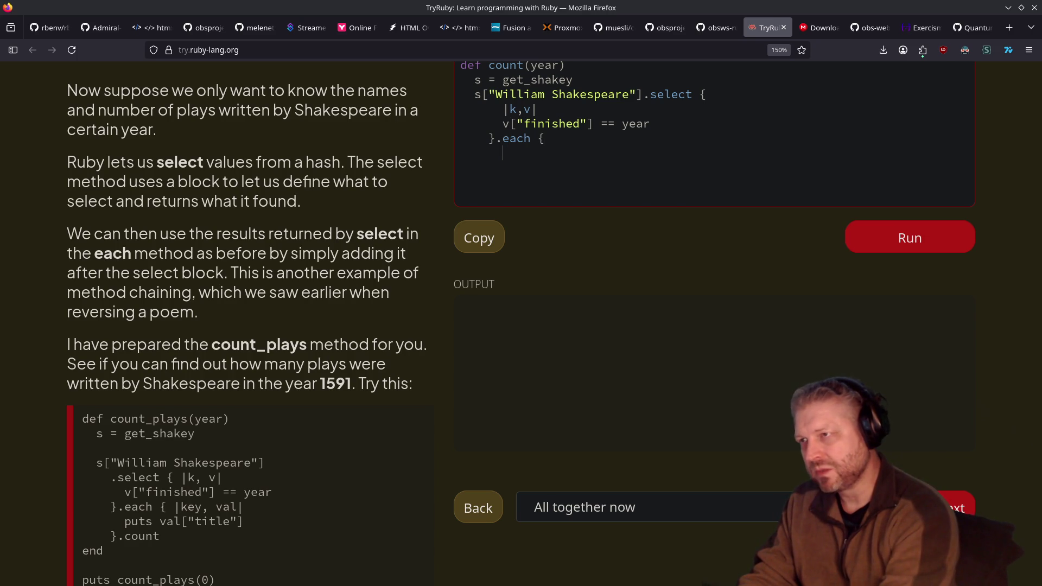
type("k,v|")
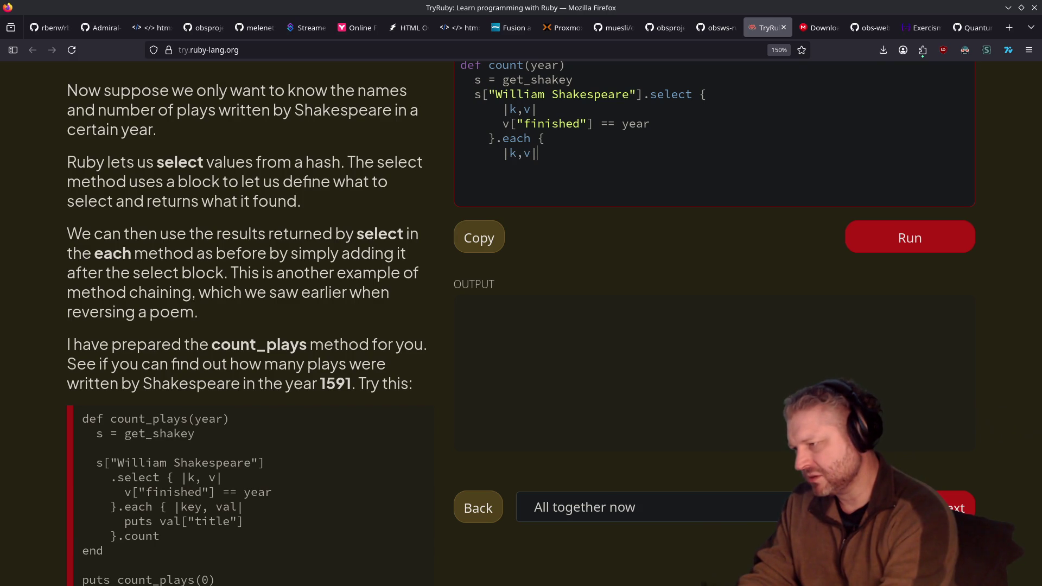
key("BackSpace")
key("BackSpace")
key("BackSpace")
type(",v|")
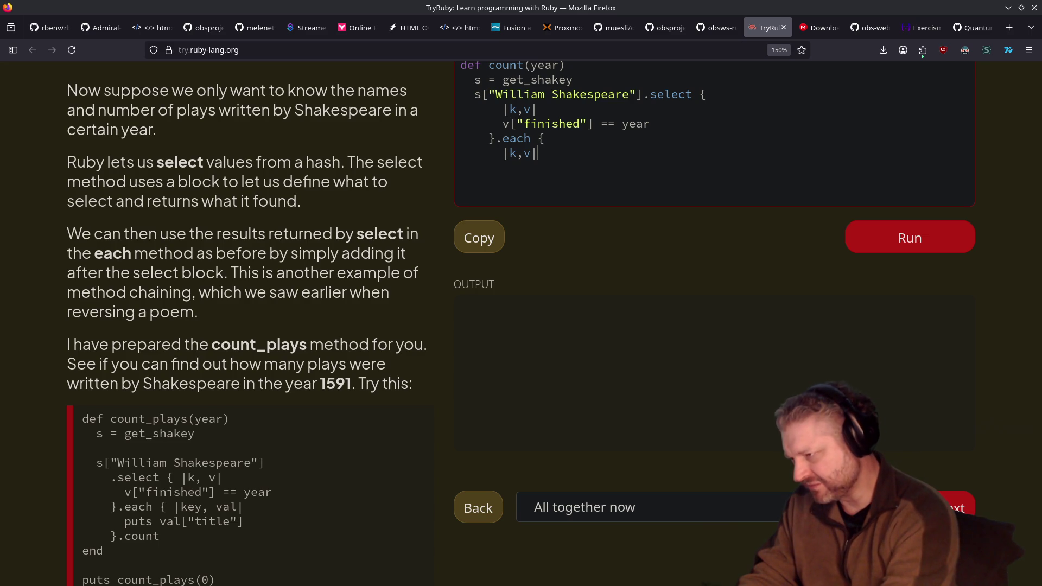
key("Return")
type("pust")
key("BackSpace")
key("BackSpace")
type("ts v")
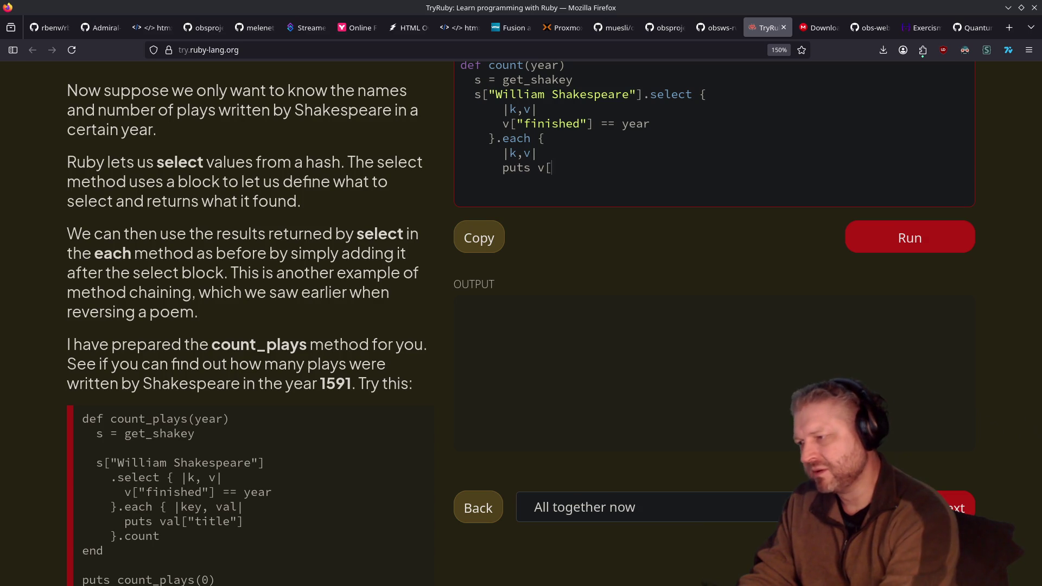
type("[\"tilte")
key("BackSpace")
key("BackSpace")
type("te")
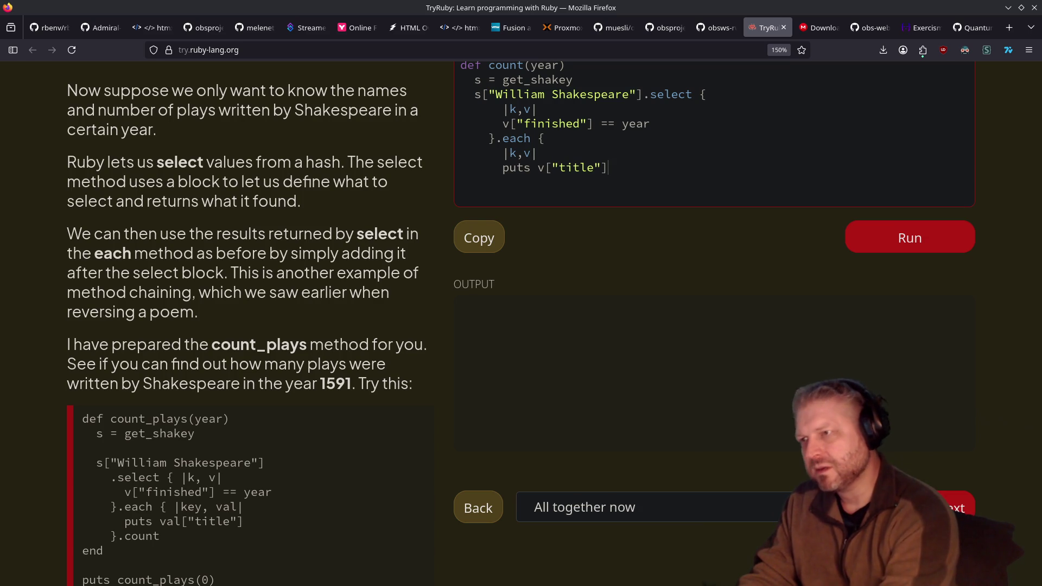
key("Return")
type("}.")
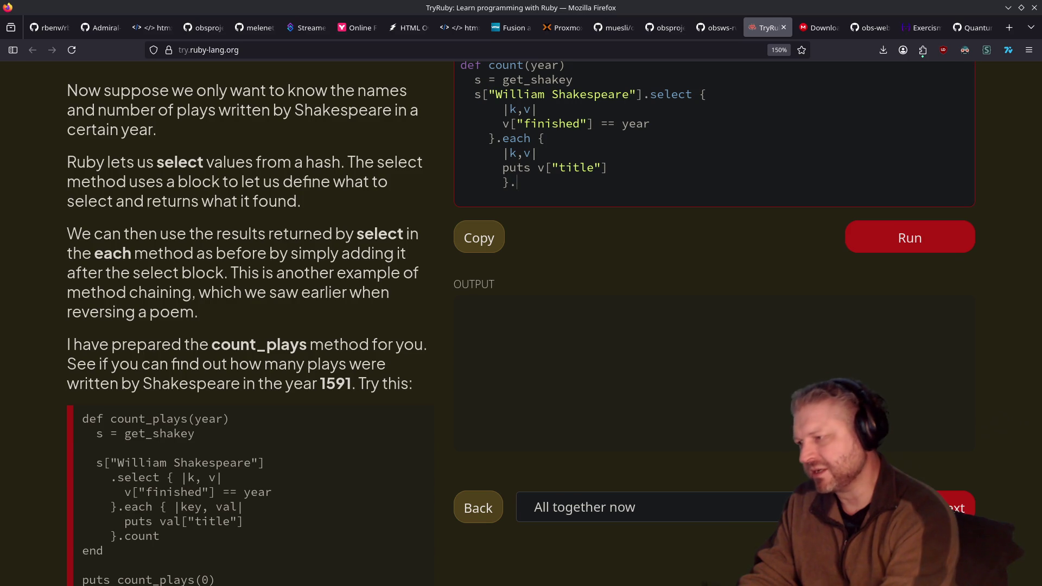
type("count")
key("Return")
type("end")
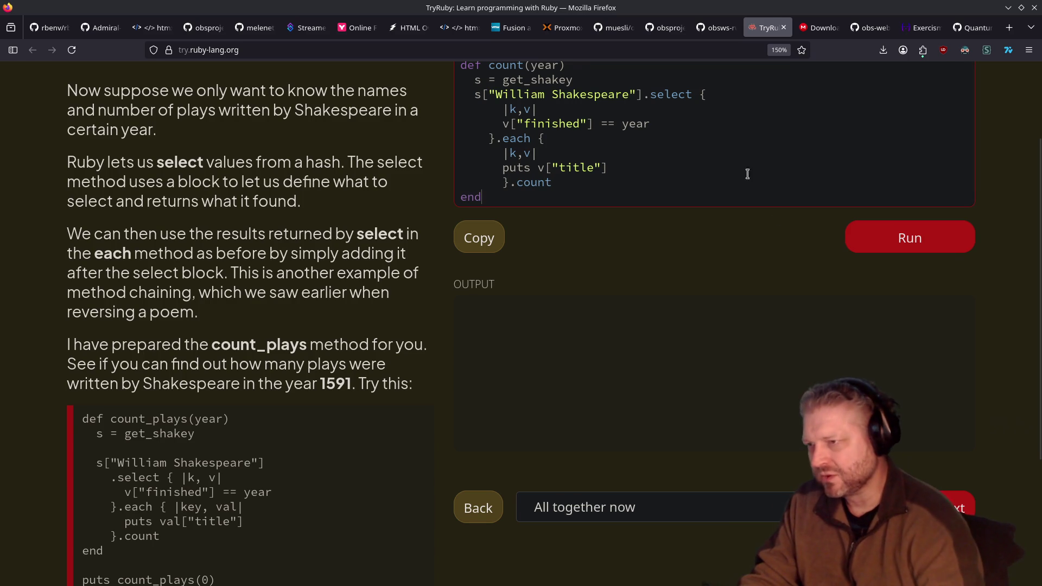
key("ctrl+Return")
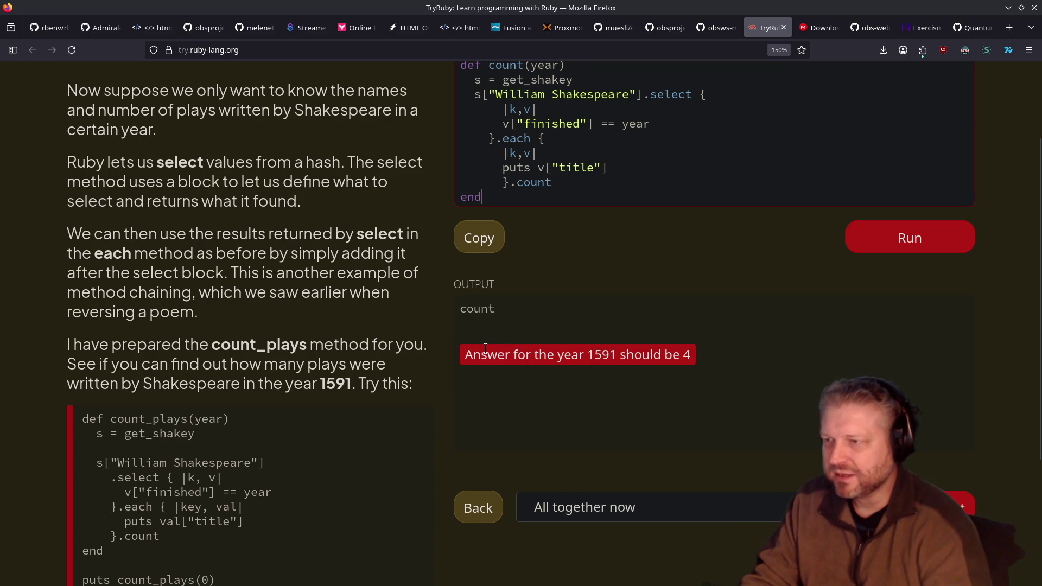
left_click(788, 357)
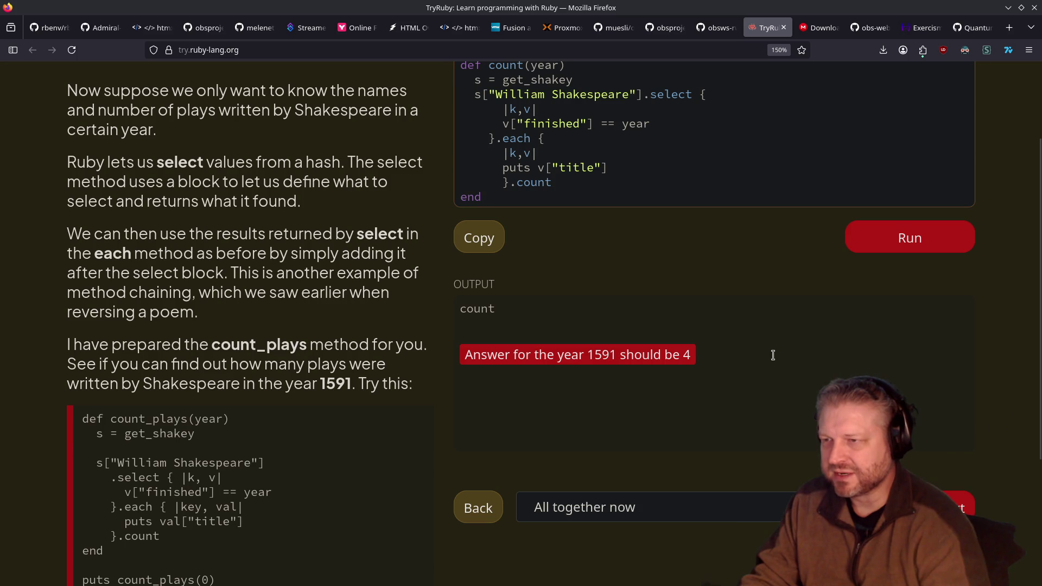
double_click(479, 308)
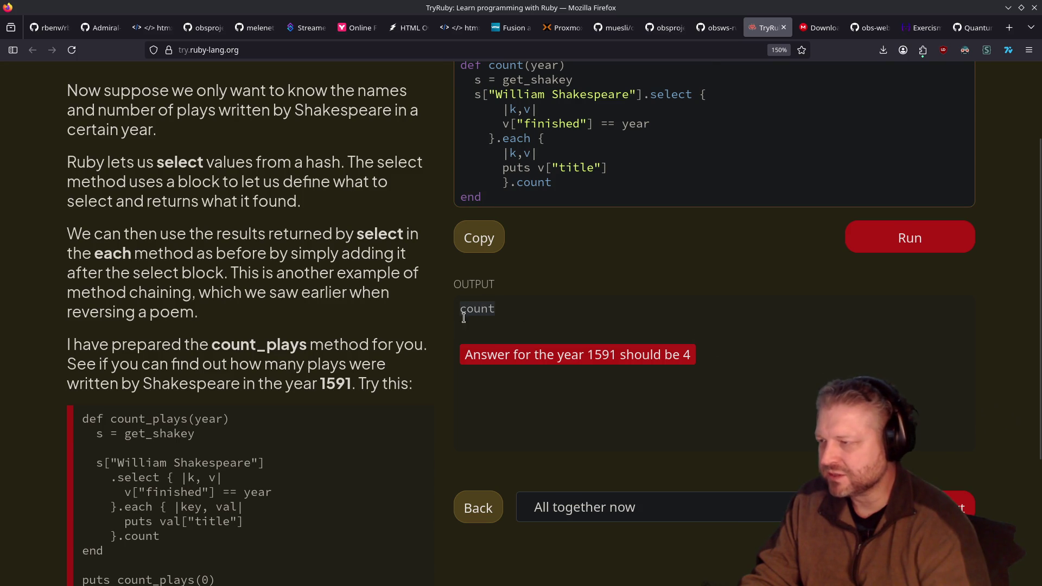
scroll(252, 304, "down", 3)
scroll(251, 304, "down", 1)
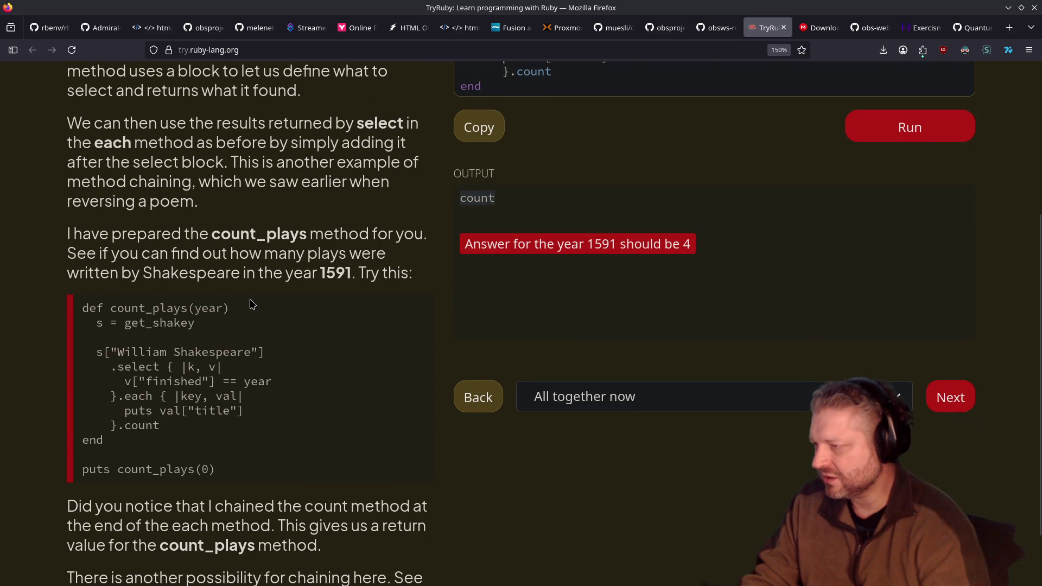
scroll(252, 304, "up", 4)
left_click(547, 185)
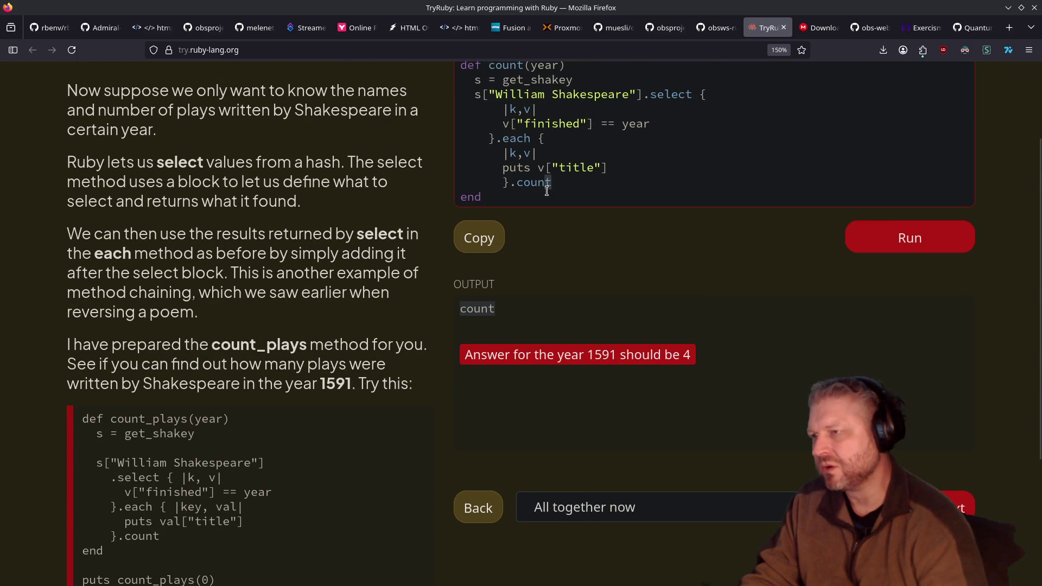
key("Down")
key("Return")
type("puts ocun")
key("BackSpace")
key("BackSpace")
key("BackSpace")
key("BackSpace")
type("count(")
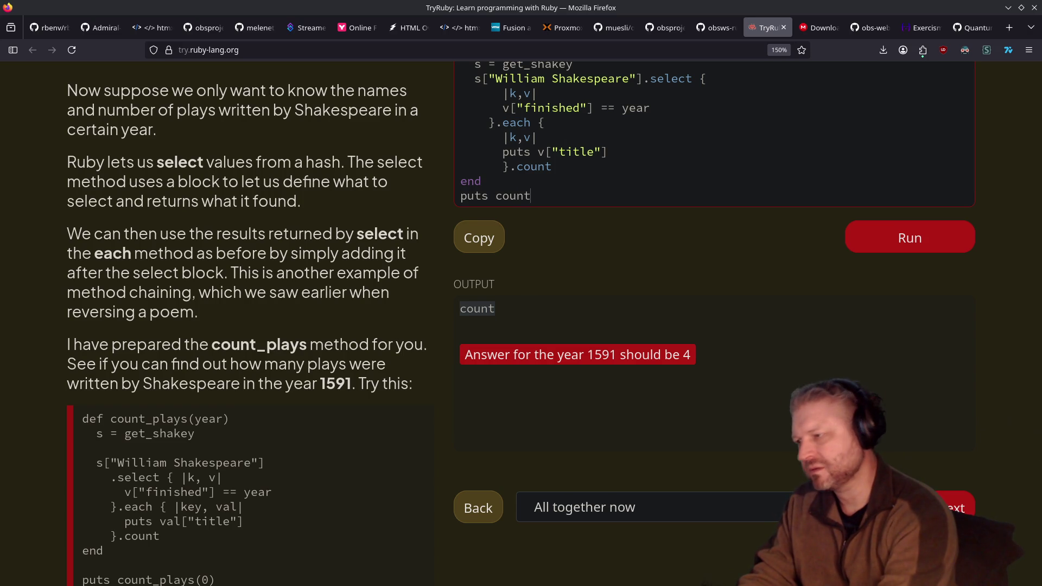
type("0)")
key("ctrl+Return")
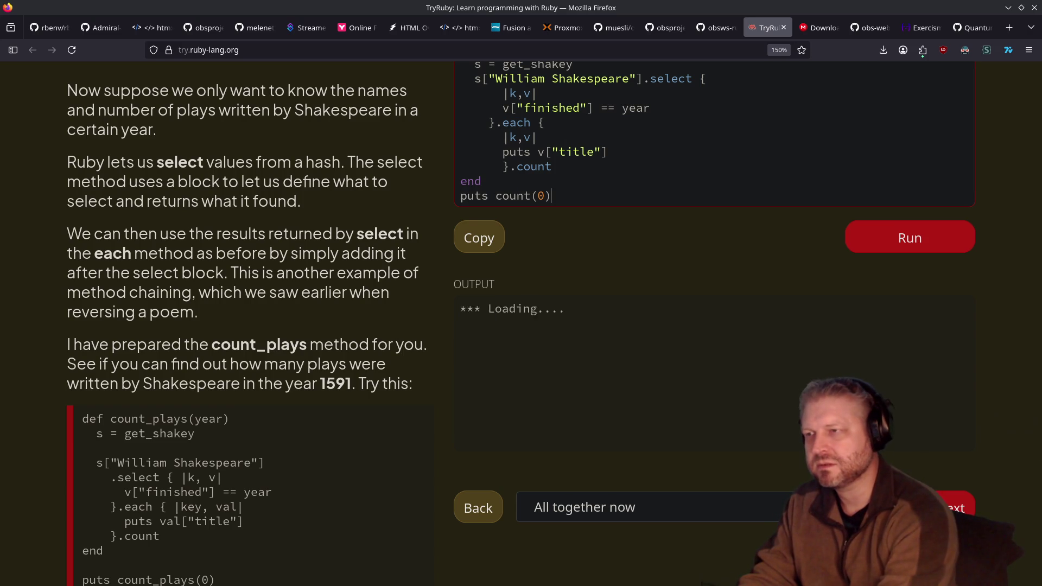
key("Left")
key("BackSpace")
type("1591")
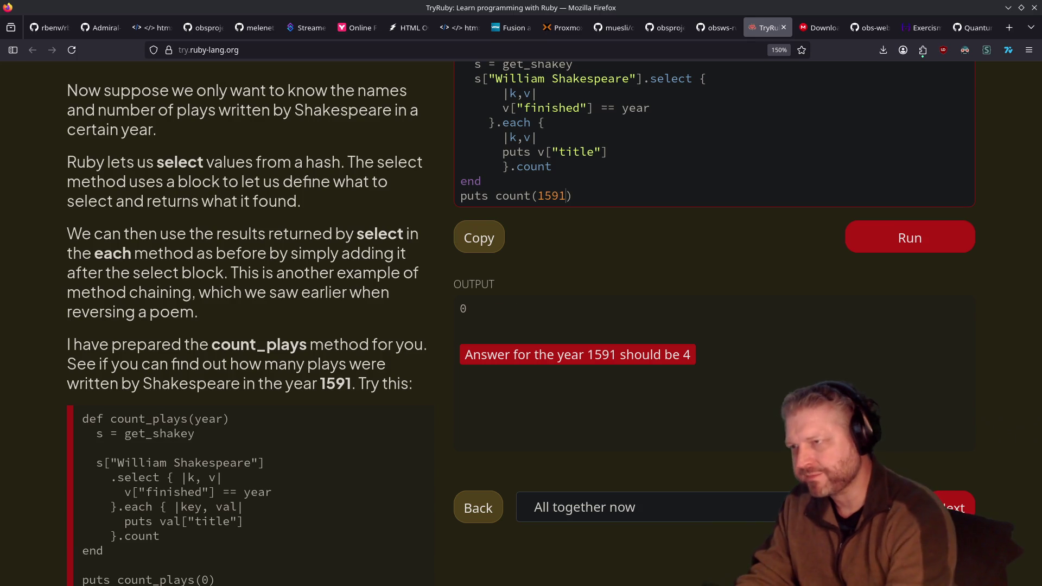
key("ctrl+Return")
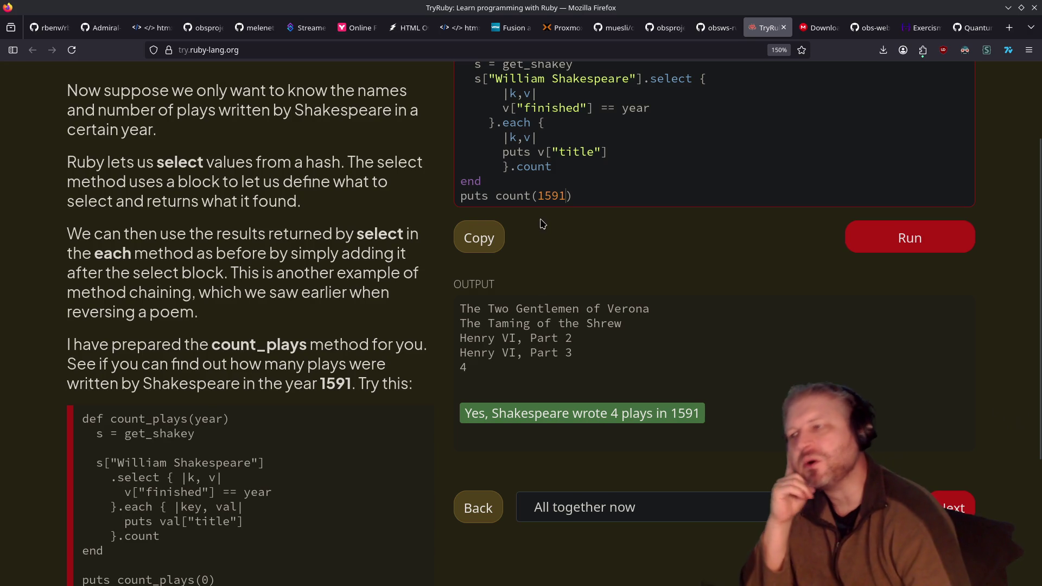
left_click_drag(547, 154, 495, 135)
left_click_drag(545, 111, 468, 82)
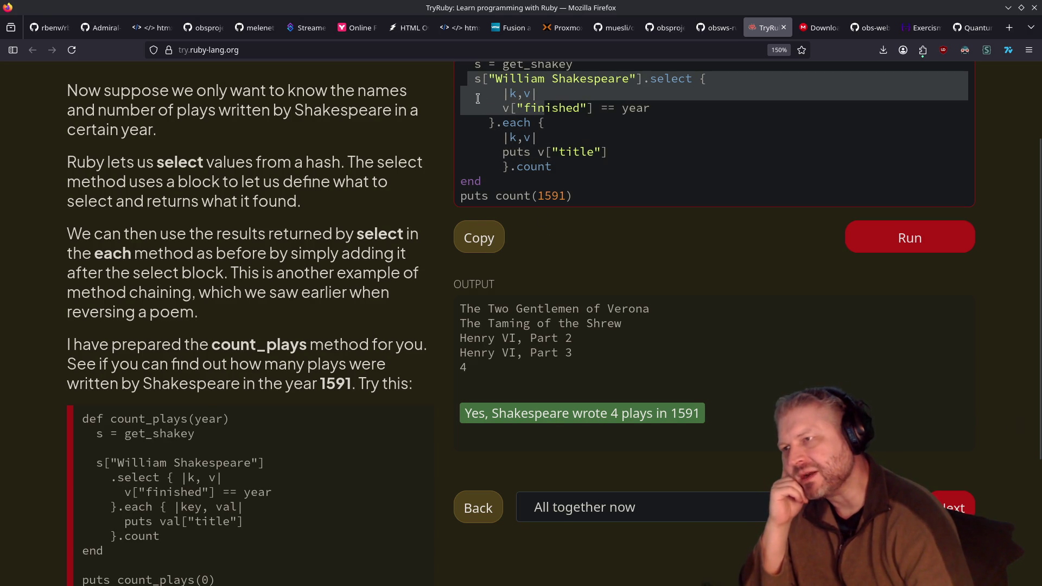
left_click(517, 135)
type("ey")
left_click(537, 137)
type("al")
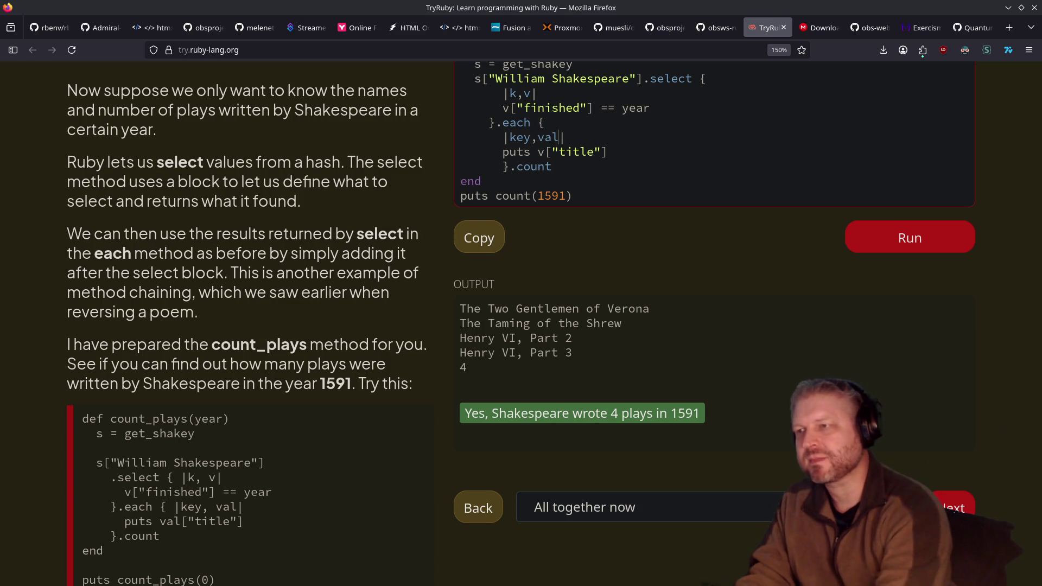
key("ctrl+Return")
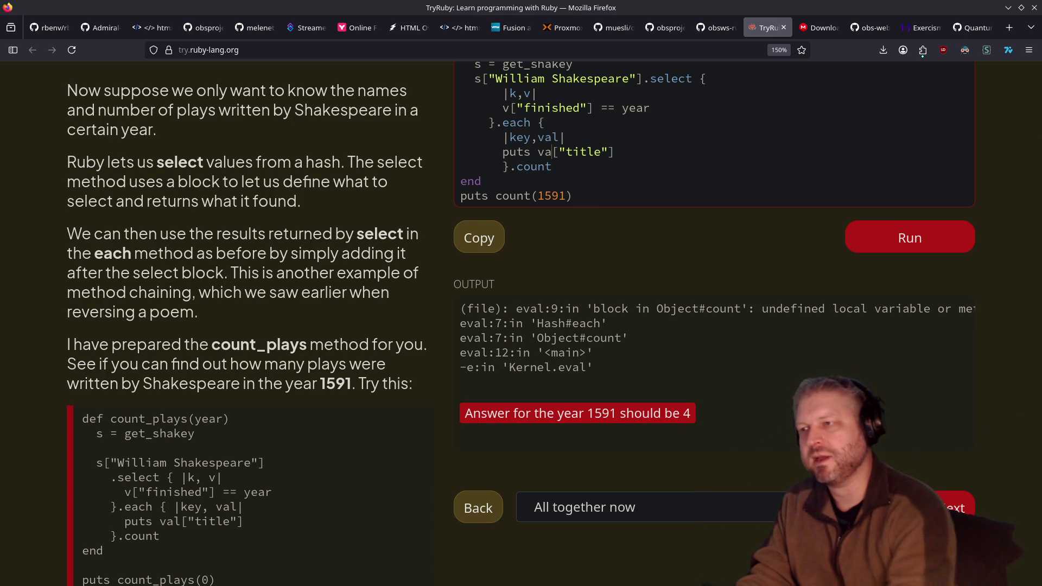
type("al")
key("ctrl+Return")
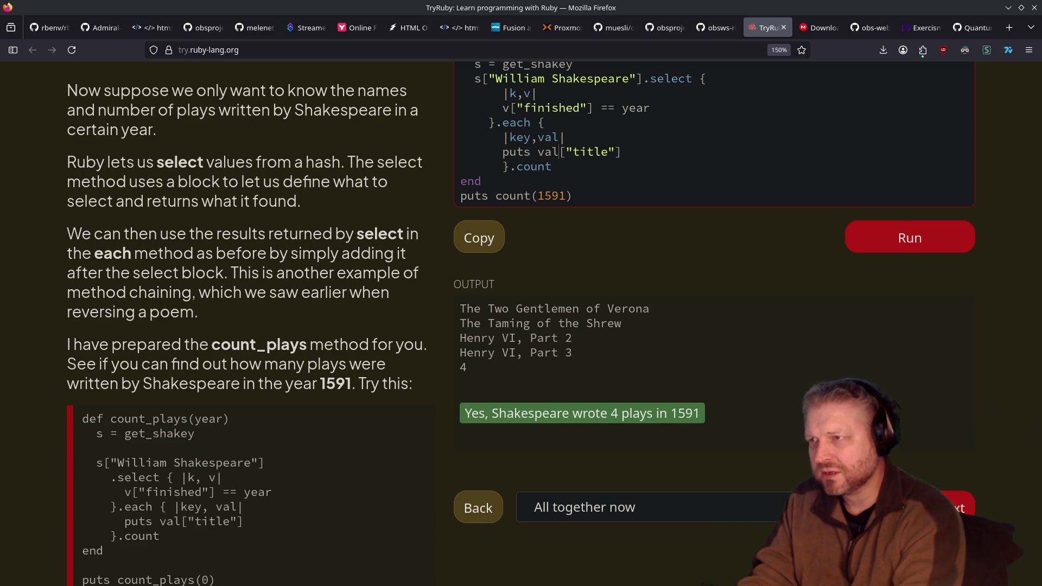
key("Return")
type("puts v")
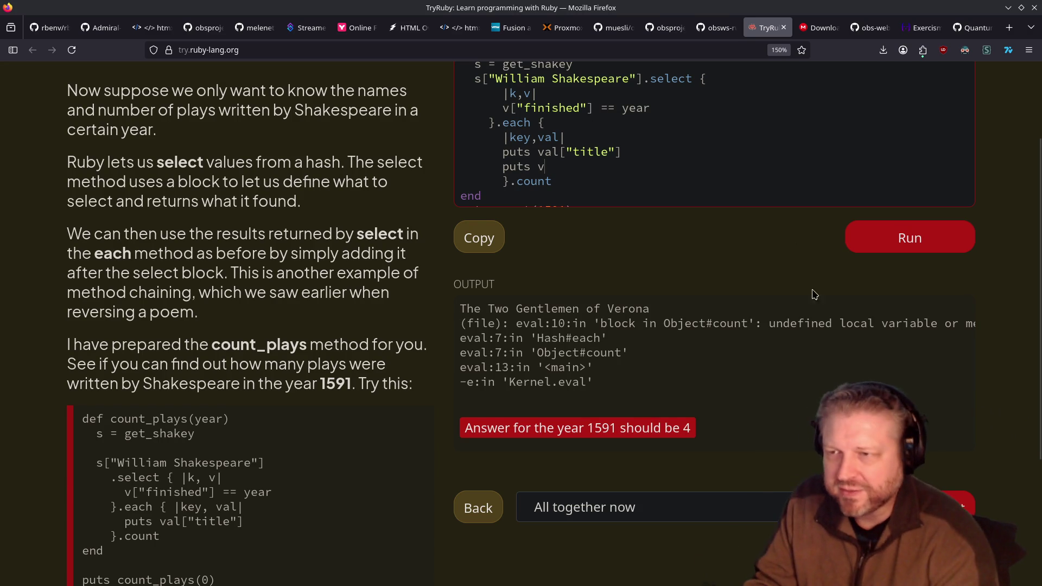
scroll(795, 344, "right", 5)
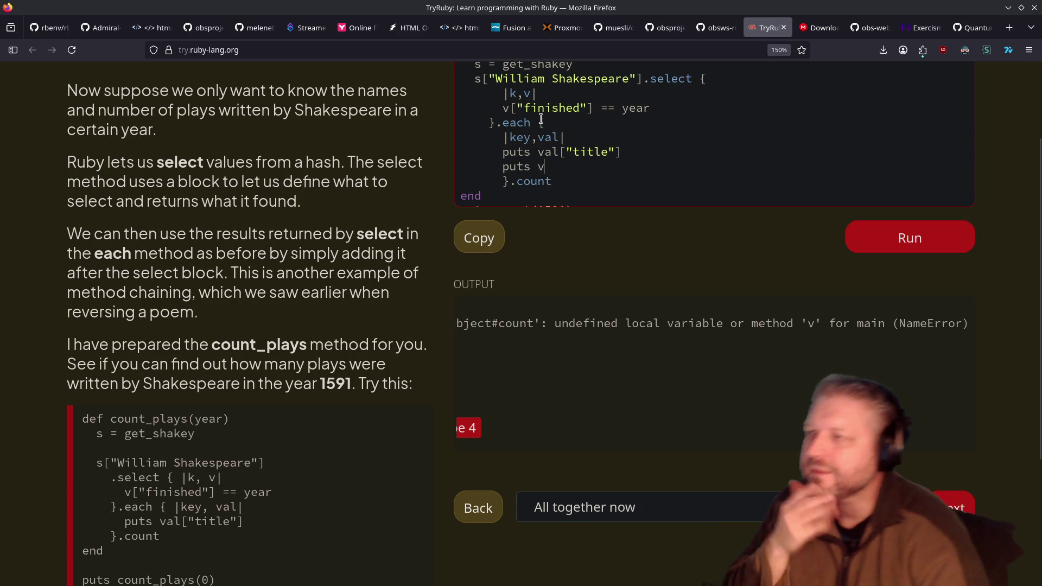
left_click_drag(549, 117, 466, 82)
scroll(597, 109, "up", 2)
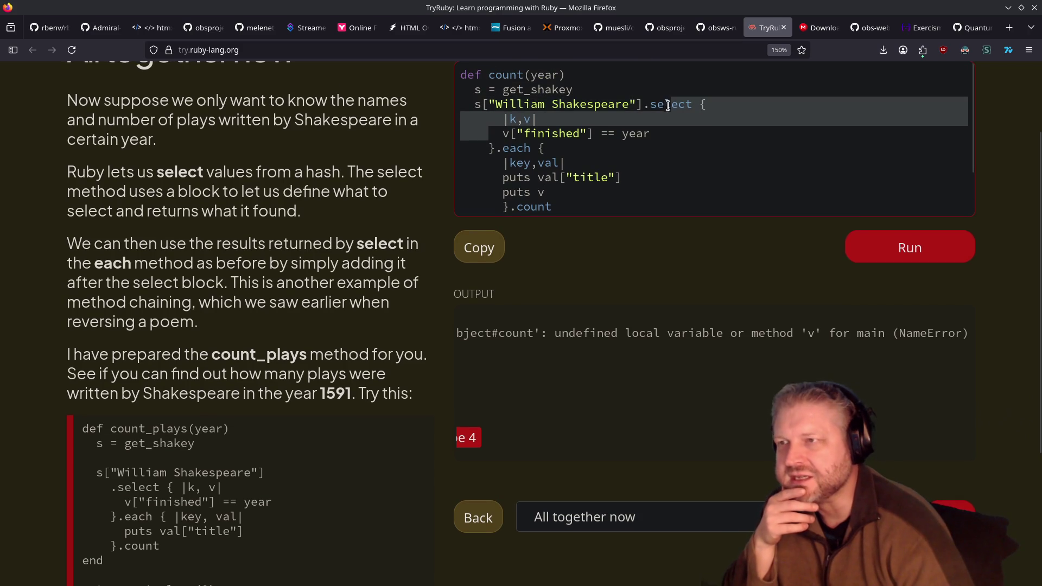
mouse_move(516, 207)
left_mouse_down()
mouse_move(542, 176)
mouse_move(538, 150)
left_mouse_up()
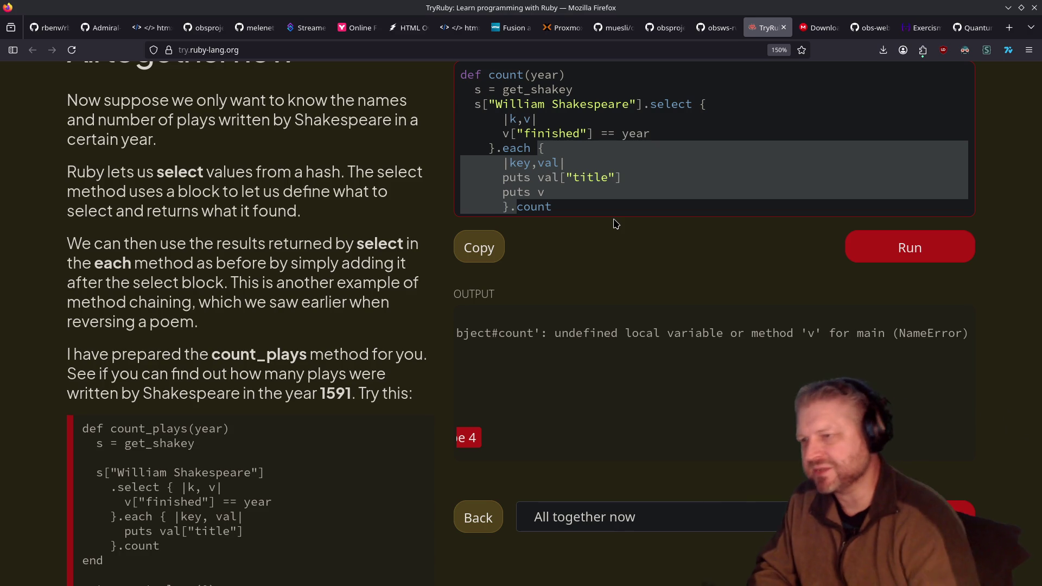
scroll(539, 385, "left", 1)
scroll(492, 380, "left", 5)
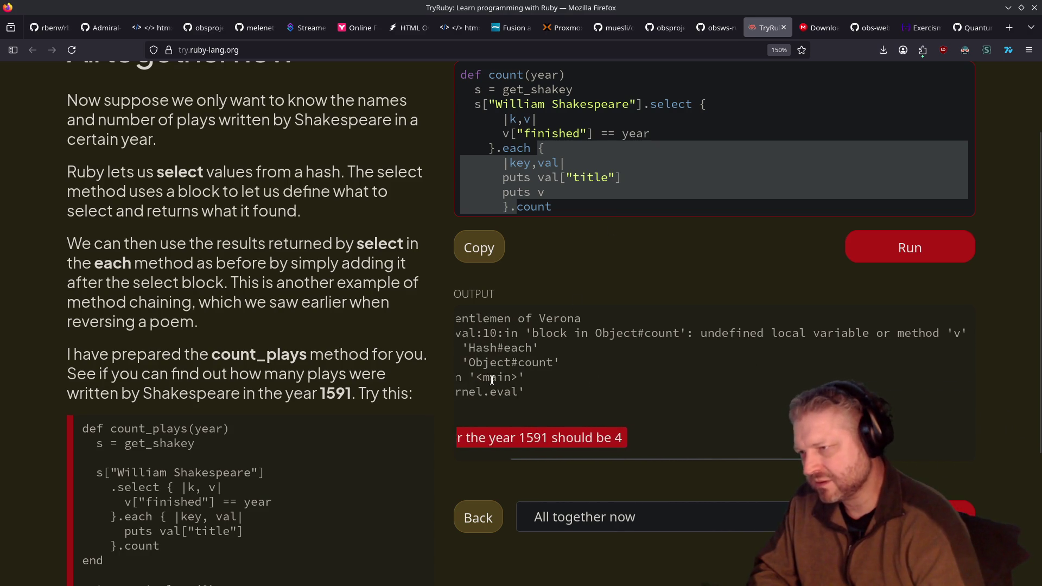
scroll(267, 341, "down", 4)
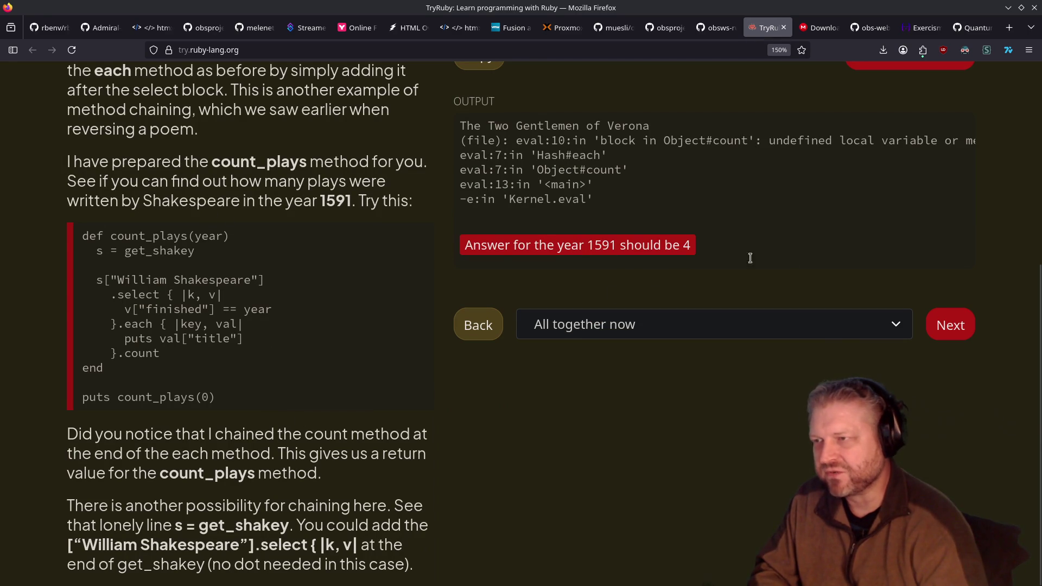
scroll(747, 193, "up", 5)
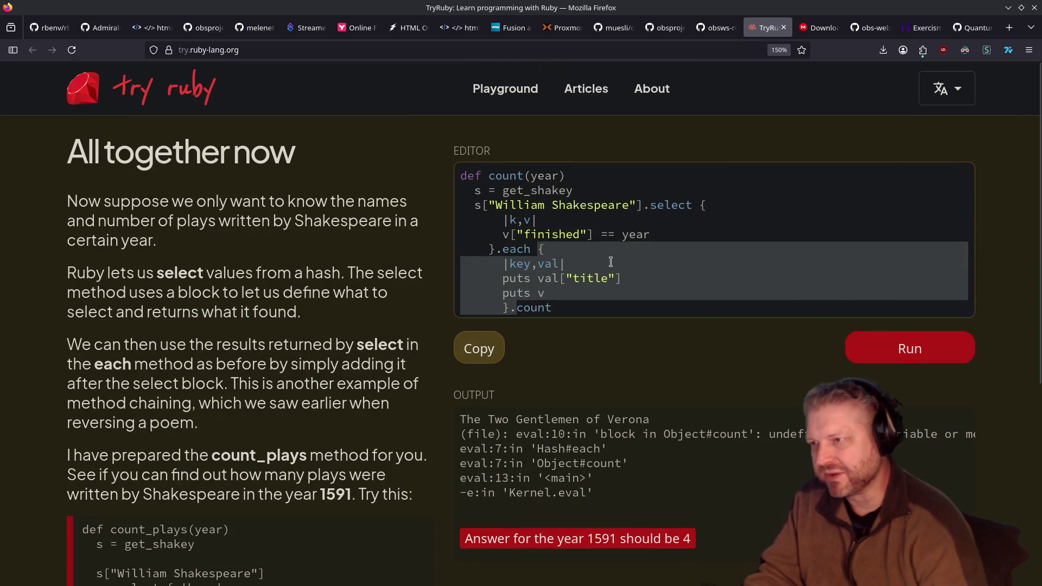
left_click(610, 262)
key("ctrl+z")
key("BackSpace")
left_click(890, 344)
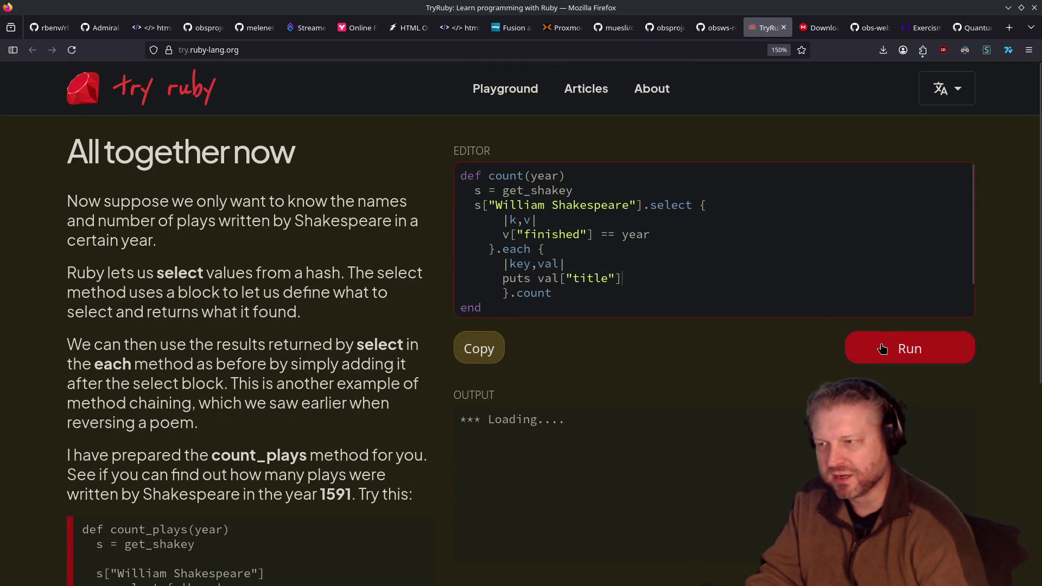
scroll(588, 297, "down", 1)
scroll(282, 433, "down", 5)
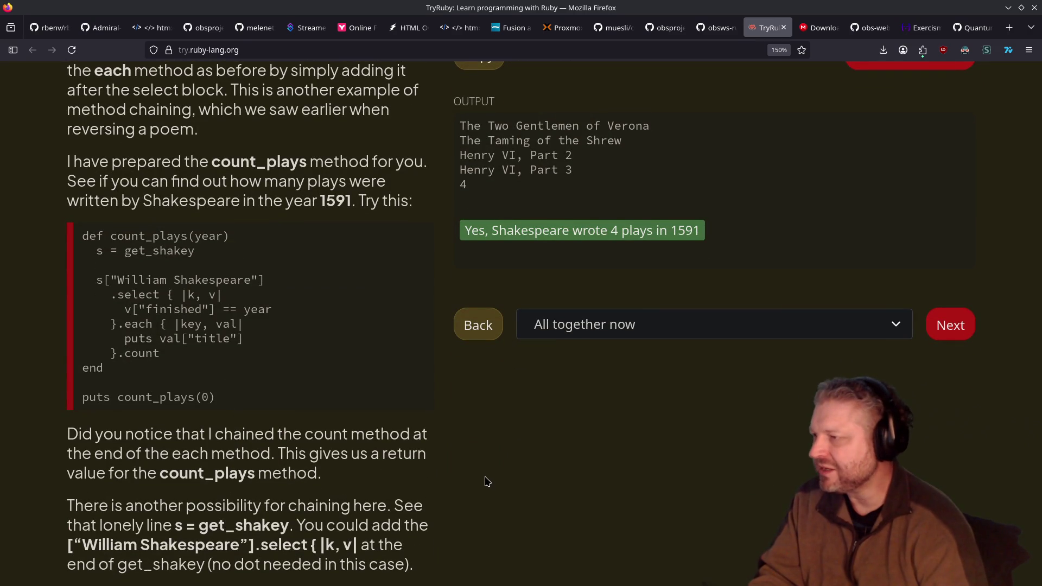
double_click(143, 354)
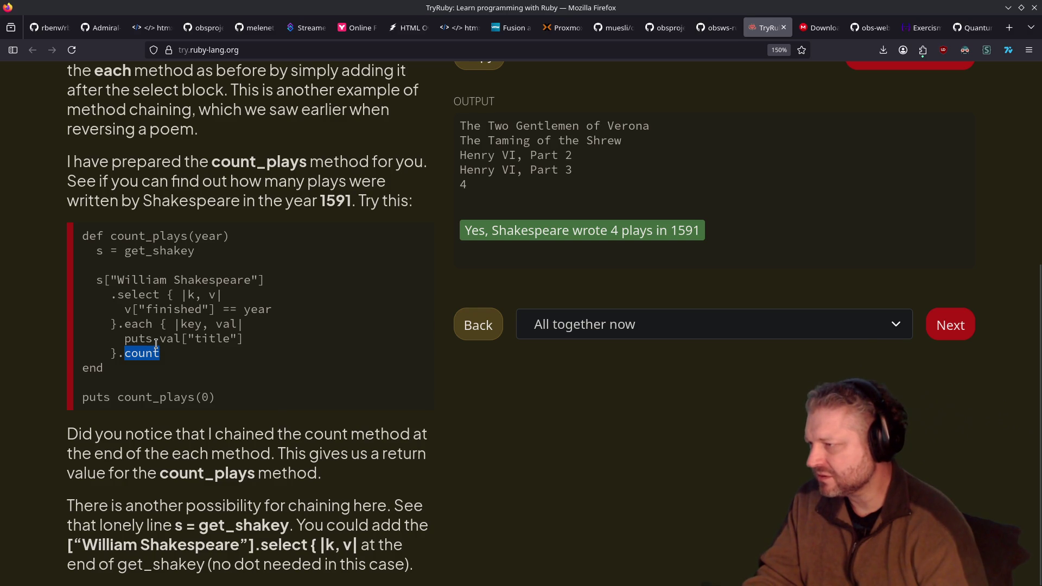
key("ctrl+f")
key("Return")
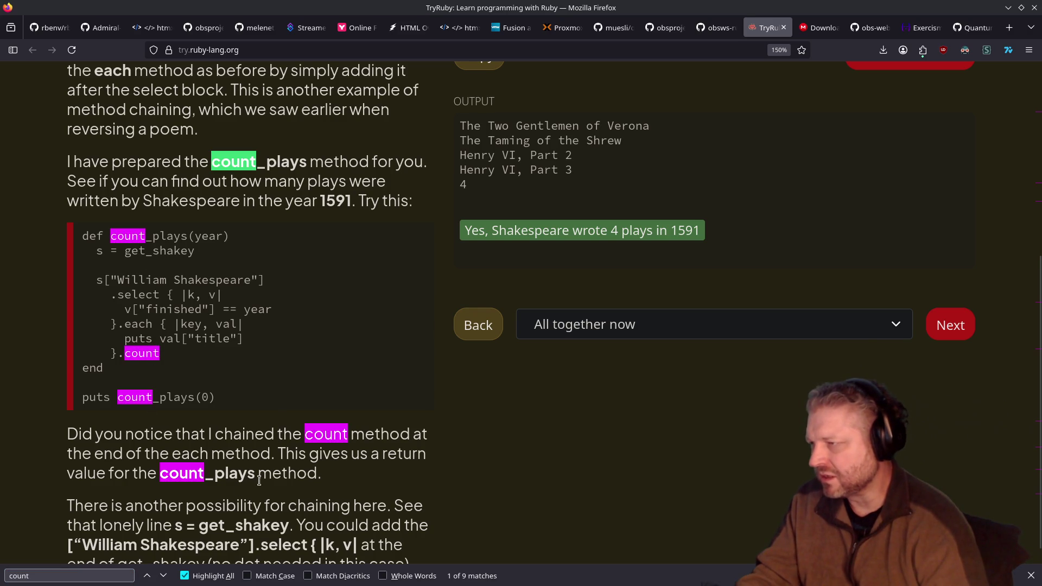
key("Escape")
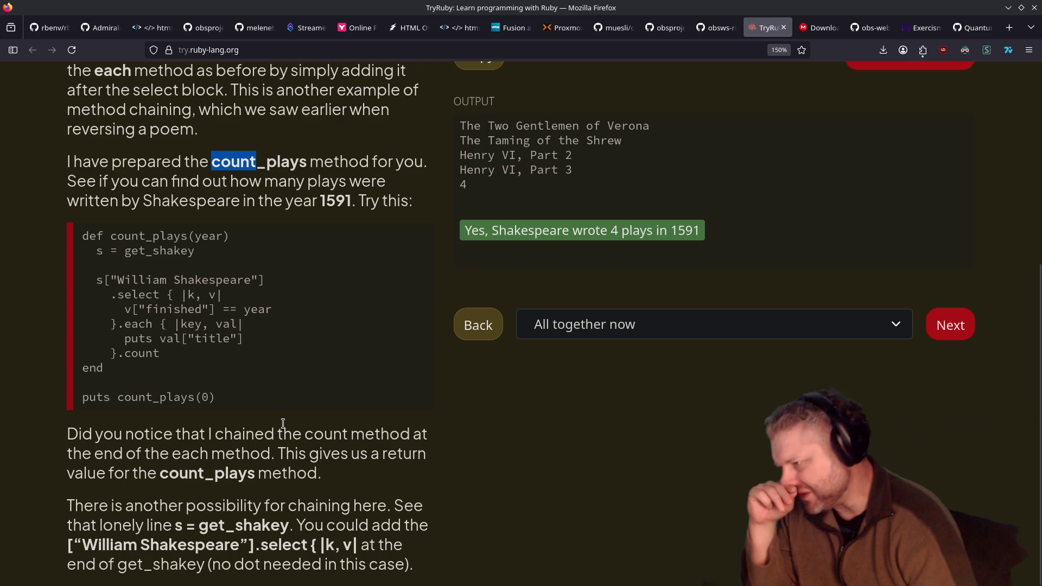
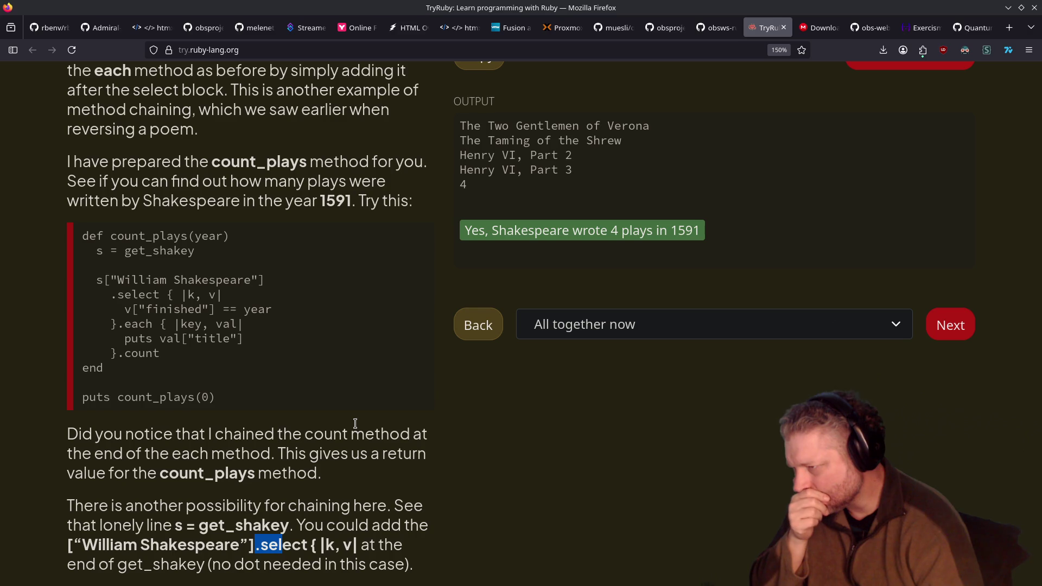
Append ["William Shakespeare"] to the s = get_shakey line and run the code.
scroll(355, 423, "up", 5)
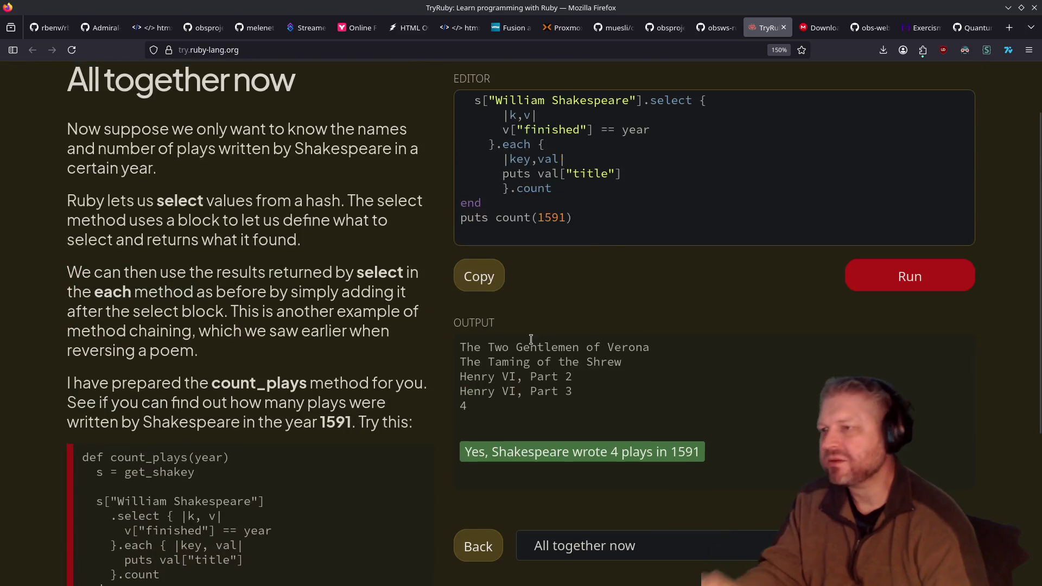
scroll(630, 210, "up", 1)
left_click(576, 190)
type("[\"")
type("William S")
type("haek")
key("BackSpace")
key("BackSpace")
type("kespeare")
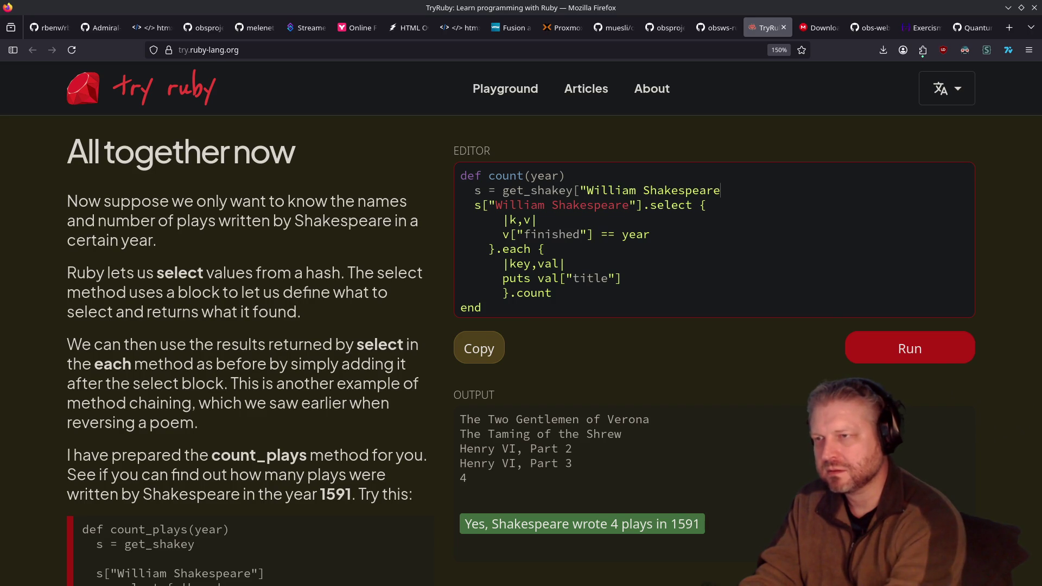
type("\"]")
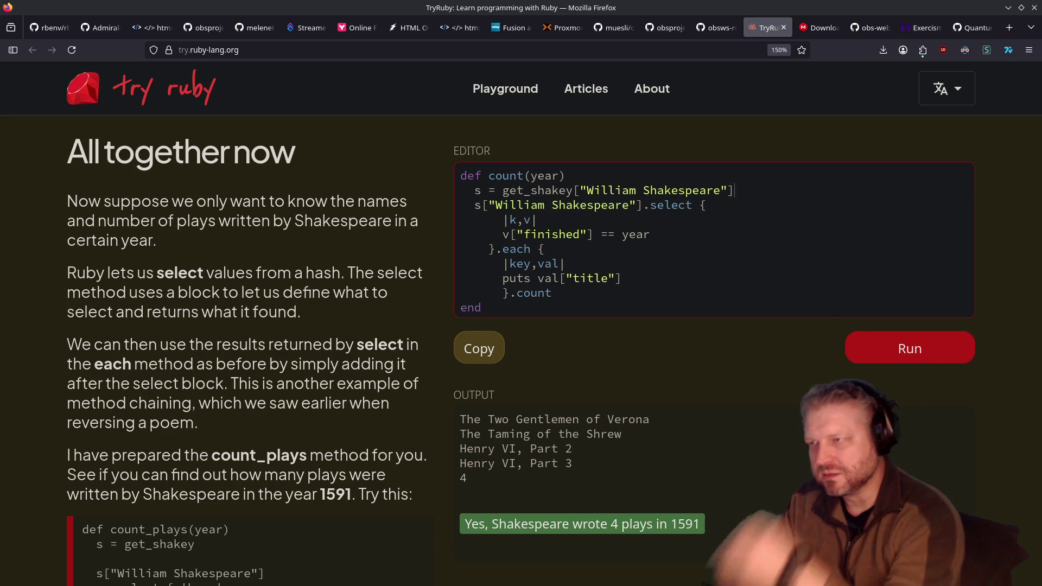
key("Return")
key("ctrl+Return")
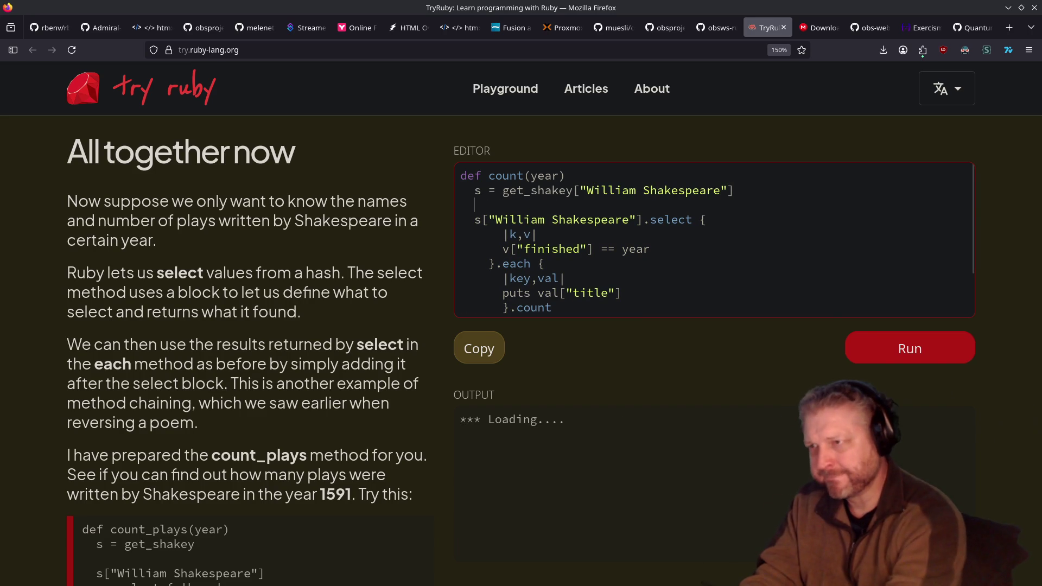
Chain .select{|k,v|} onto the end of line 2.
key("Down")
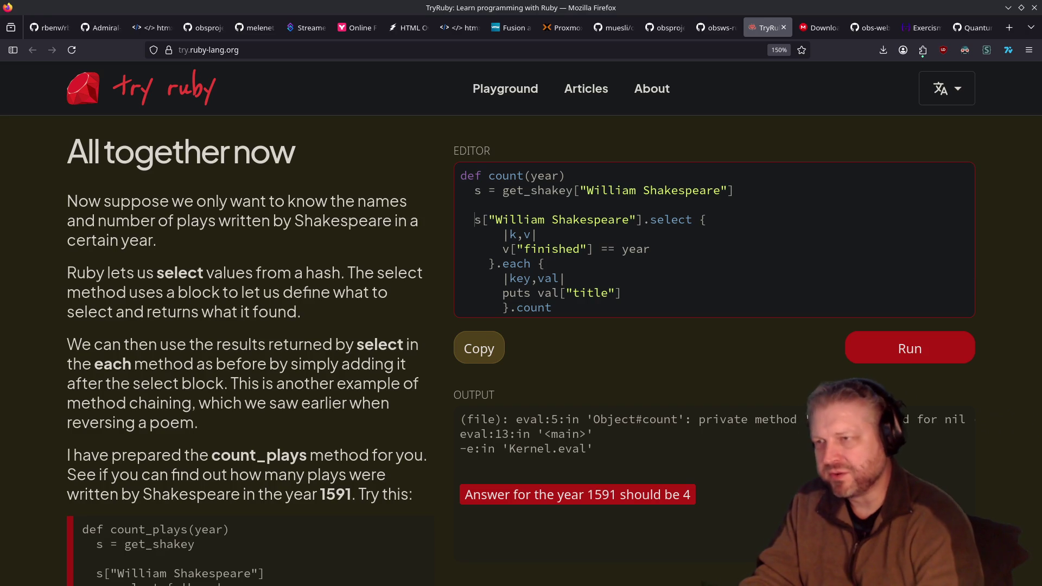
scroll(319, 239, "down", 5)
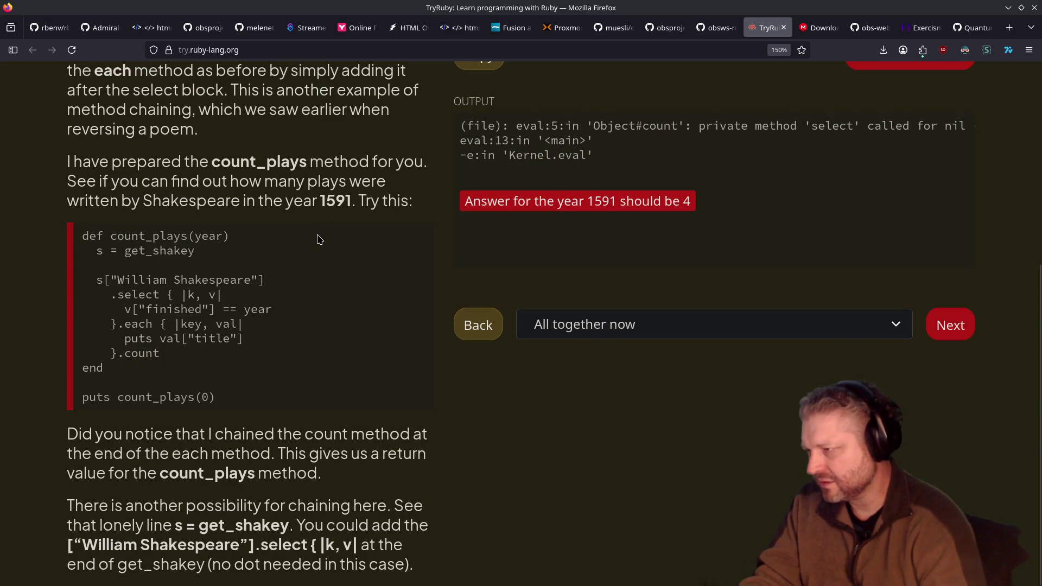
scroll(319, 239, "up", 5)
left_click(747, 193)
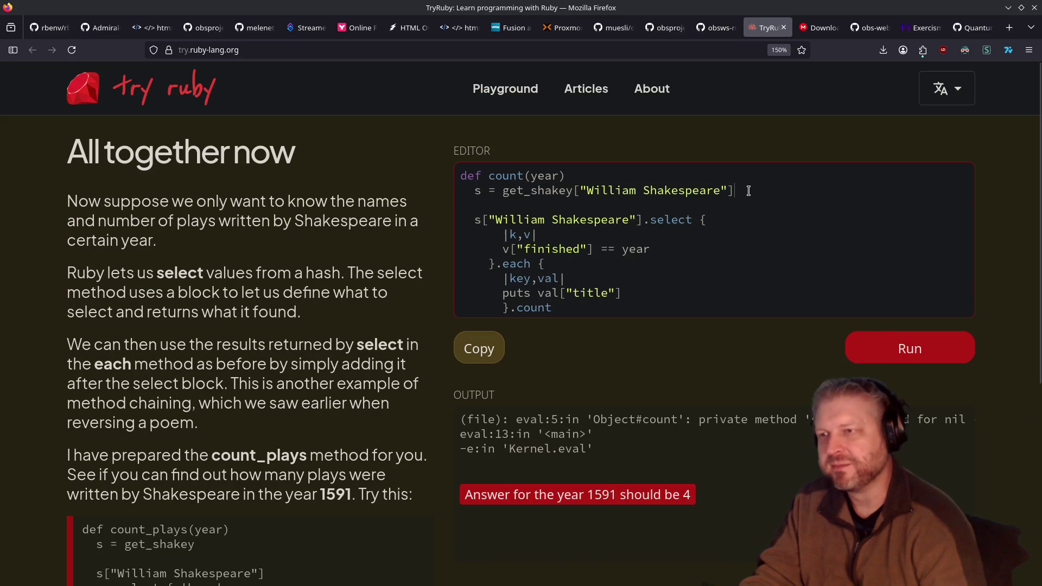
type(".select")
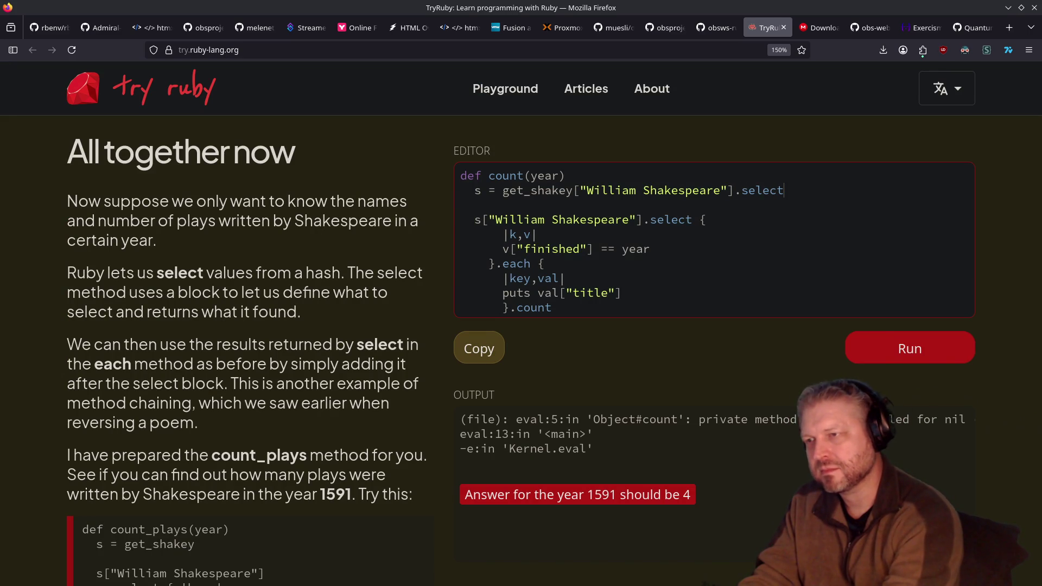
type("{")
type("k")
key("BackSpace")
key("BackSpace")
type("|k,v")
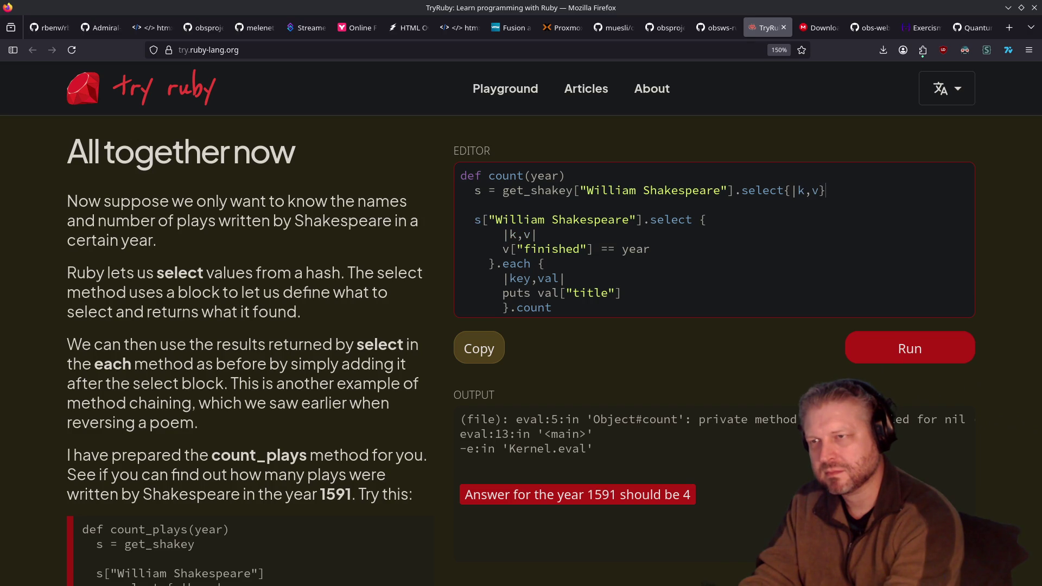
type("|}")
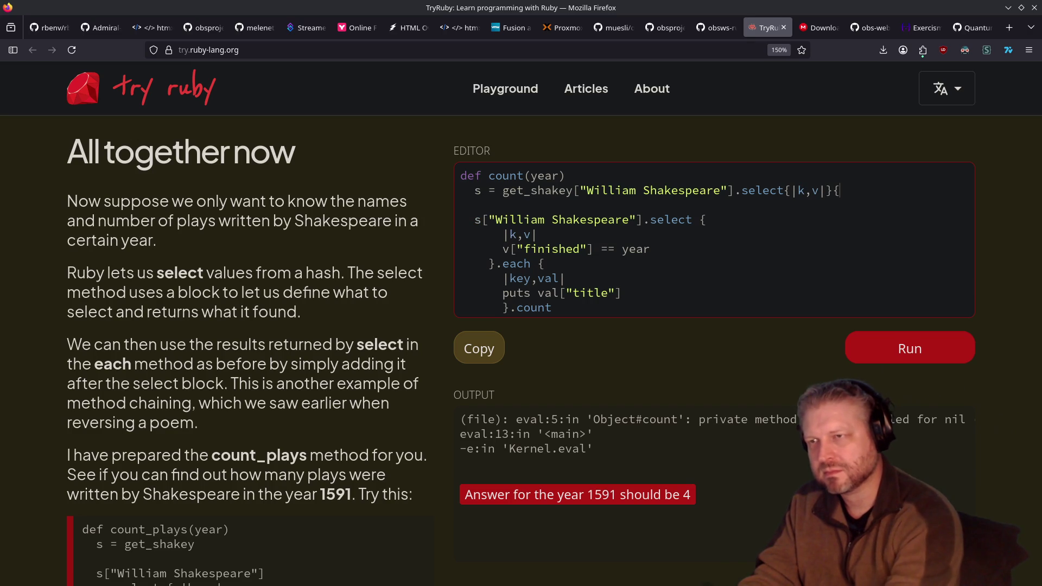
scroll(398, 373, "down", 5)
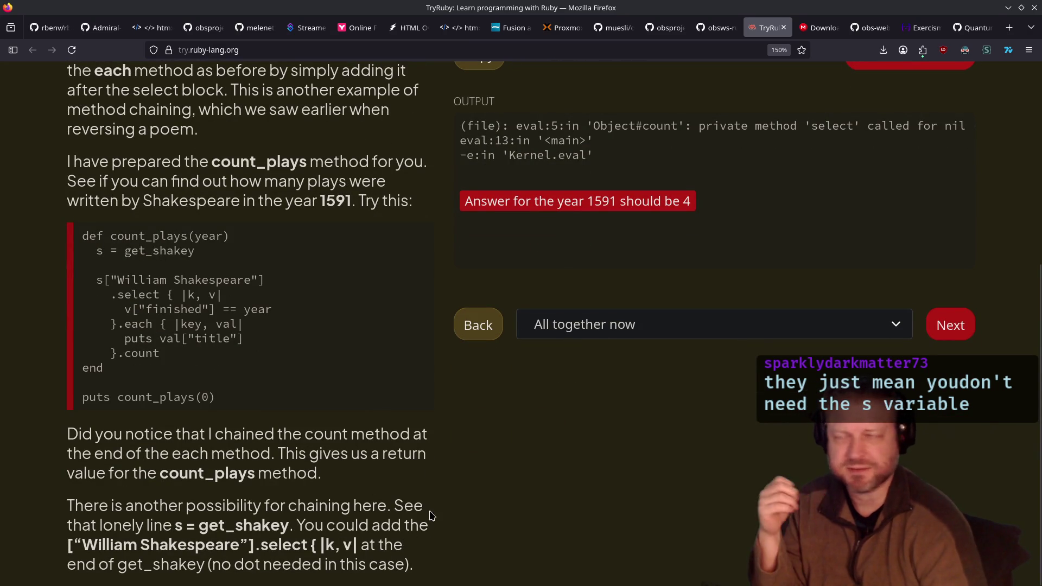
left_click_drag(332, 537, 487, 564)
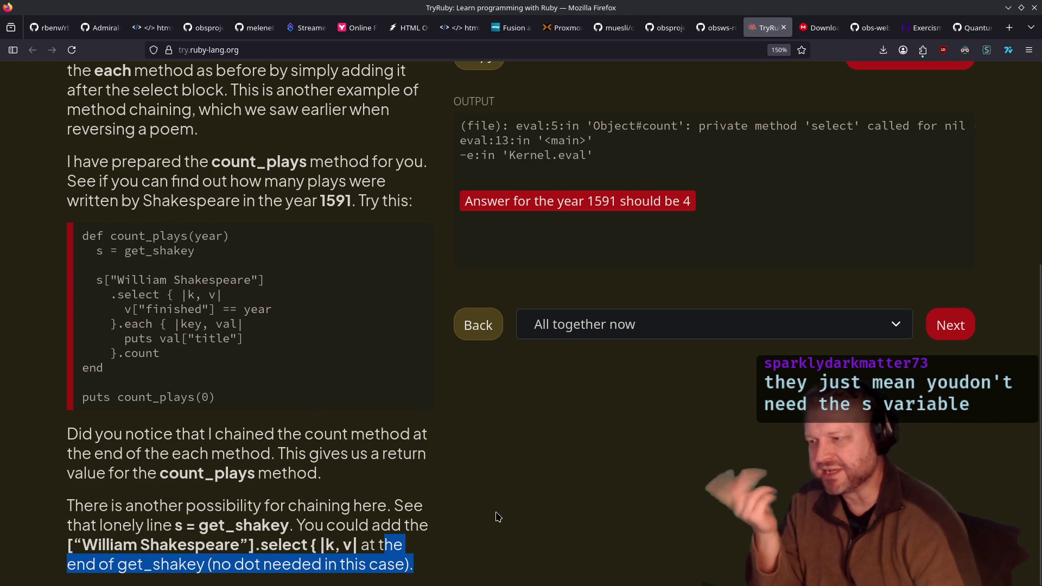
scroll(490, 516, "up", 5)
left_click_drag(503, 191, 796, 191)
left_click(663, 235)
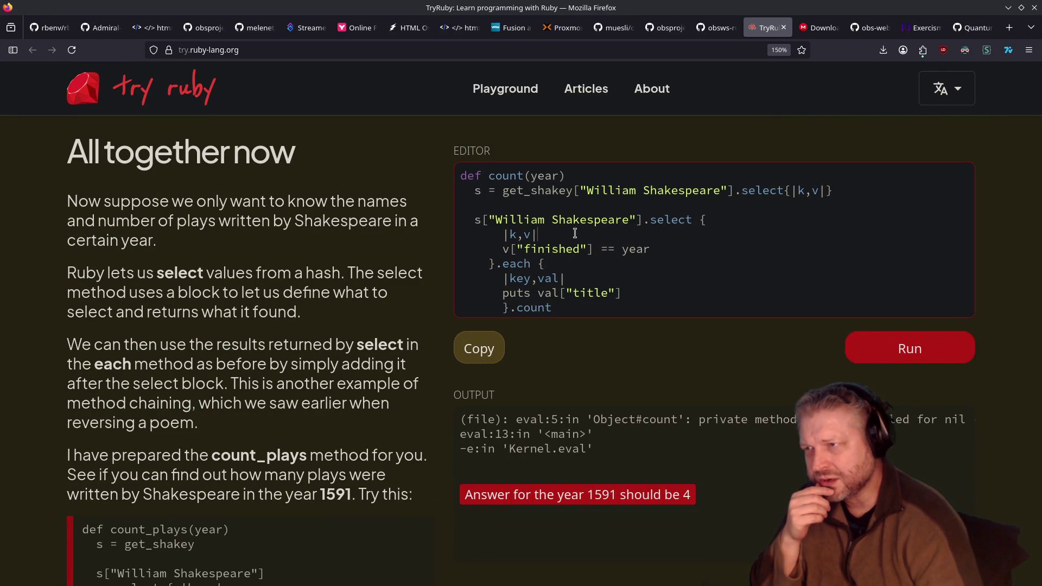
mouse_move(642, 220)
left_mouse_down()
mouse_move(491, 238)
mouse_move(511, 228)
mouse_move(498, 232)
left_mouse_up()
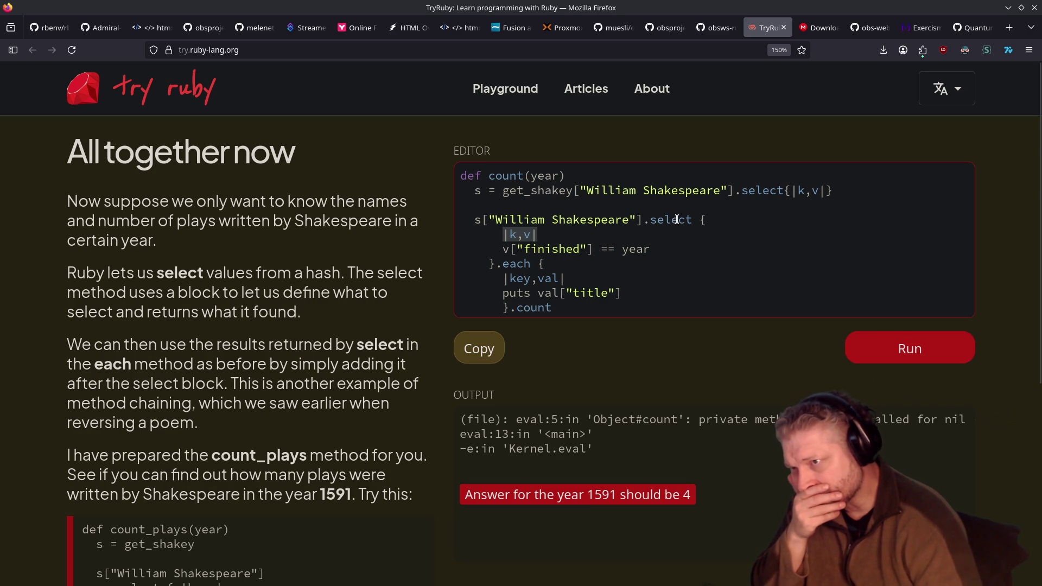
left_click_drag(692, 218, 484, 225)
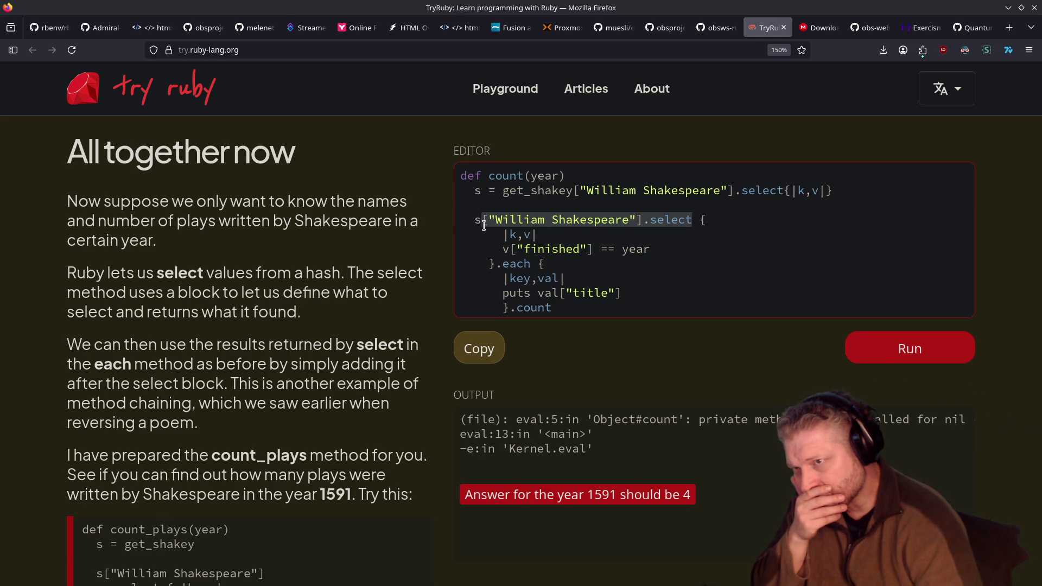
scroll(277, 304, "down", 5)
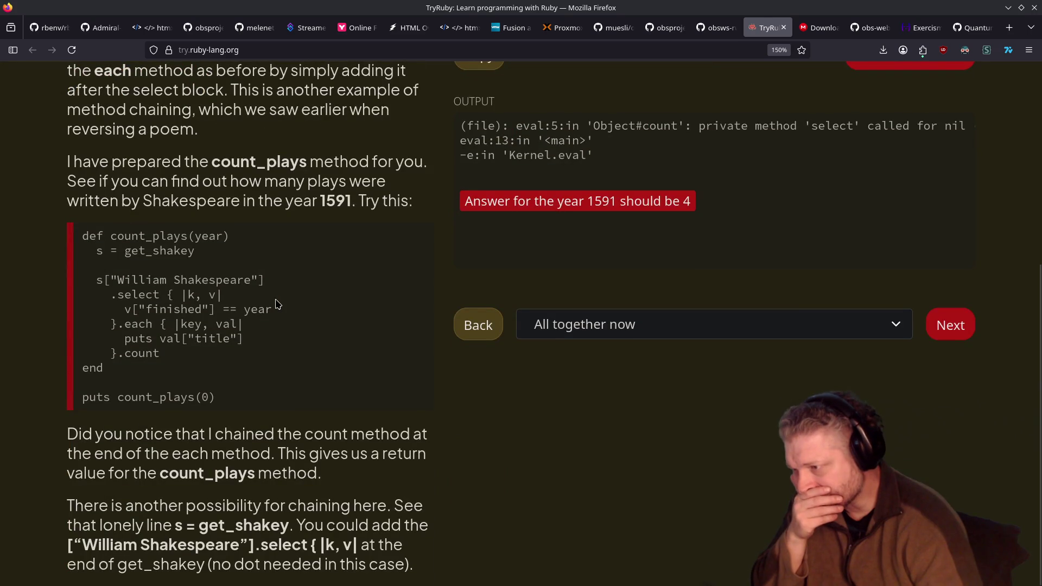
scroll(276, 304, "up", 4)
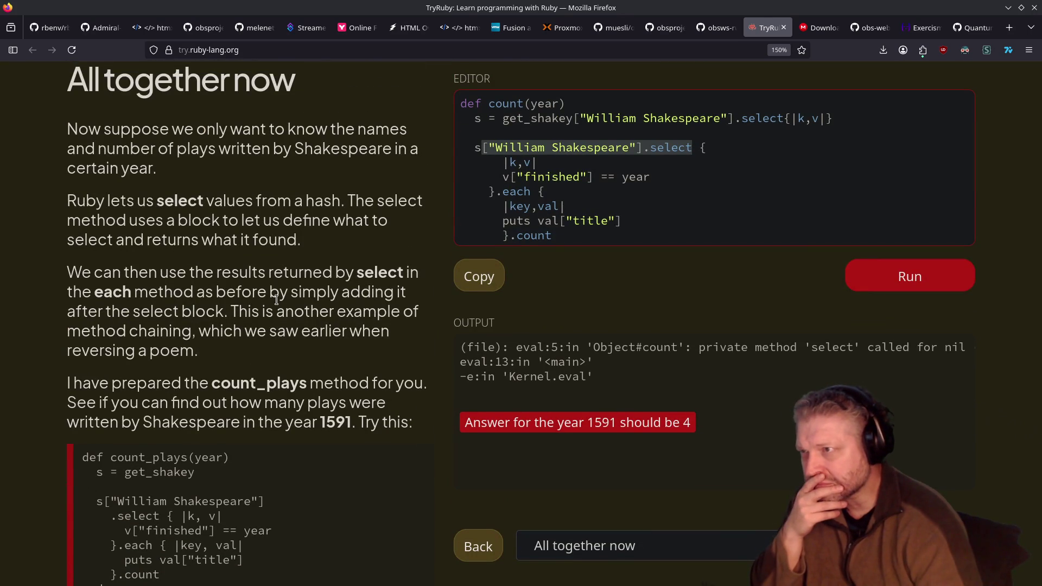
Replace the selected ["William Shakespeare"].select with .select so the block works on s.
type(".sel")
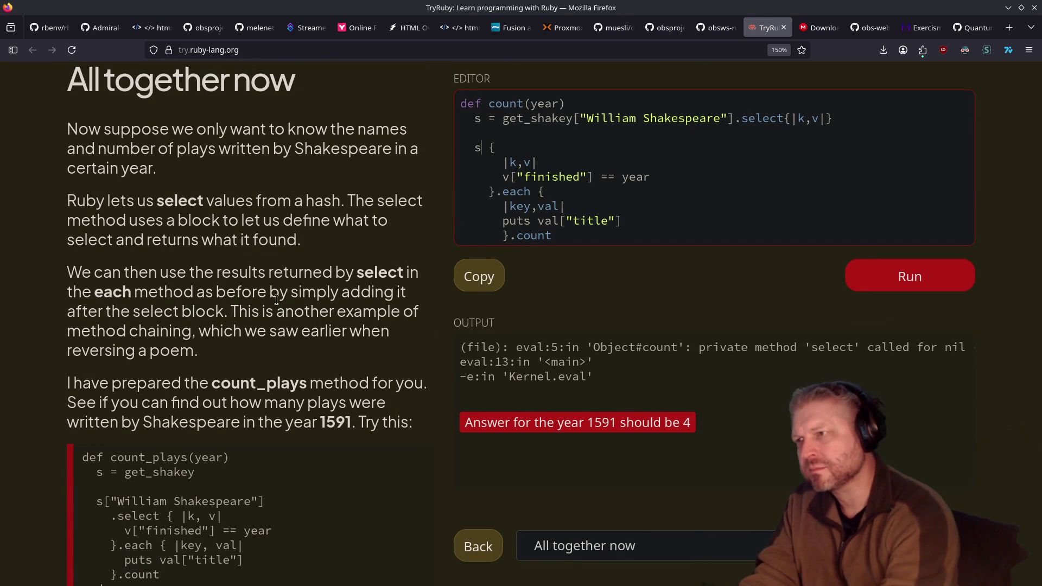
type("ect")
key("BackSpace")
key("BackSpace")
key("BackSpace")
type("elect")
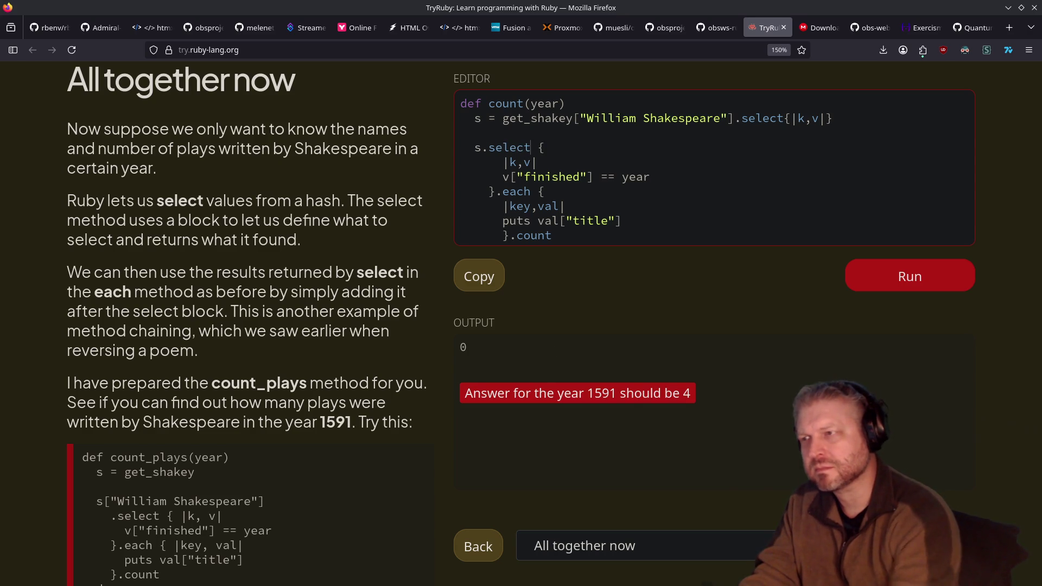
scroll(423, 308, "down", 4)
scroll(422, 308, "up", 5)
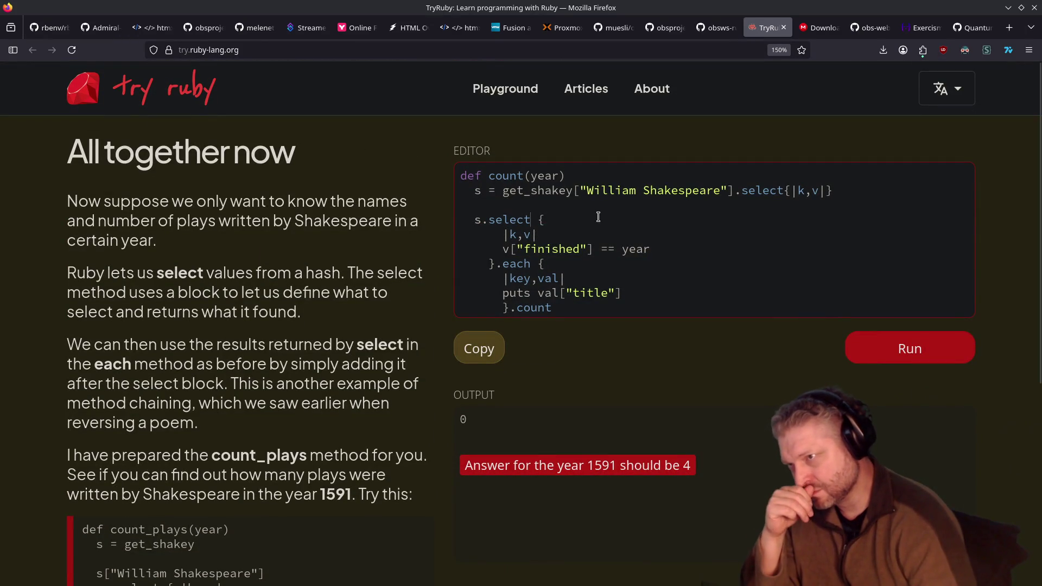
Add a puts v line inside the |k,v| select block.
left_click(587, 230)
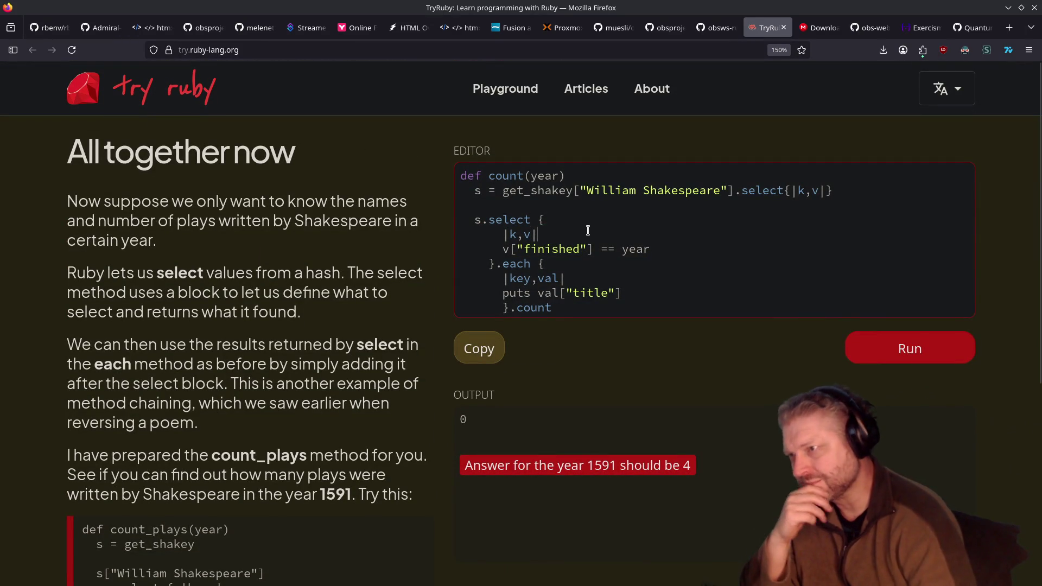
key("Return")
key("Tab")
type("puts ")
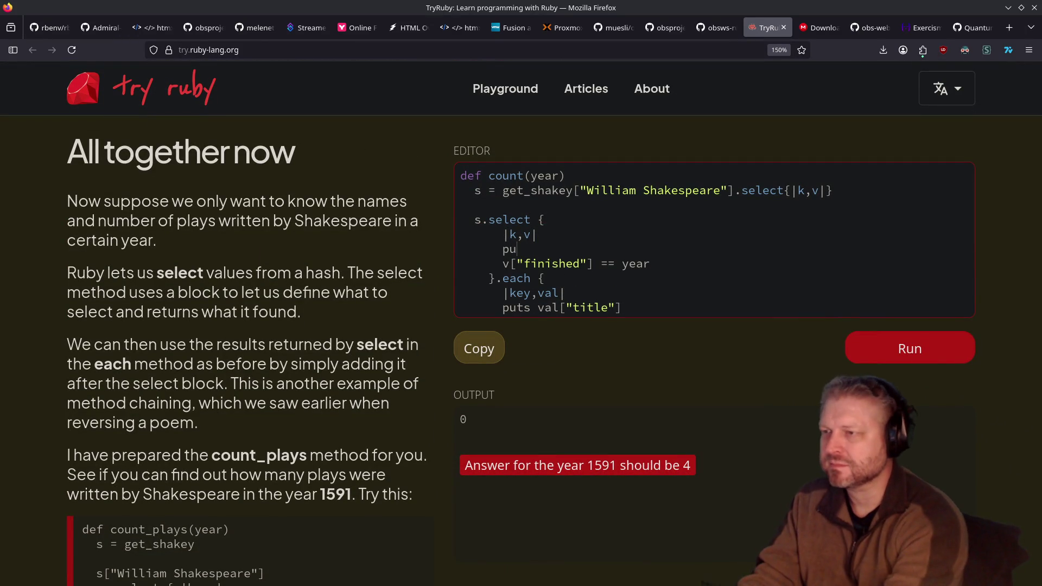
type("v")
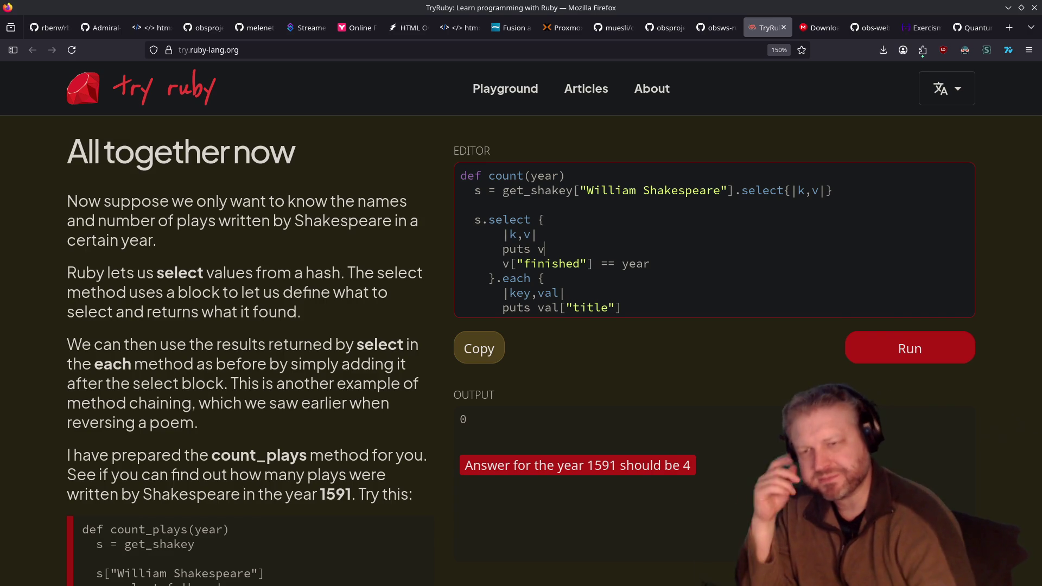
scroll(334, 251, "down", 5)
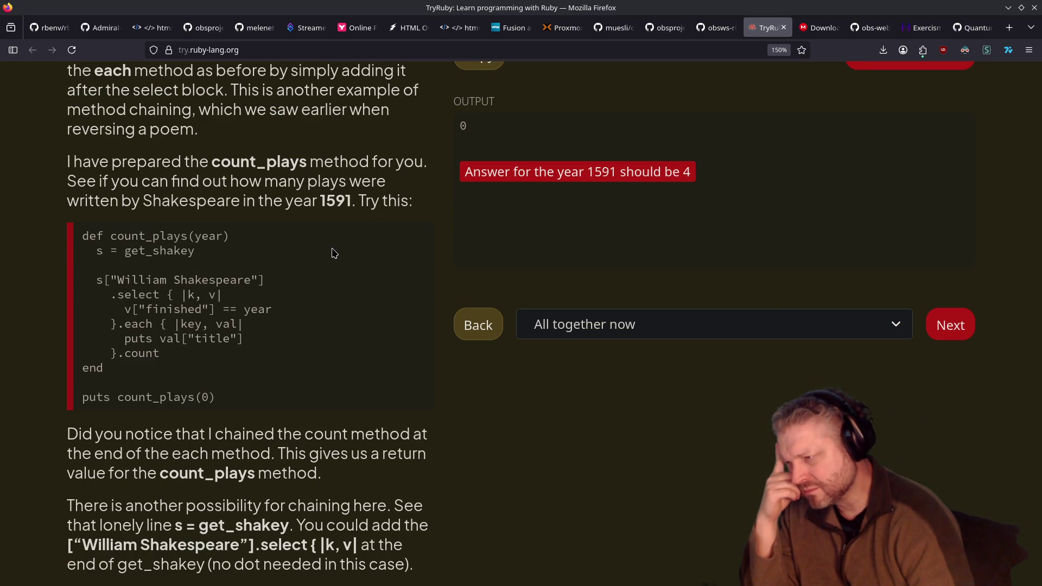
scroll(334, 253, "up", 4)
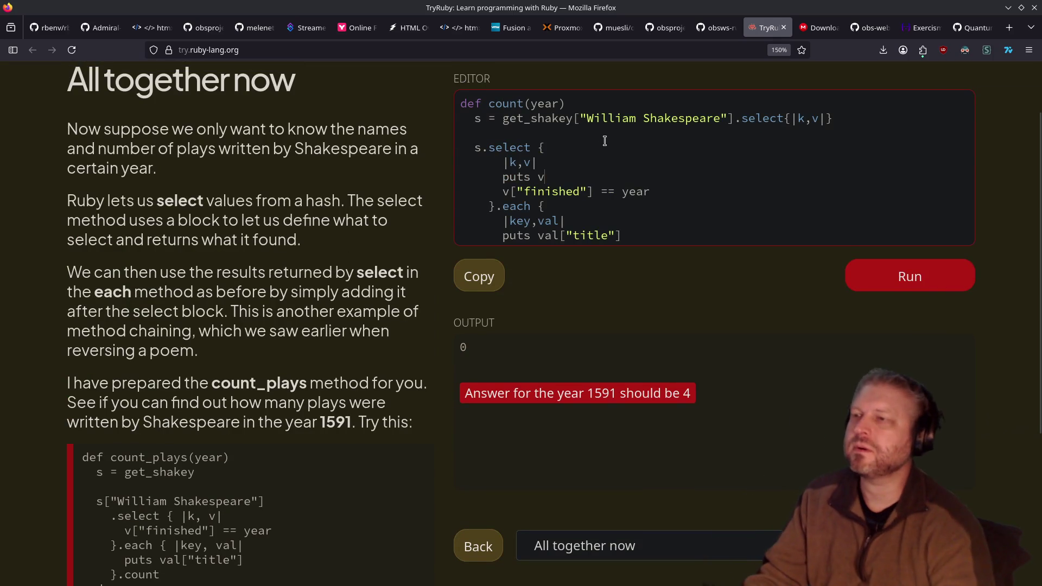
Remove the stray brace, the s.select line and the s = assignment, then run.
left_click(852, 121)
key("BackSpace")
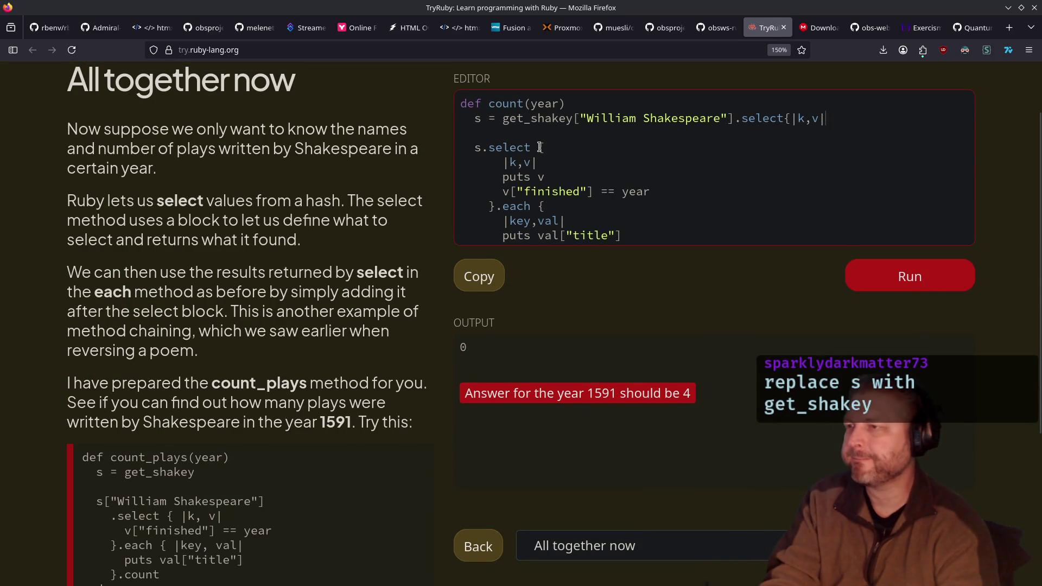
triple_click(553, 145)
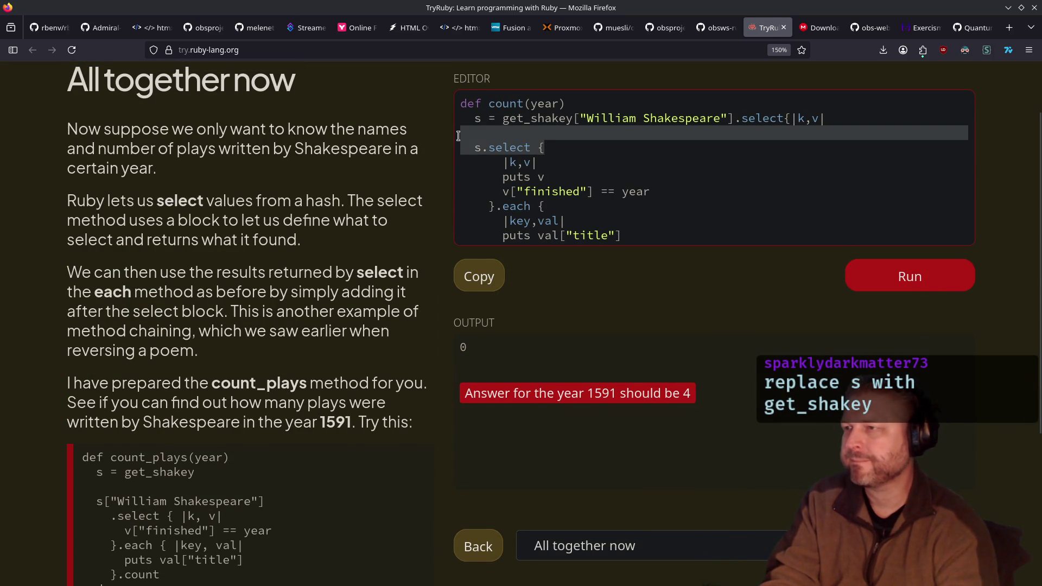
key("BackSpace")
left_click_drag(502, 118, 468, 120)
key("BackSpace")
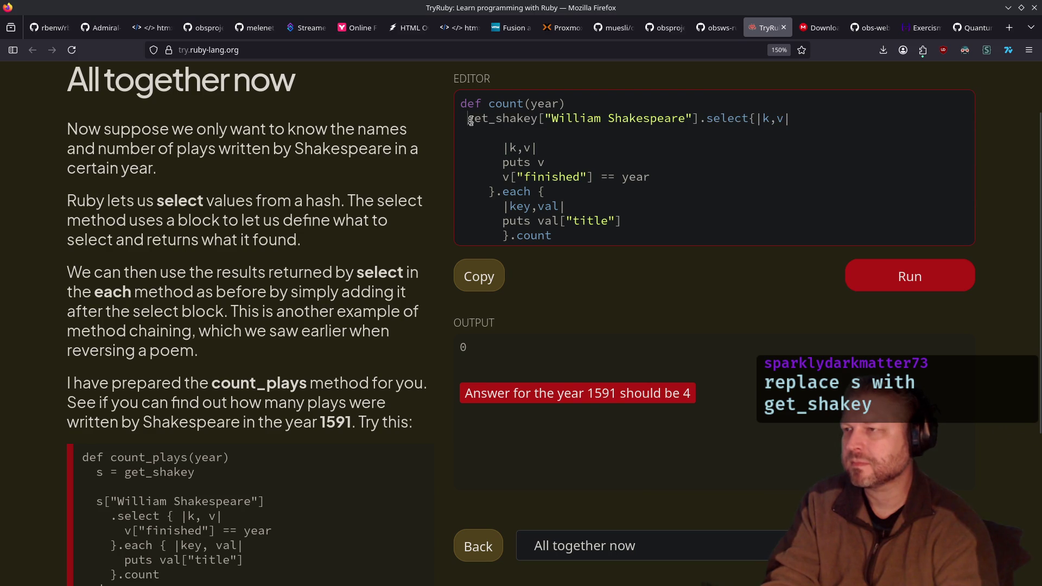
key("ctrl+Return")
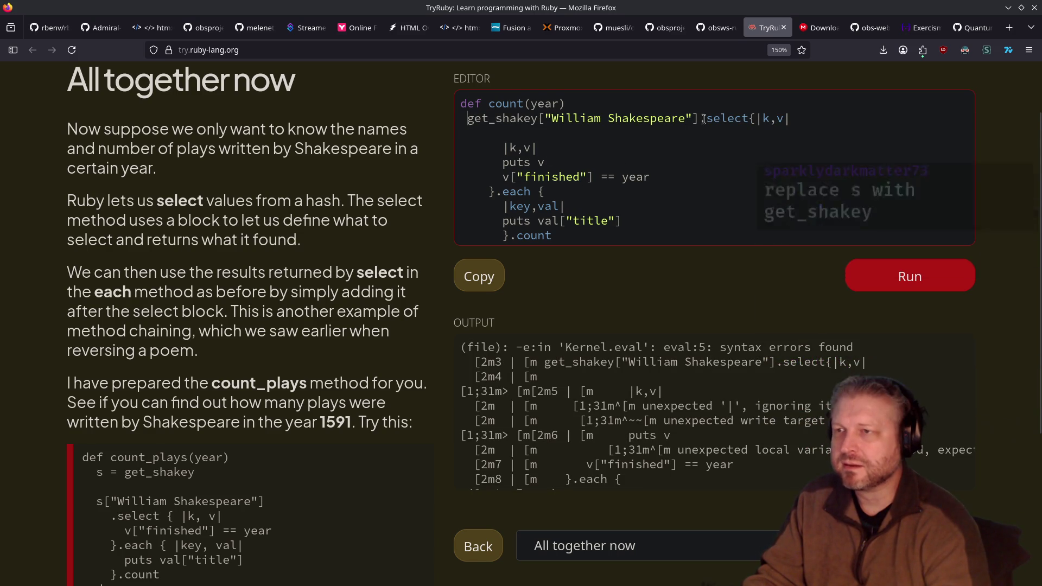
Delete the leftover |k,v| and puts v lines and rerun the 1591 count.
triple_click(557, 146)
key("BackSpace")
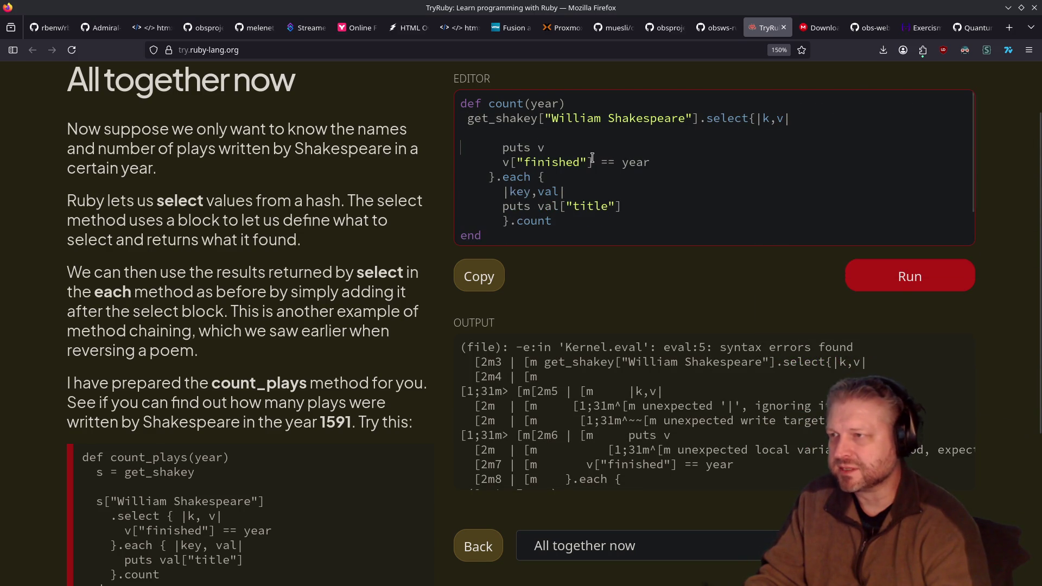
left_click(903, 279)
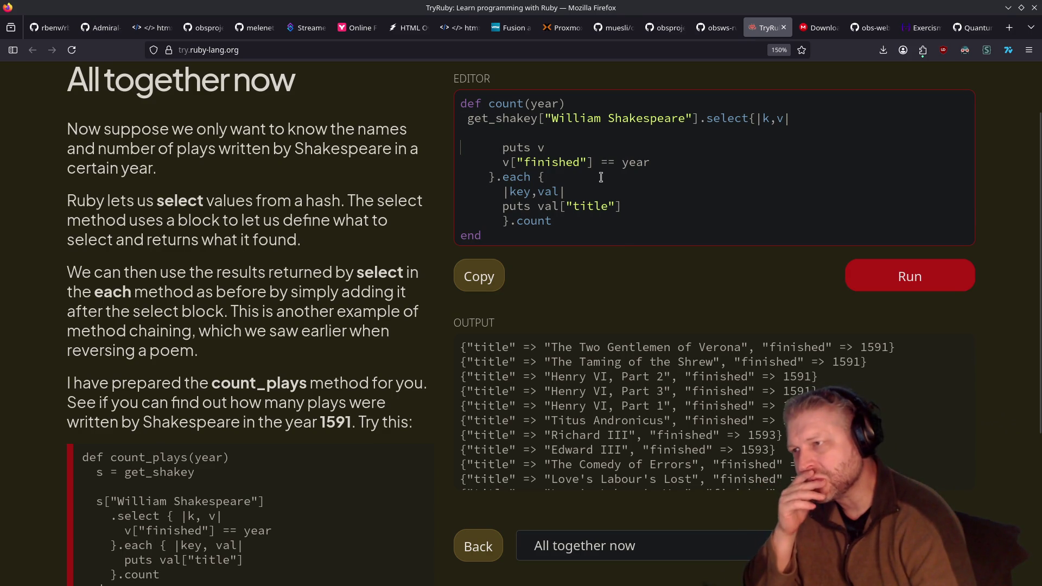
triple_click(565, 149)
key("BackSpace")
left_click(902, 268)
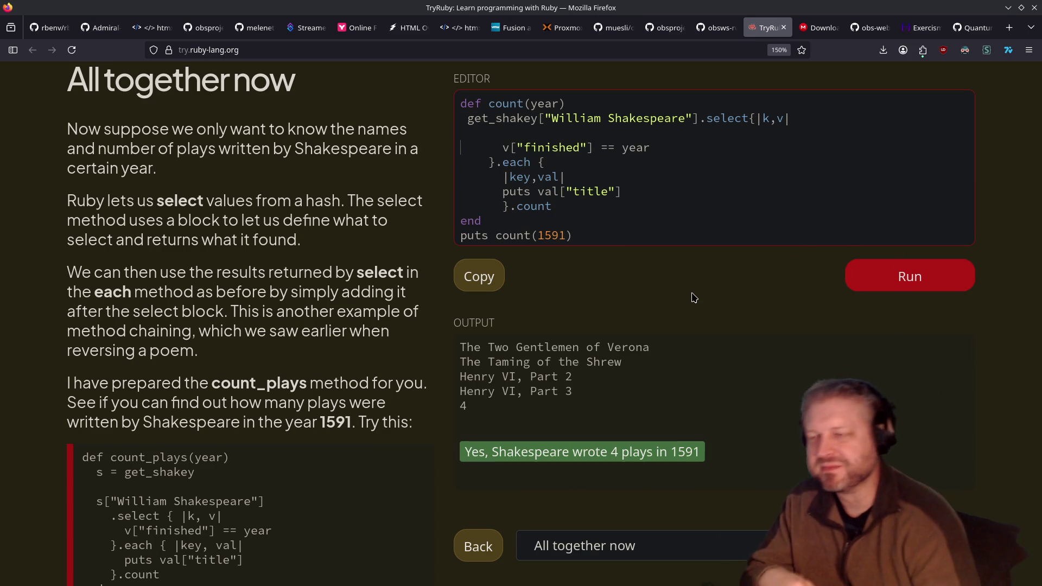
Highlight the lesson's select-chaining hint, then advance to the next lesson.
scroll(341, 351, "down", 5)
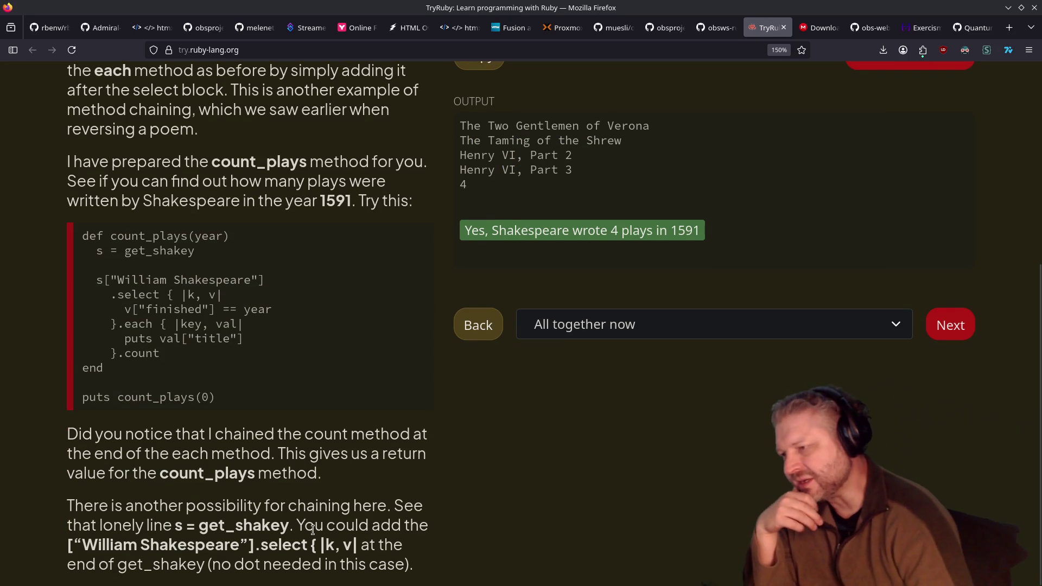
left_click_drag(358, 546, 286, 546)
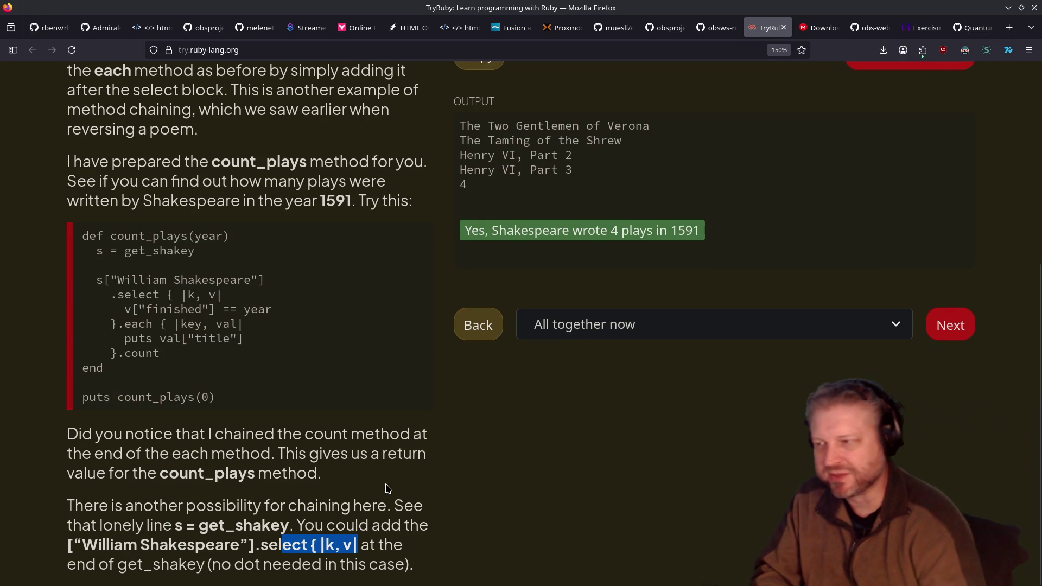
left_click(654, 408)
left_click(950, 327)
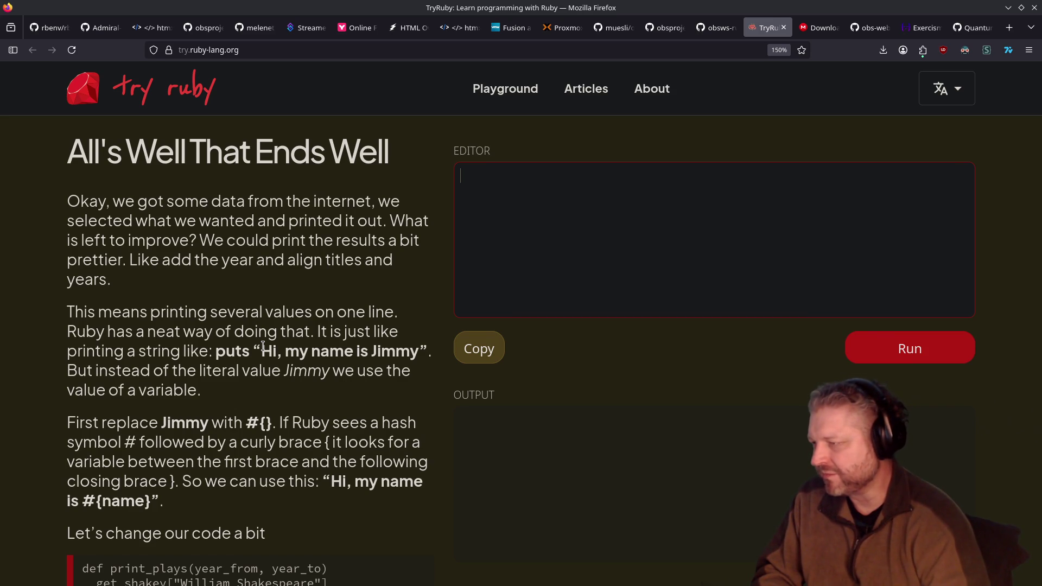
Read through the lesson's print_plays(1600, 1605) example that left-justifies titles with ljust(30).
scroll(328, 350, "down", 5)
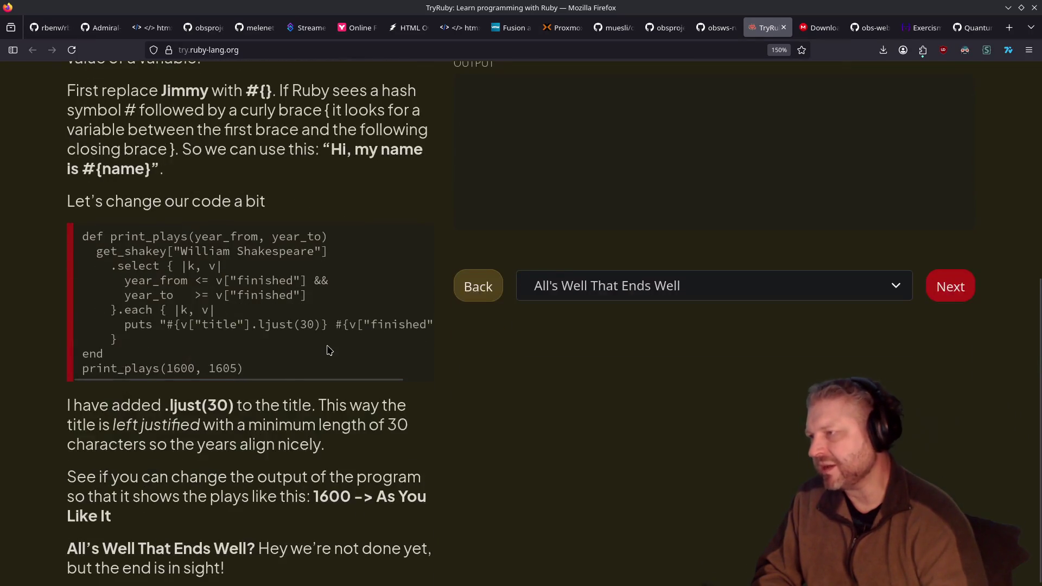
scroll(328, 350, "up", 3)
scroll(326, 346, "down", 2)
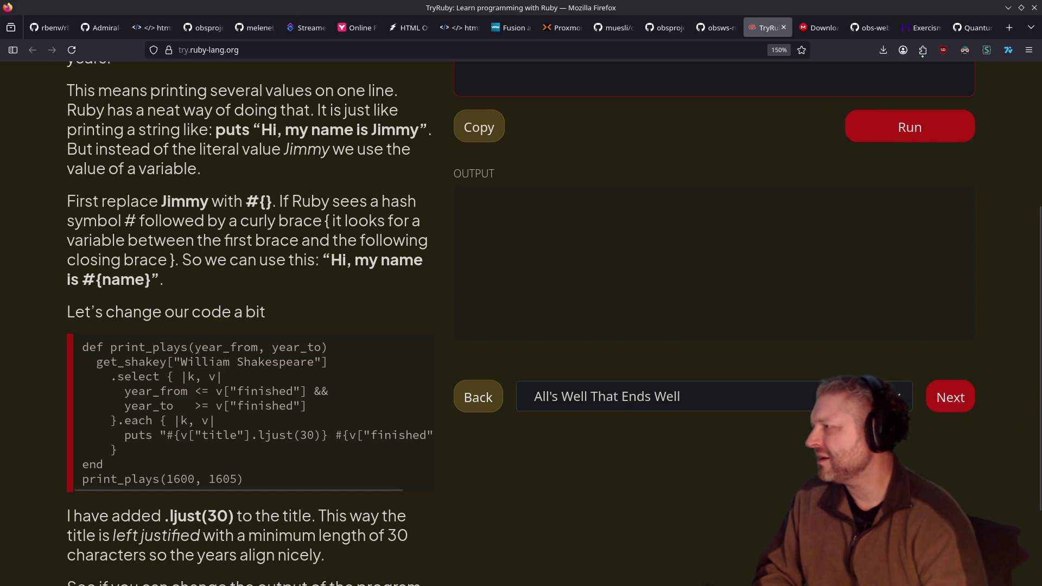
key("ctrl+Escape")
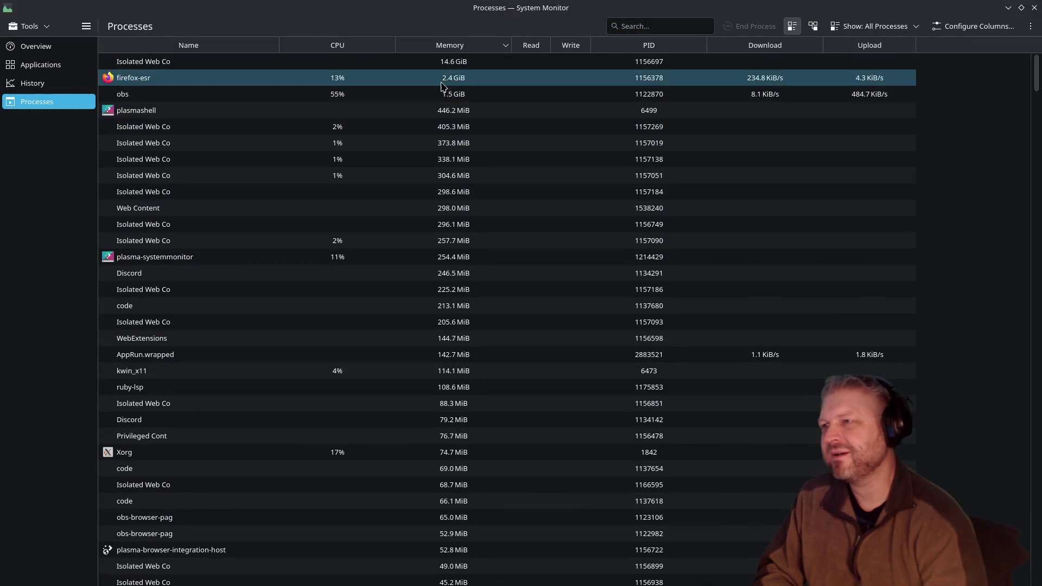
Select the Isolated Web Co and firefox-esr processes, then minimize System Monitor.
left_click(458, 64)
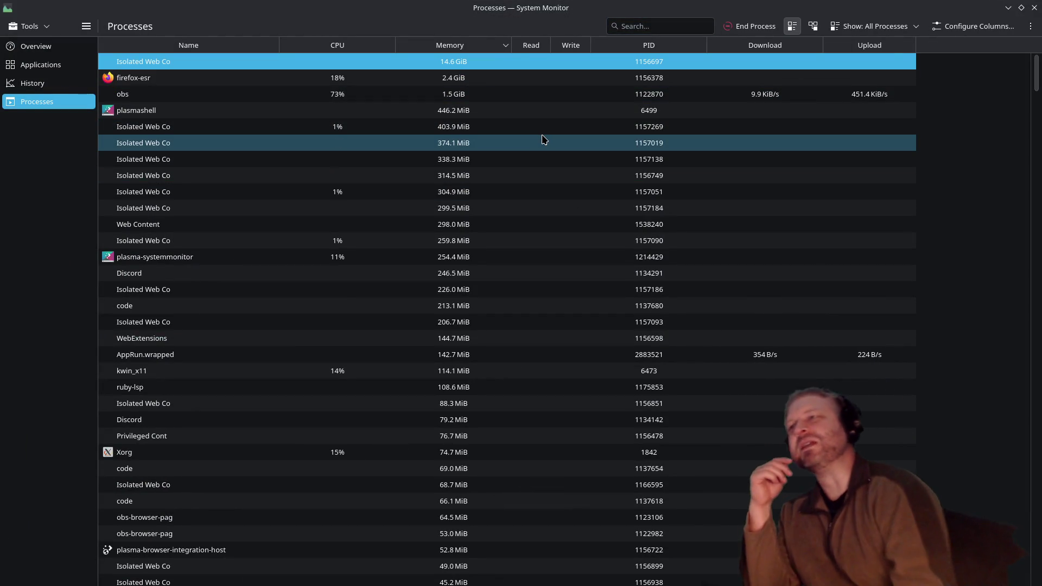
left_click(510, 79)
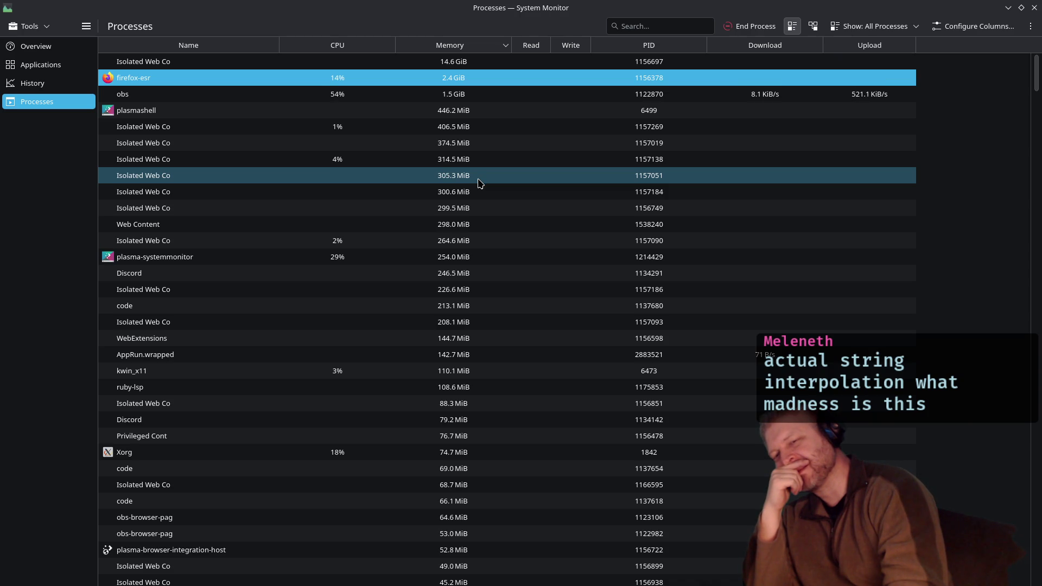
double_click(525, 5)
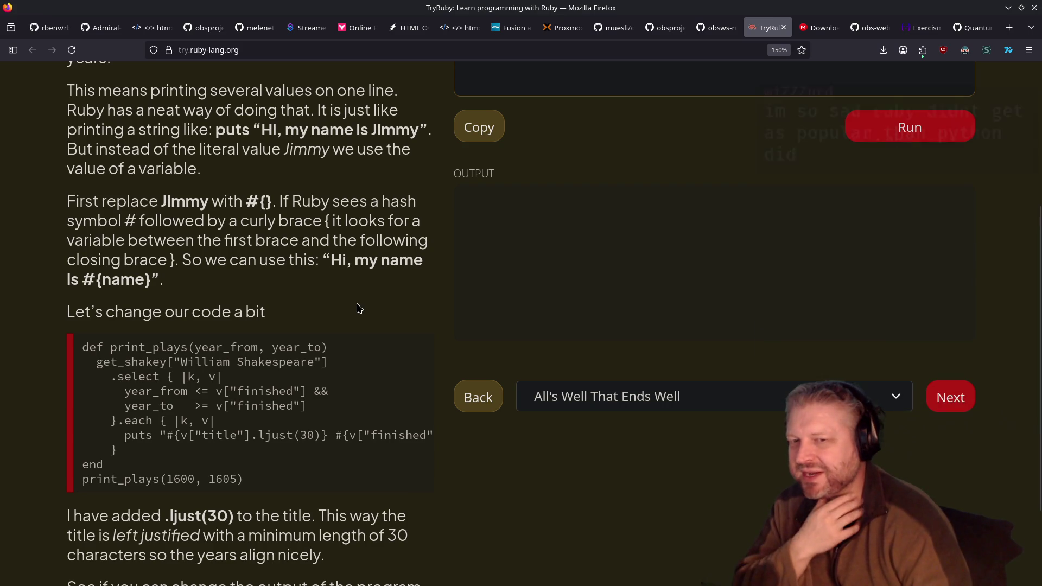
Write and run a puts "Hi my name is ..." greeting with a name, then select the name.
scroll(358, 288, "up", 4)
scroll(360, 286, "down", 1)
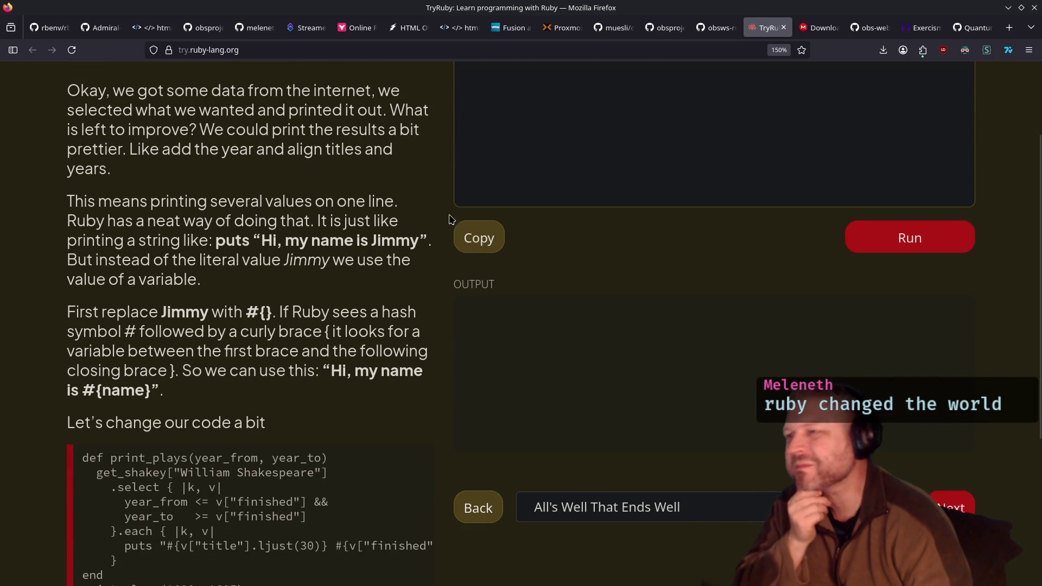
left_click(528, 182)
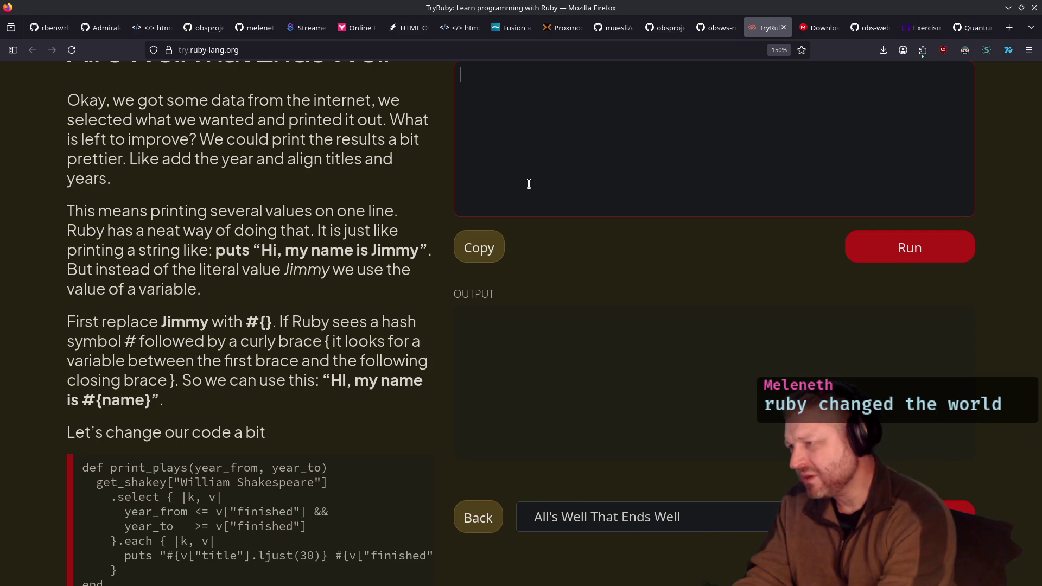
type("puts \"Hi my name is ")
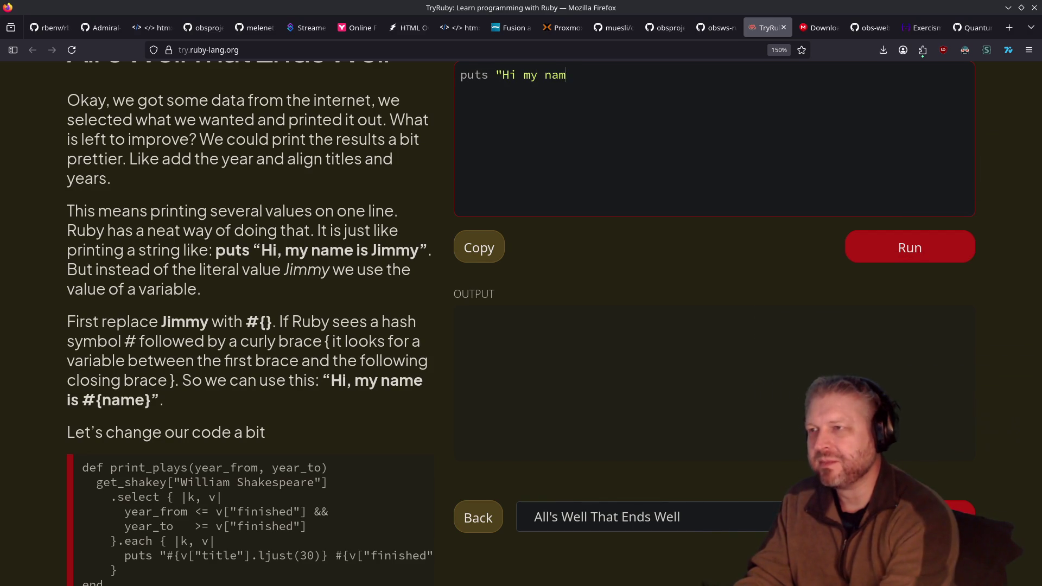
type("jimmy")
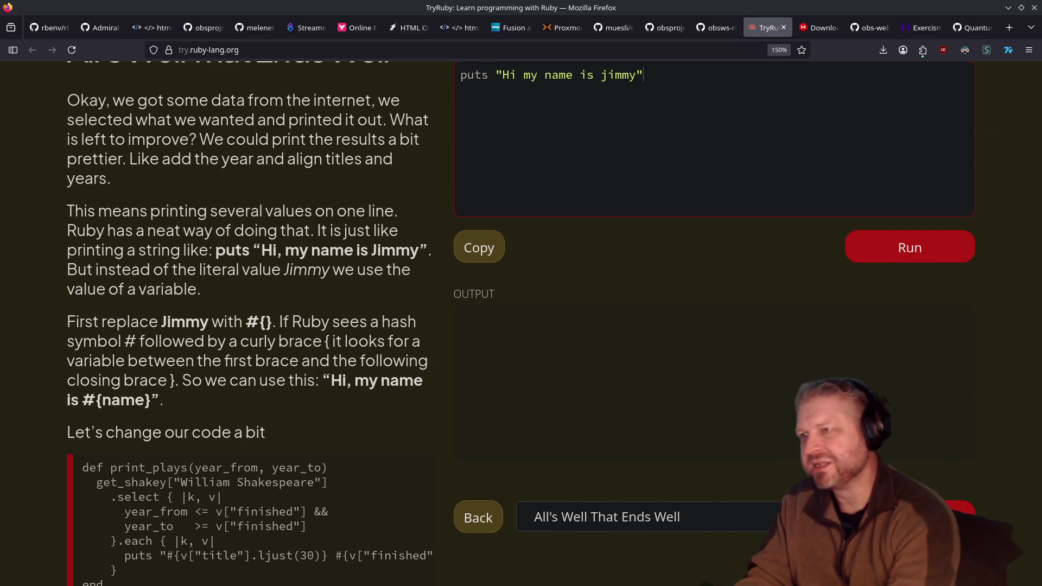
key("ctrl+Return")
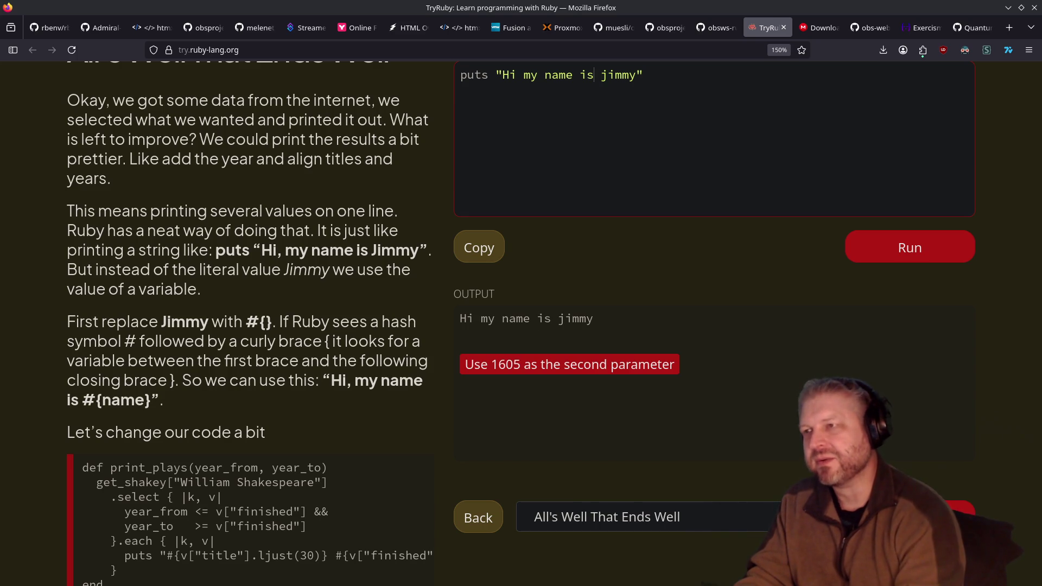
key("ctrl+shift+Left")
Replace the name with #{} and then #{name}, running each version.
type("#{}")
key("ctrl+Return")
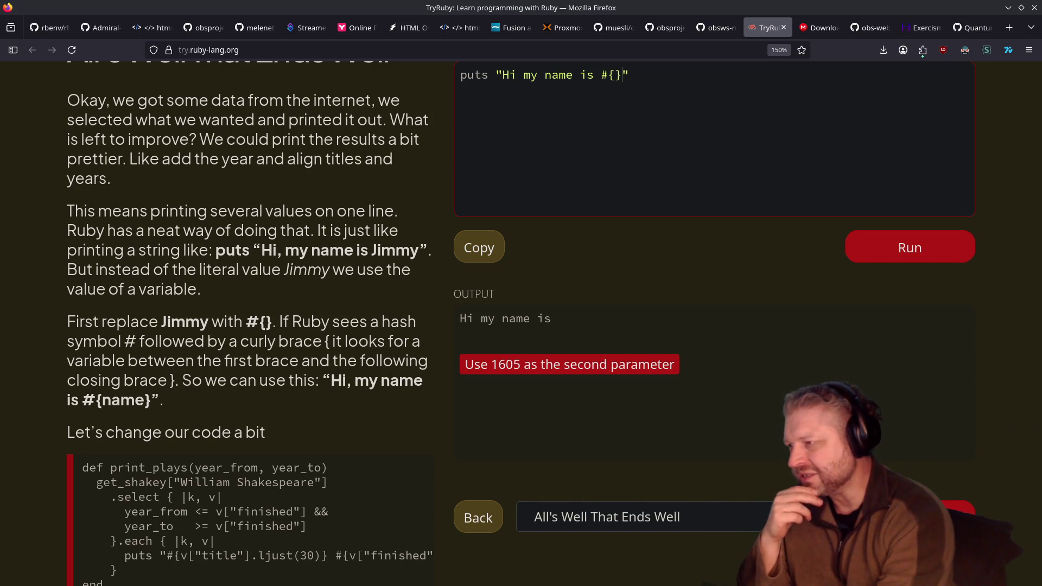
type("na")
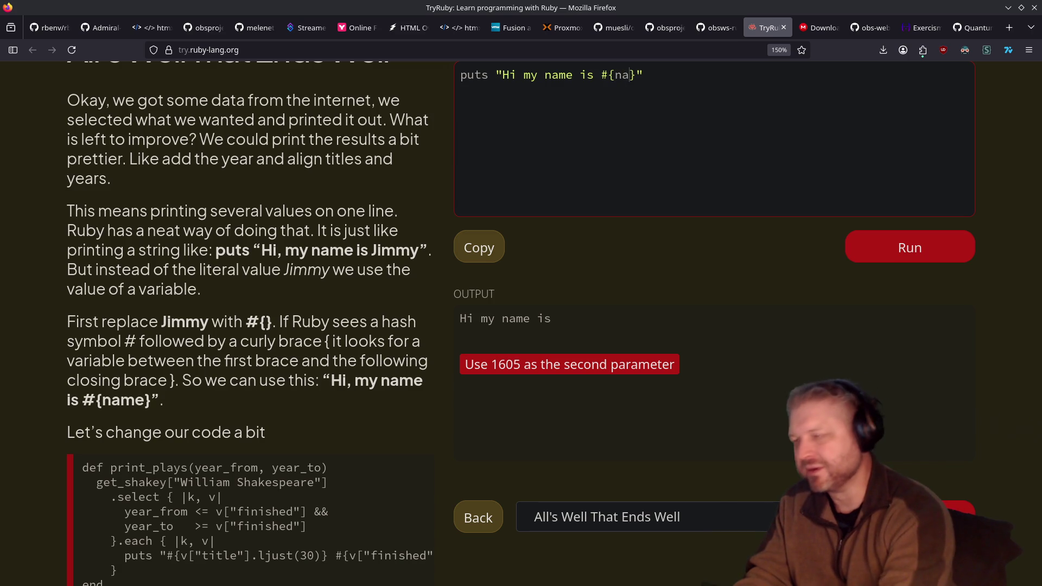
type("me")
key("ctrl+Return")
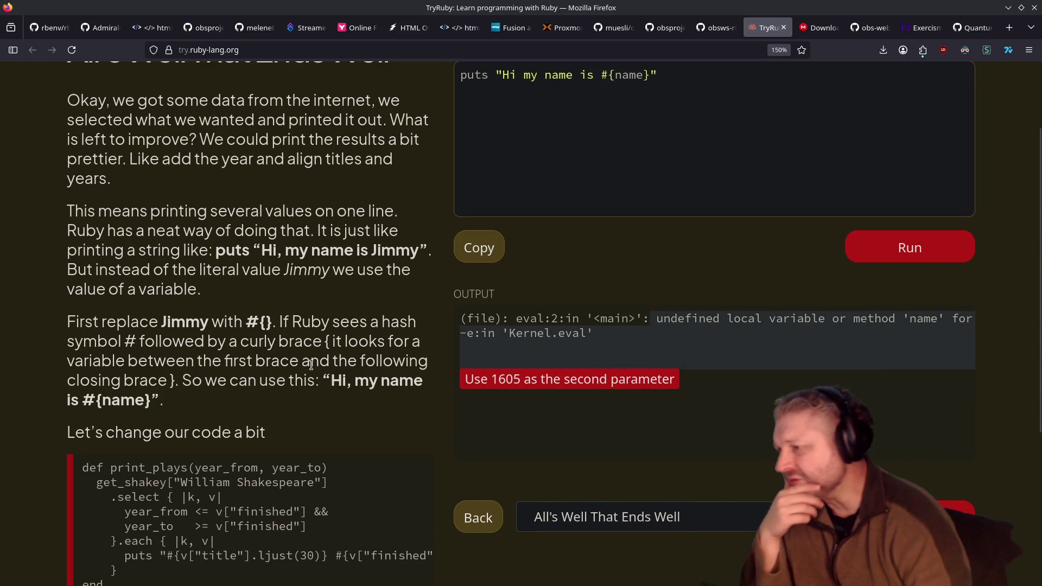
Copy the lesson's print_plays code block and paste it over the editor contents.
scroll(302, 377, "down", 2)
scroll(302, 377, "down", 3)
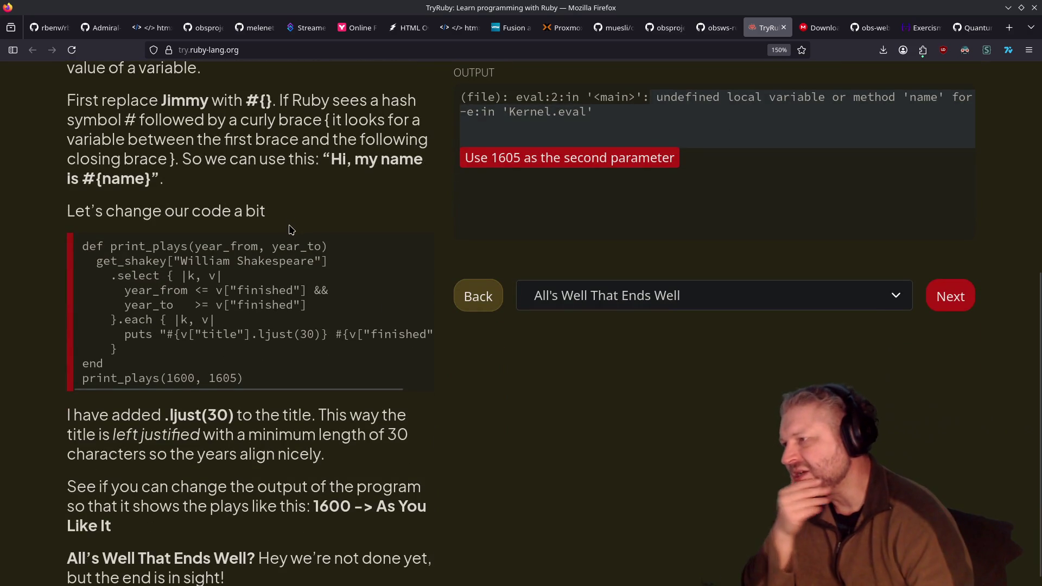
mouse_move(92, 239)
left_mouse_down()
mouse_move(293, 346)
mouse_move(323, 421)
left_mouse_up()
left_click(335, 364)
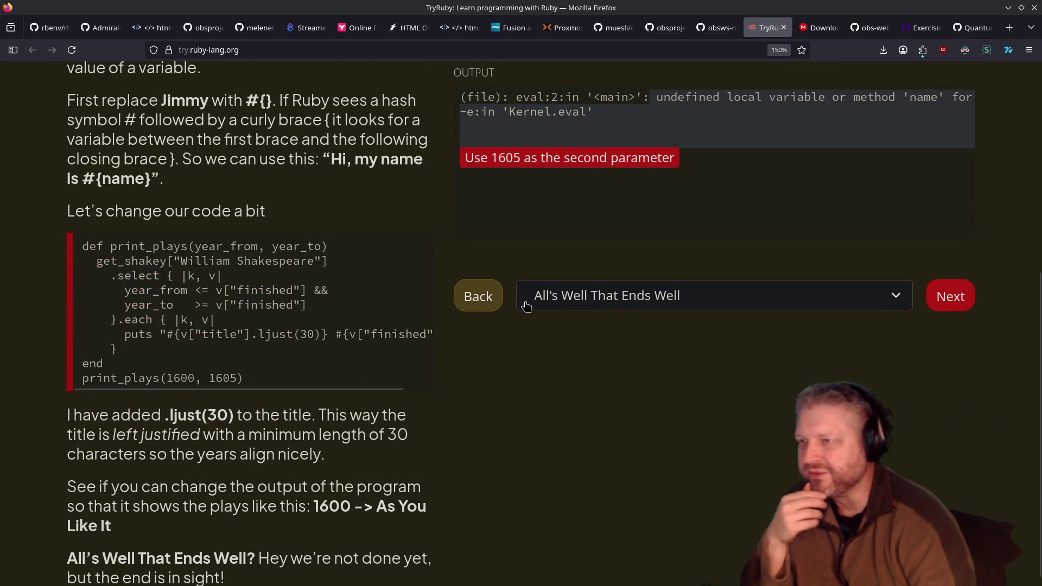
scroll(522, 304, "up", 6)
left_click(521, 287)
key("ctrl+a")
type("def print_plays(year_from, year_to)   get_shakey[\"William Shakespeare\"]     .select { |k, v|       year_from <= v[\"finished\"] &&       year_to   >= v[\"finished\"]     }.each { |k, v|       puts \"#{v[\"title\"].ljust(30)} #{v[\"finished\"]}\"     } end print_plays(1600, 1605)")
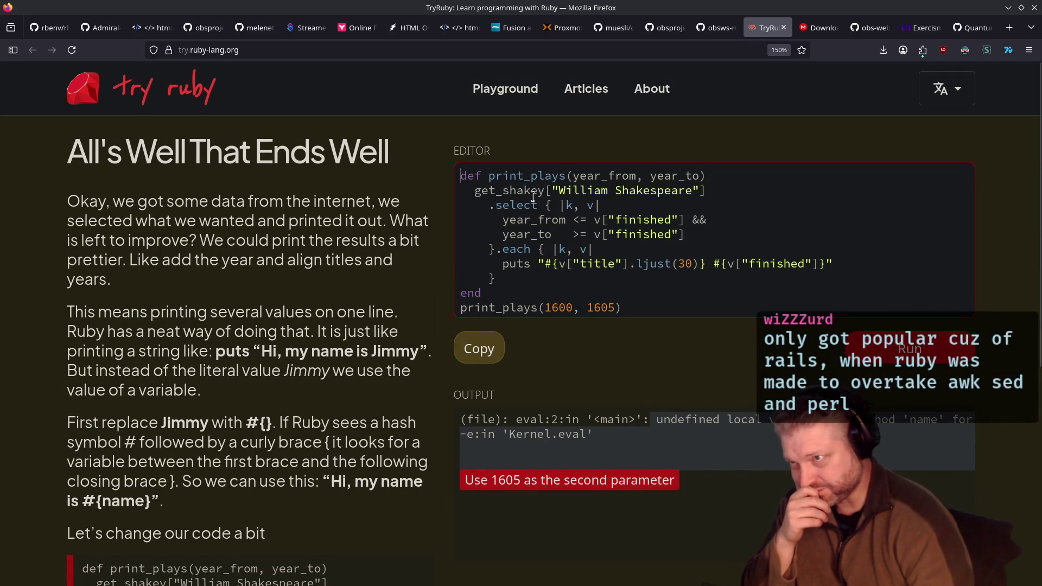
Inspect the #{} interpolations in the puts line, then select the top browser process in System Monitor.
left_click_drag(568, 264, 636, 264)
left_click(634, 264)
left_click_drag(542, 264, 561, 264)
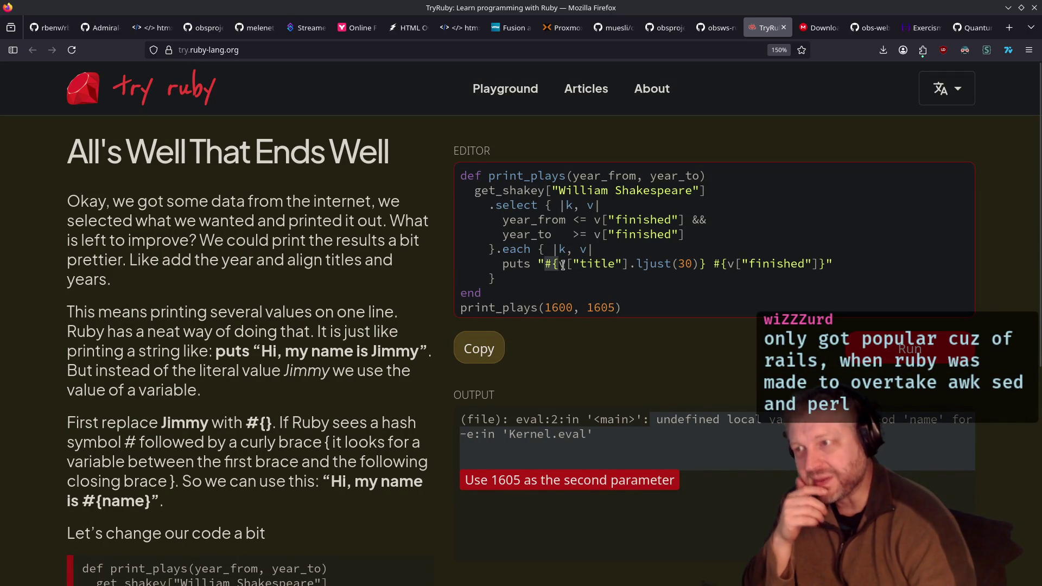
mouse_move(713, 263)
left_mouse_down()
mouse_move(734, 263)
mouse_move(608, 266)
left_mouse_up()
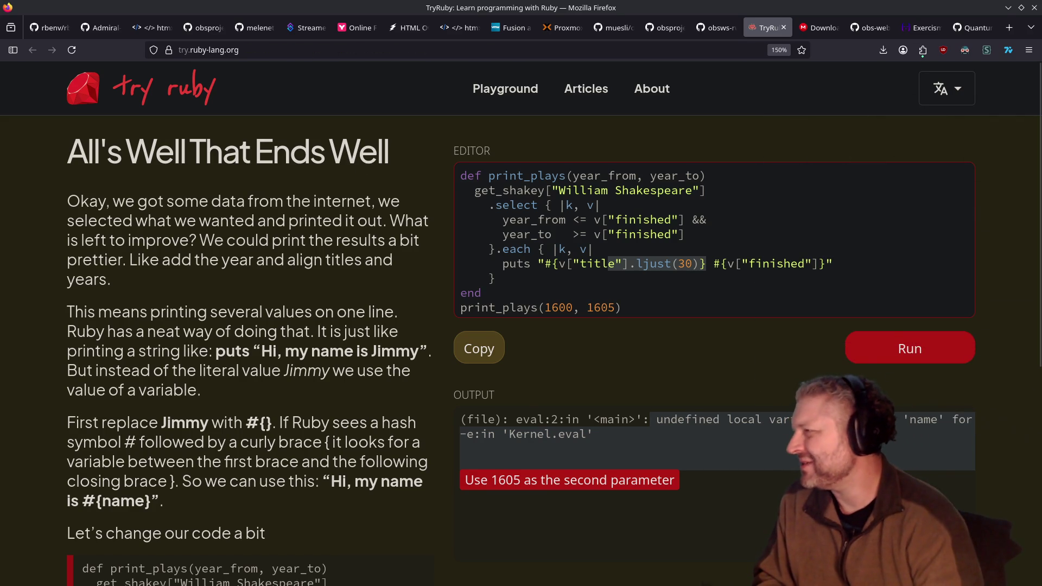
key("ctrl+Escape")
left_click(485, 64)
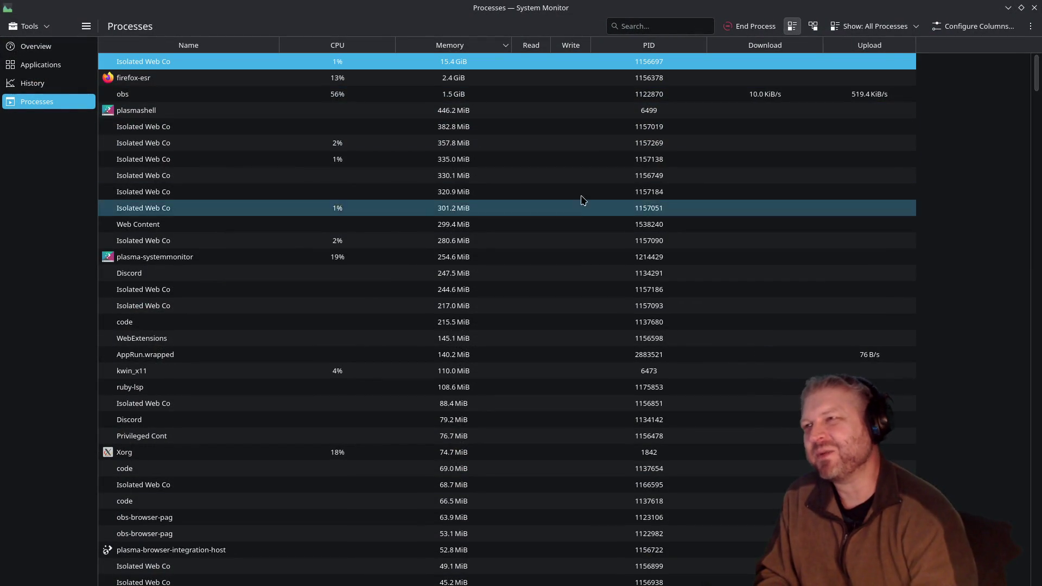
Select the firefox-esr process and move System Monitor out of the way.
left_click(573, 61, "ctrl")
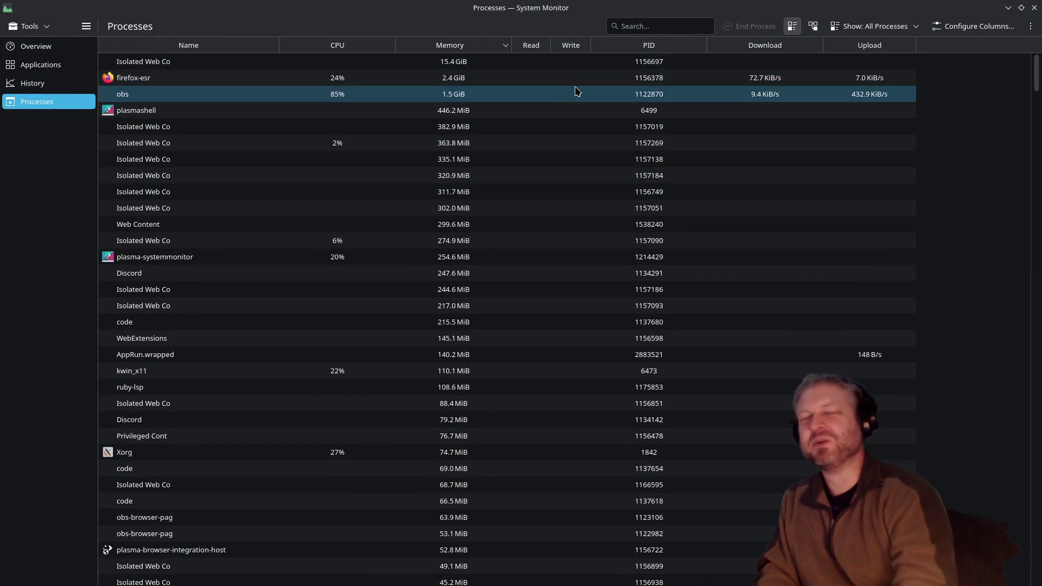
left_click(608, 76)
mouse_move(729, 8)
left_mouse_down()
mouse_move(858, 158)
mouse_move(567, 396)
mouse_move(594, 338)
mouse_move(439, 231)
mouse_move(0, 228)
left_mouse_up()
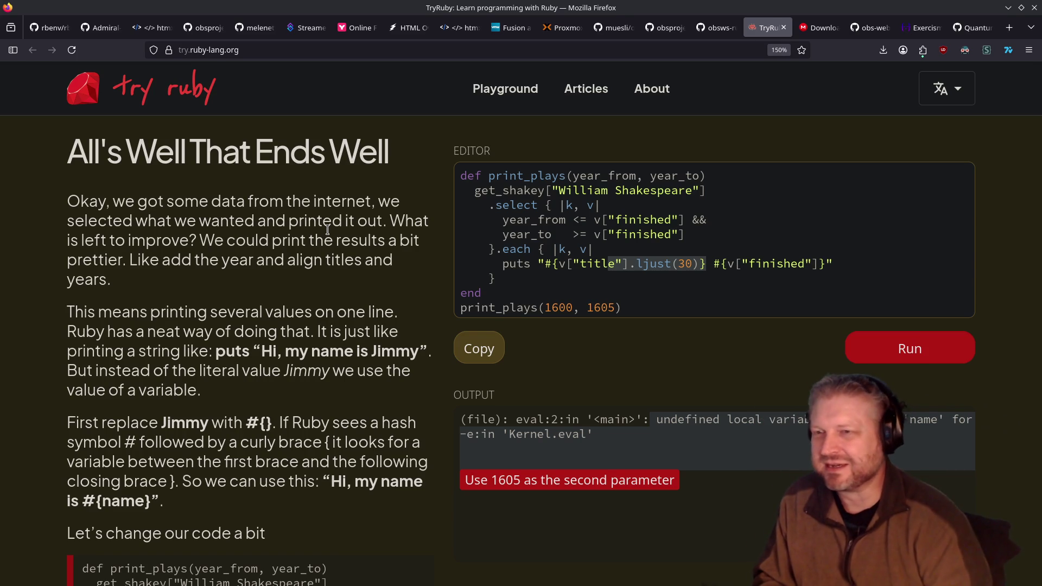
scroll(660, 353, "down", 5)
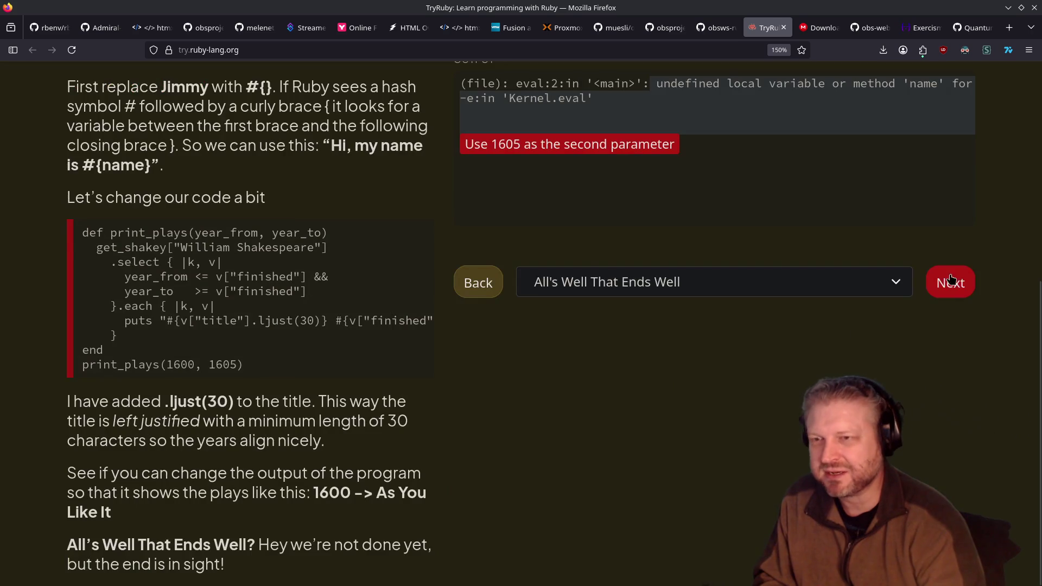
left_click(949, 283)
scroll(647, 373, "down", 3)
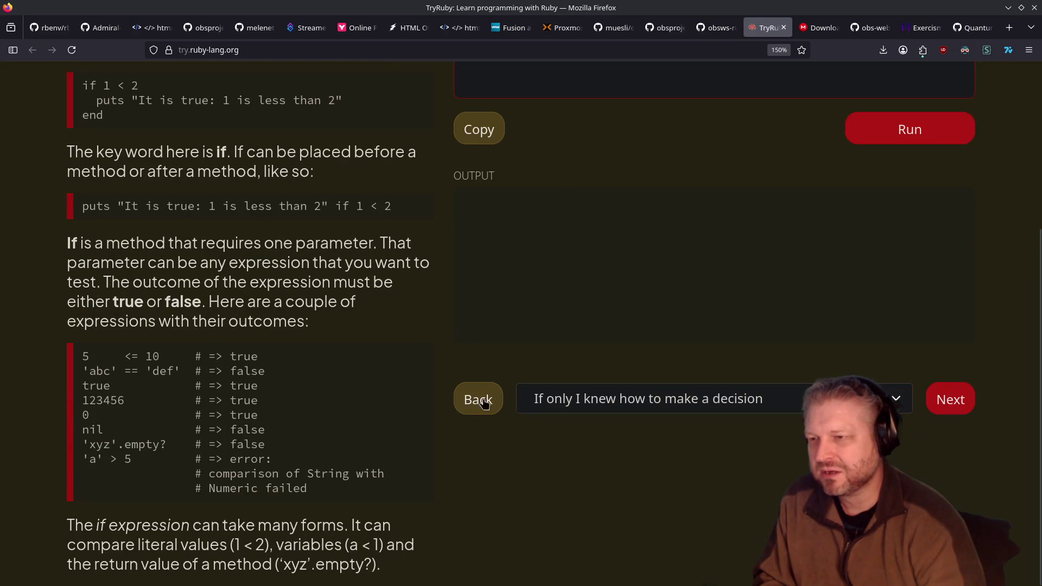
left_click(478, 400)
scroll(647, 355, "down", 6)
left_click(640, 282)
scroll(636, 345, "down", 5)
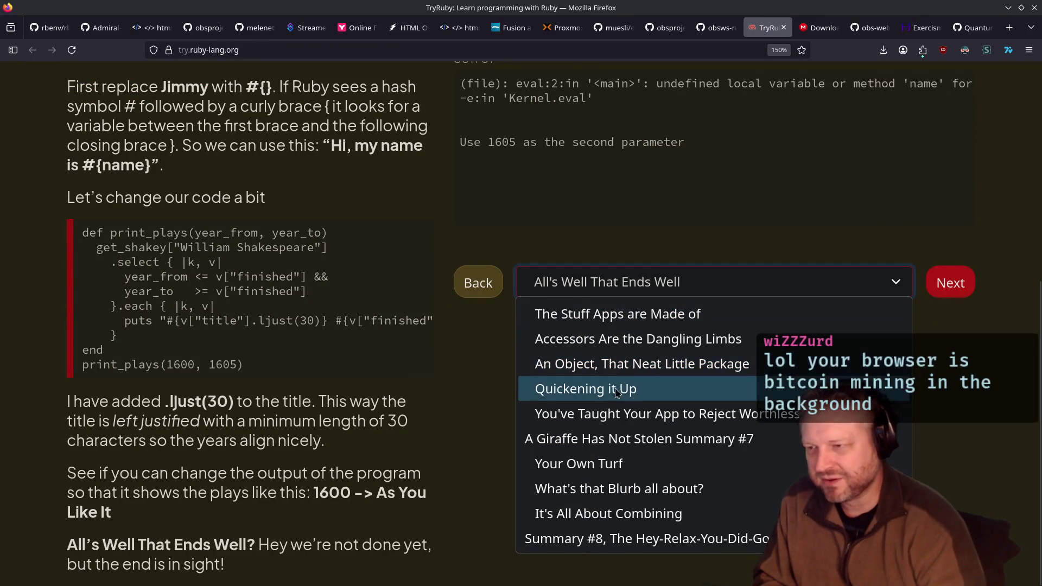
scroll(639, 358, "up", 3)
scroll(638, 405, "down", 3)
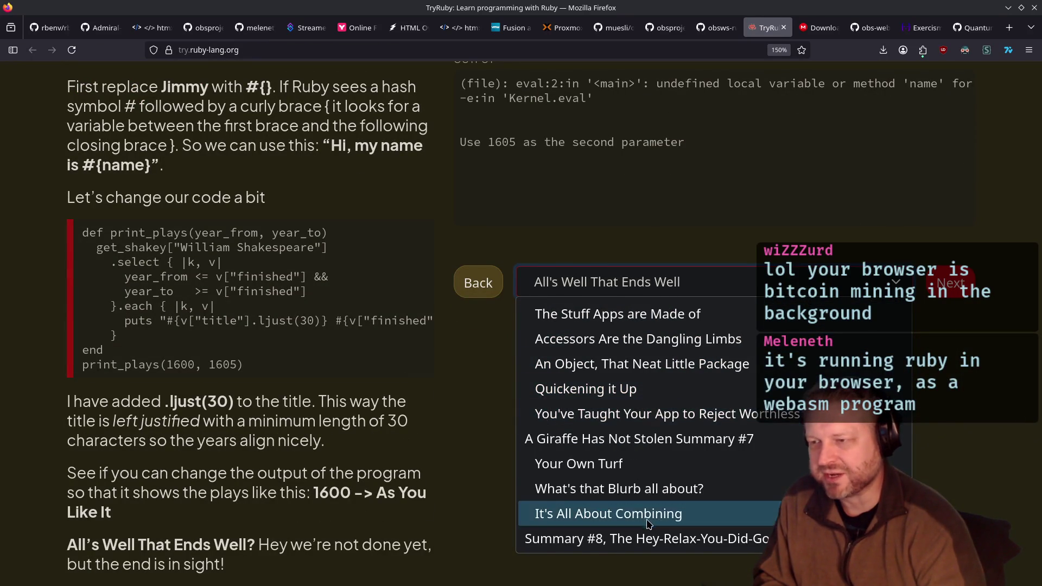
left_click(708, 219)
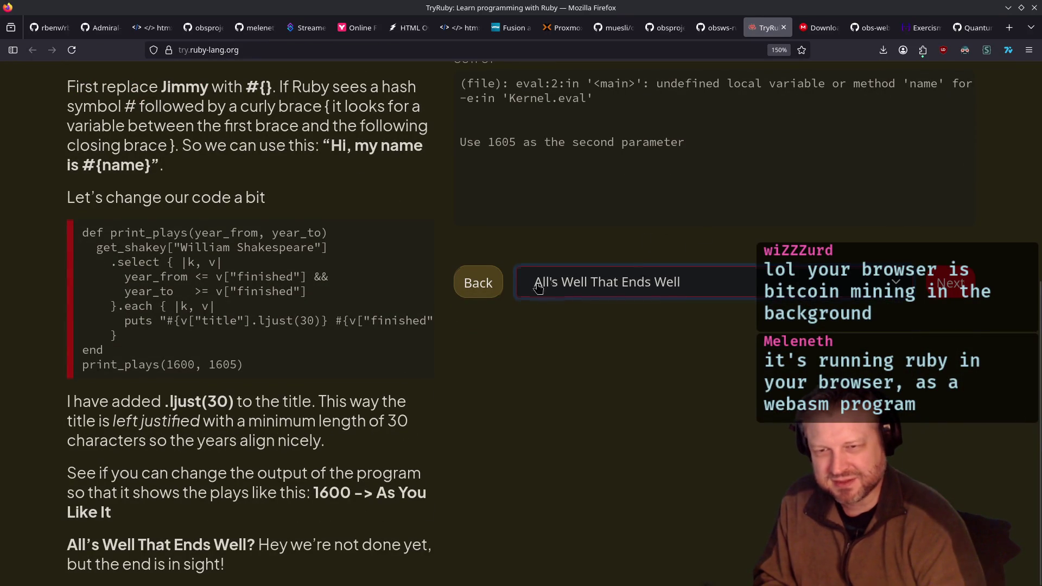
scroll(549, 286, "up", 5)
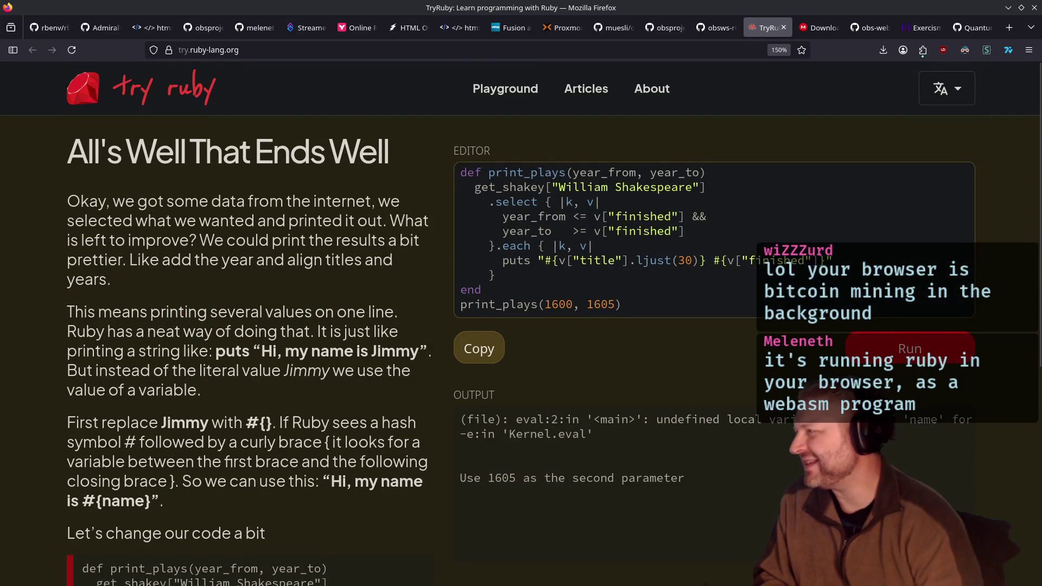
key("ctrl+Escape")
left_click_drag(595, 10, 584, 94)
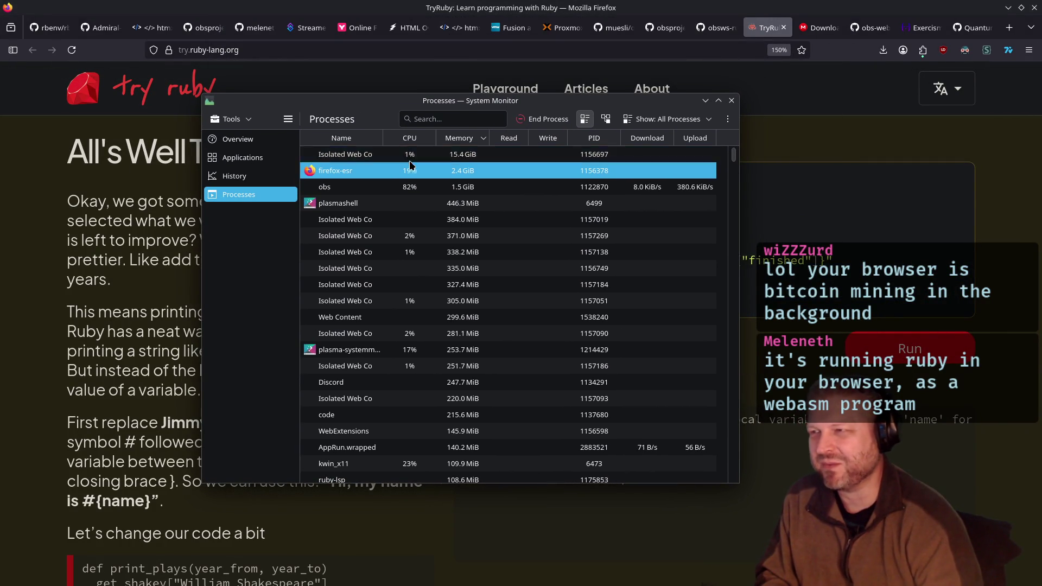
key("ctrl+Escape")
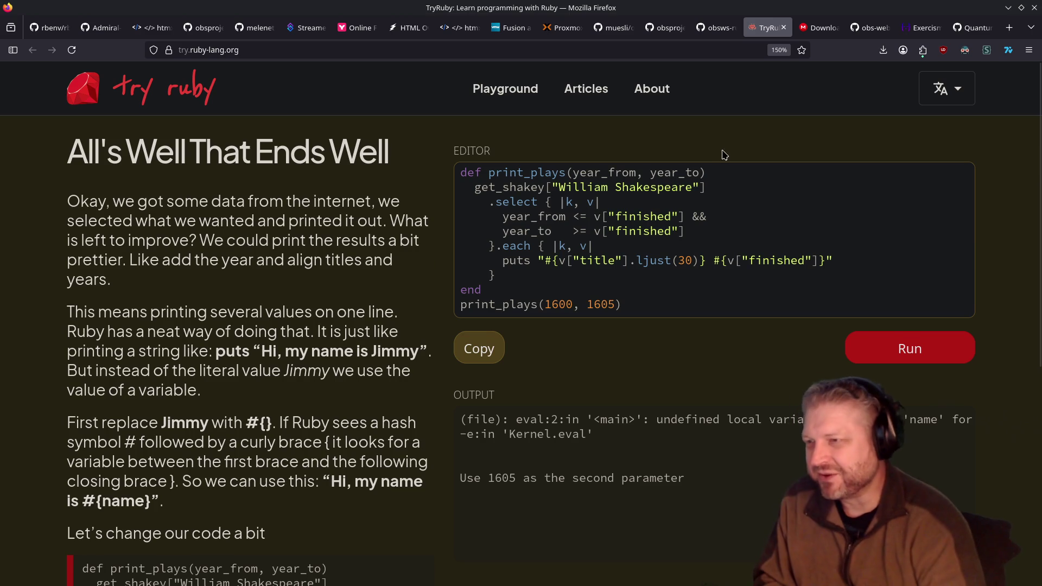
scroll(126, 235, "down", 5)
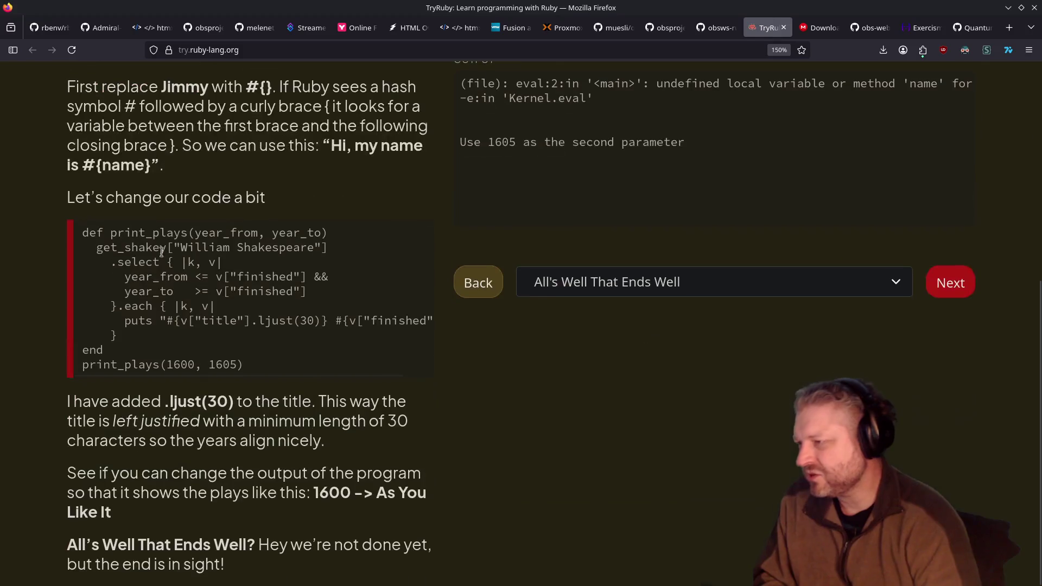
left_click_drag(82, 165, 151, 165)
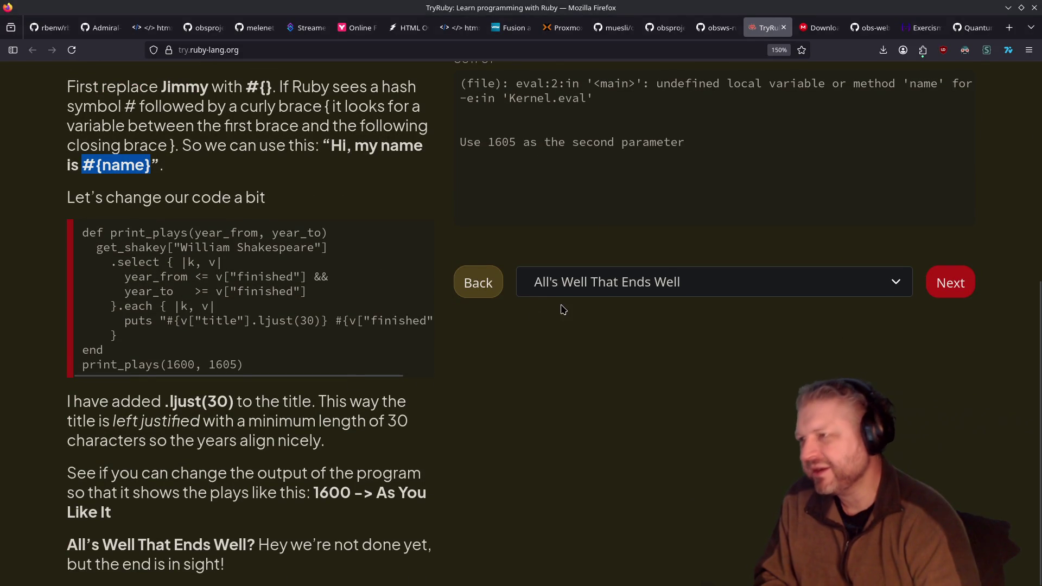
scroll(562, 307, "up", 5)
double_click(602, 258)
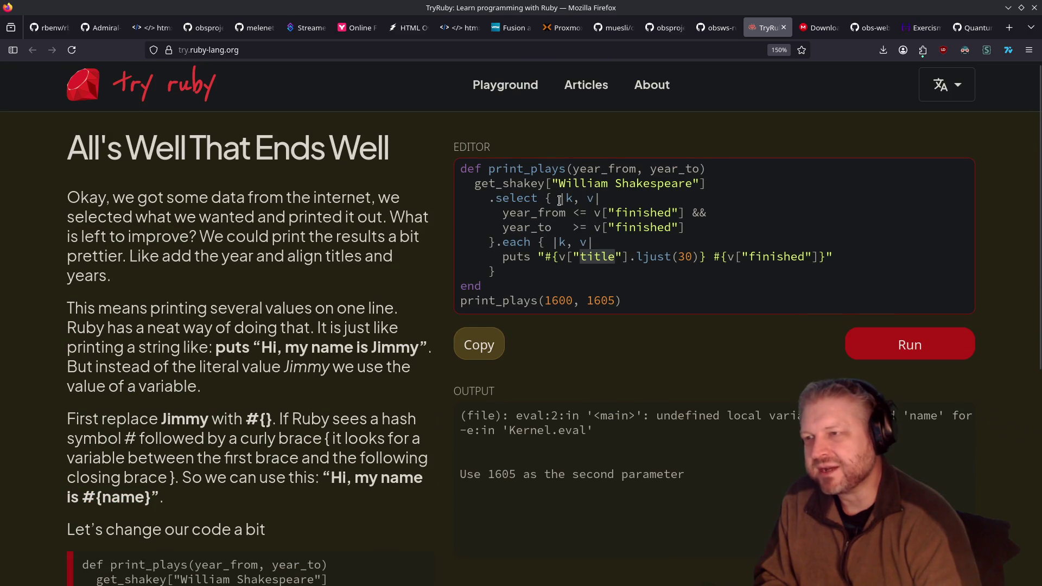
left_click_drag(581, 198, 596, 199)
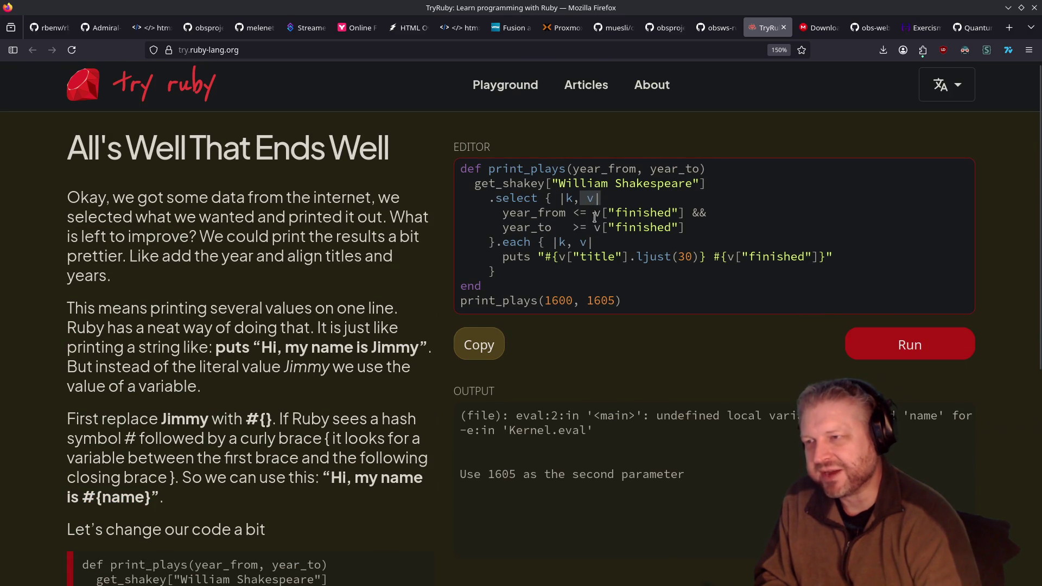
left_click(631, 255)
double_click(656, 258)
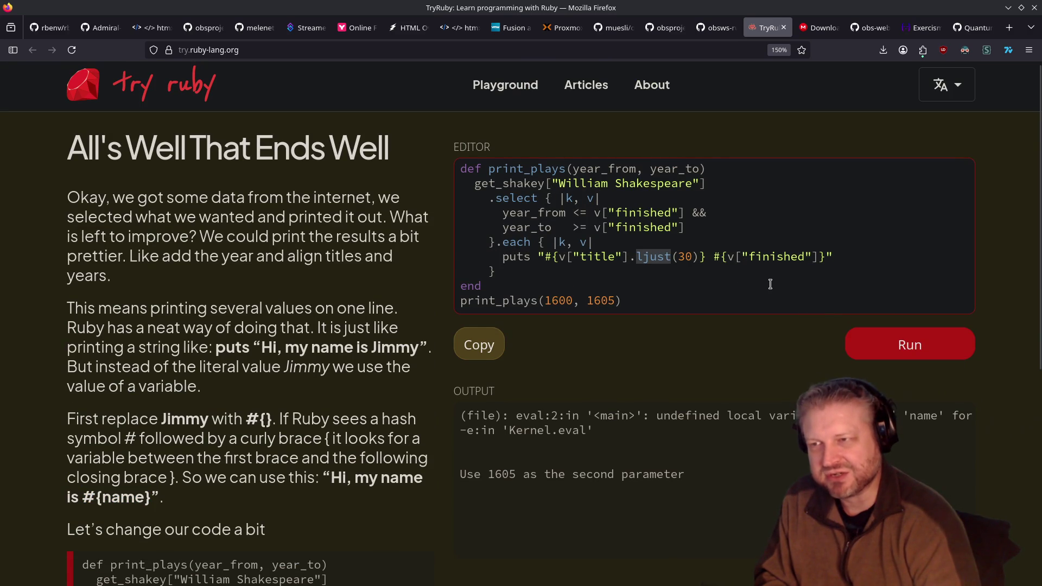
left_click_drag(741, 256, 813, 253)
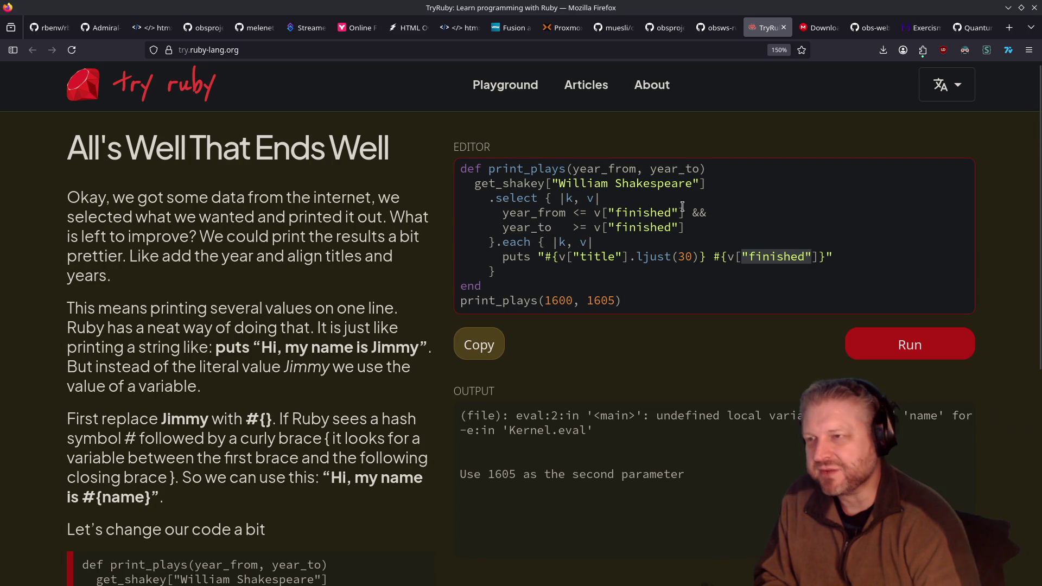
left_click_drag(679, 227, 615, 228)
scroll(373, 256, "down", 5)
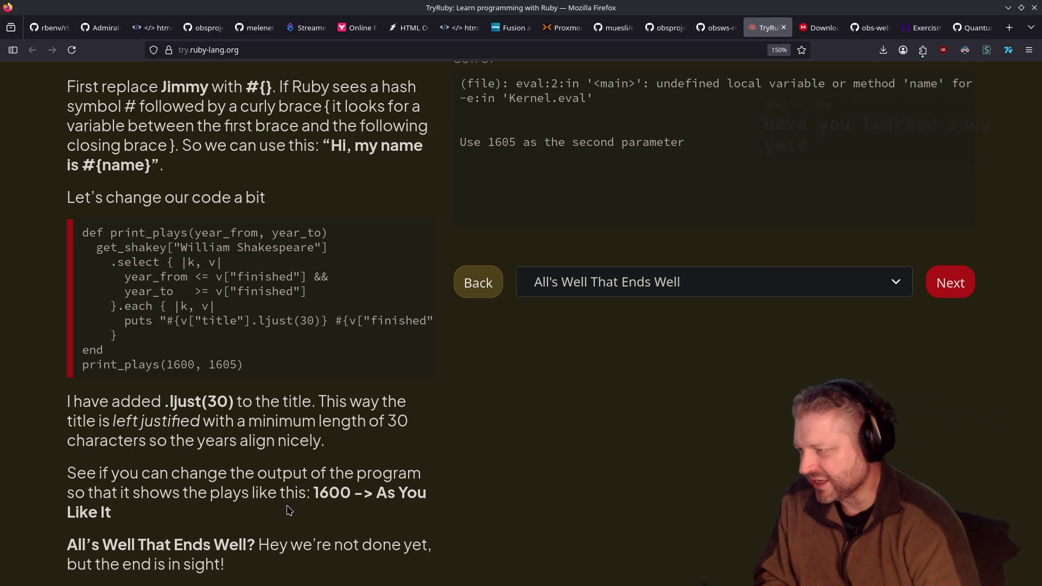
Run the play-listing code showing titles with years, then advance to the if-statement lesson.
left_click(953, 284)
scroll(618, 492, "down", 5)
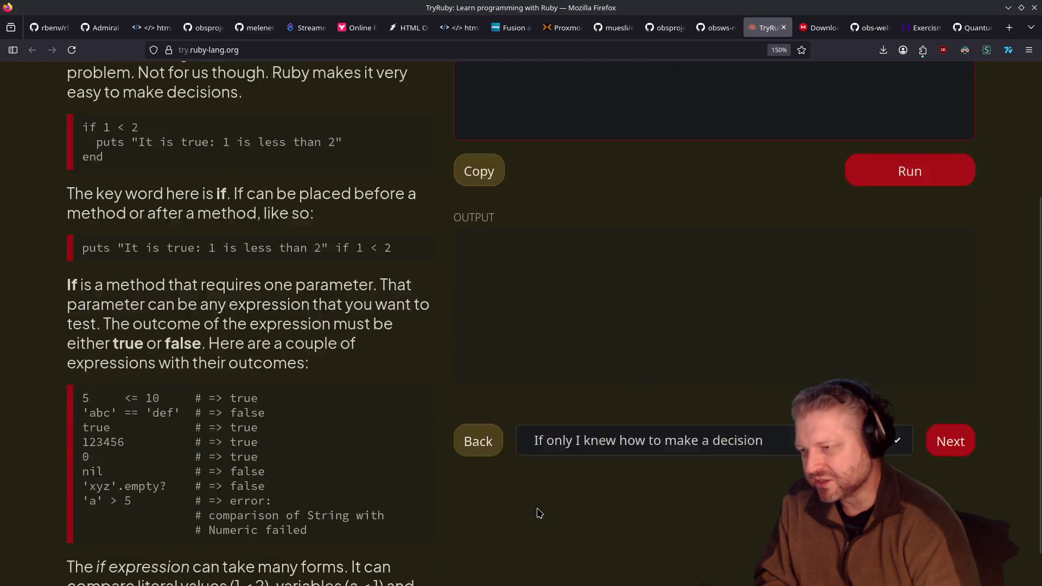
left_click(478, 399)
left_click(883, 361)
scroll(578, 197, "down", 4)
left_click_drag(578, 197, 737, 205)
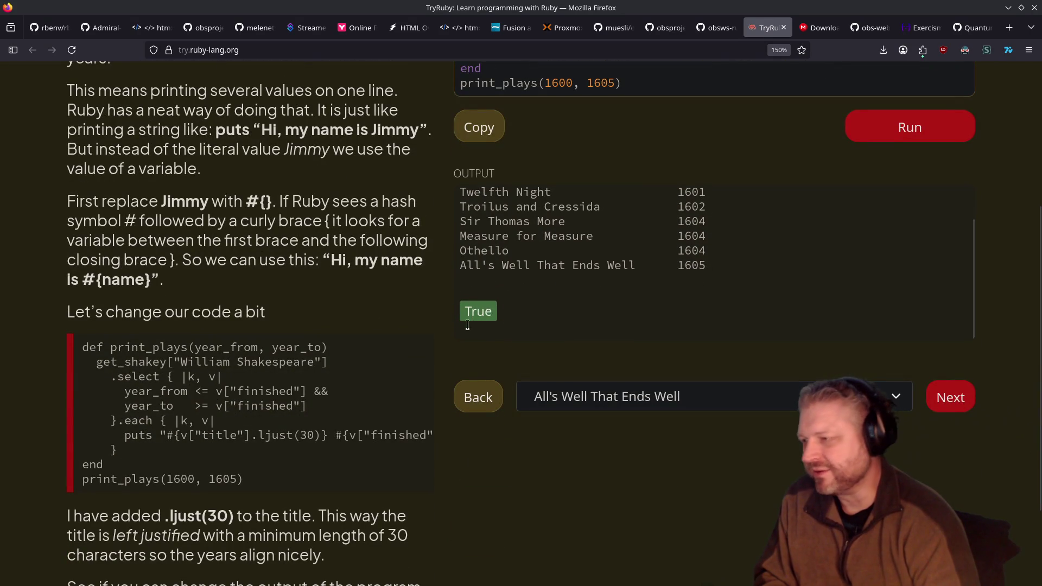
scroll(259, 403, "down", 3)
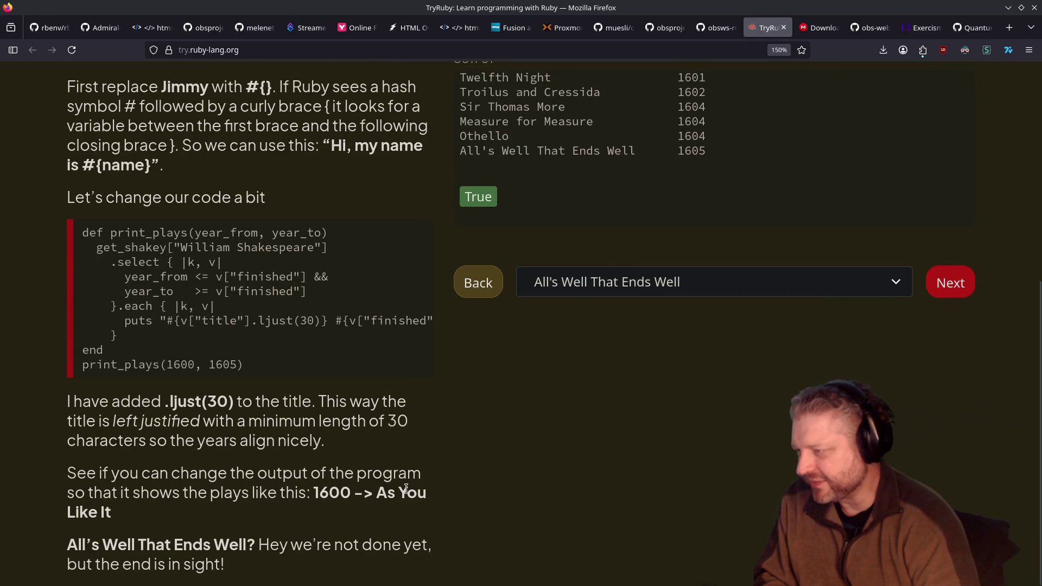
scroll(312, 455, "up", 6)
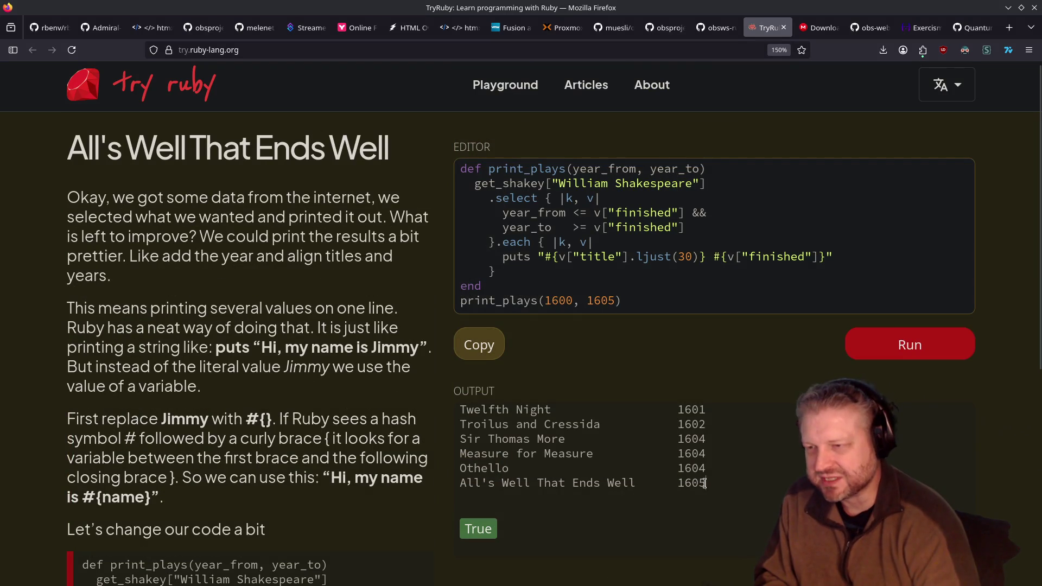
scroll(455, 483, "down", 2)
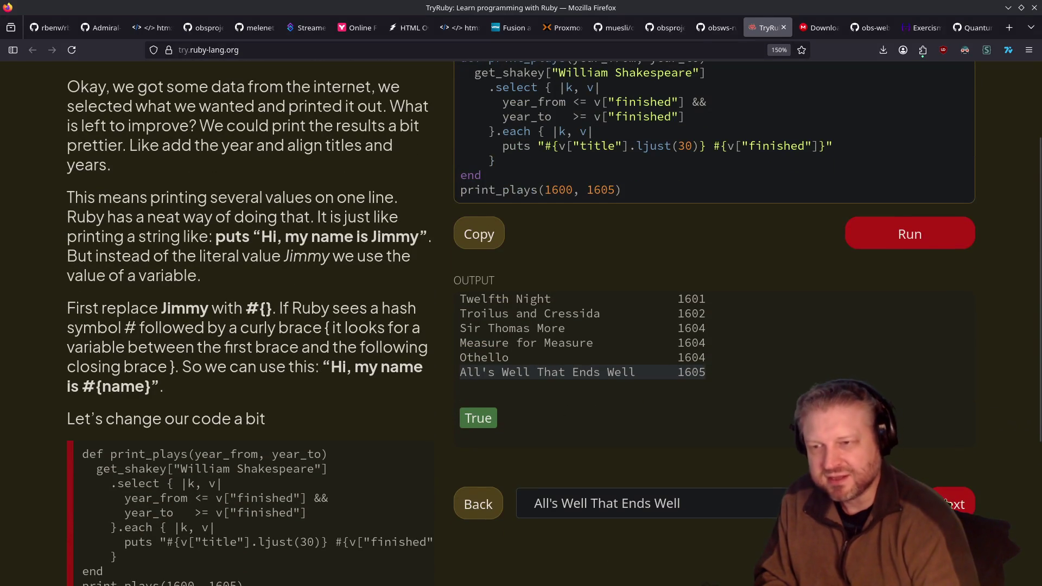
left_click(955, 504)
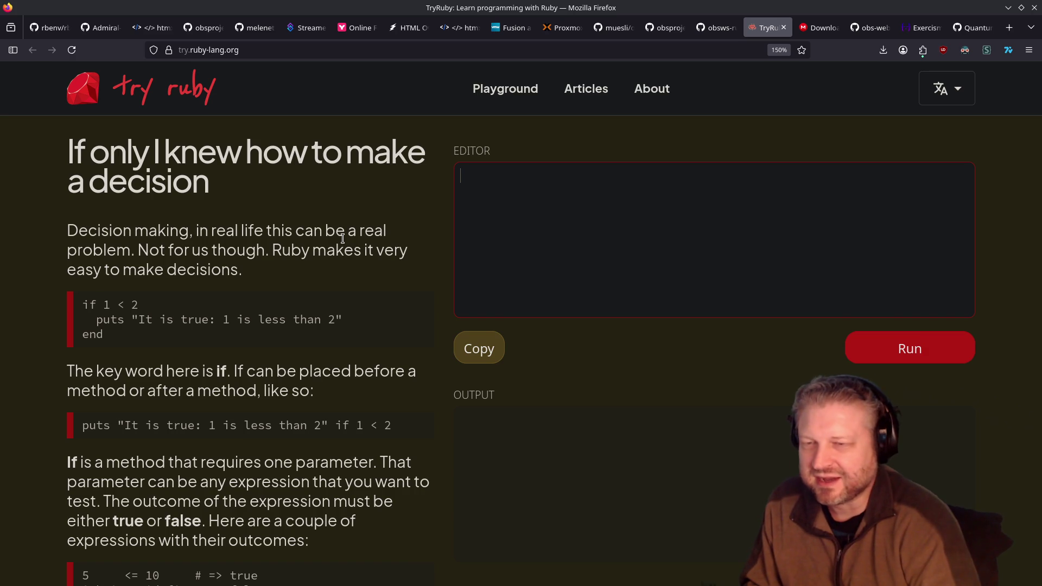
scroll(342, 239, "down", 4)
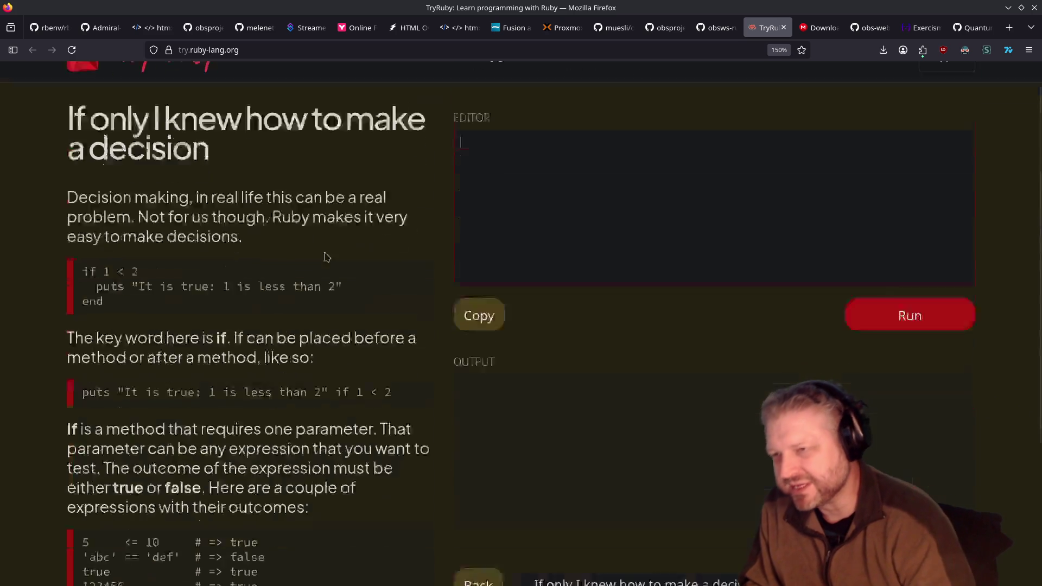
left_click(667, 398)
scroll(665, 326, "down", 5)
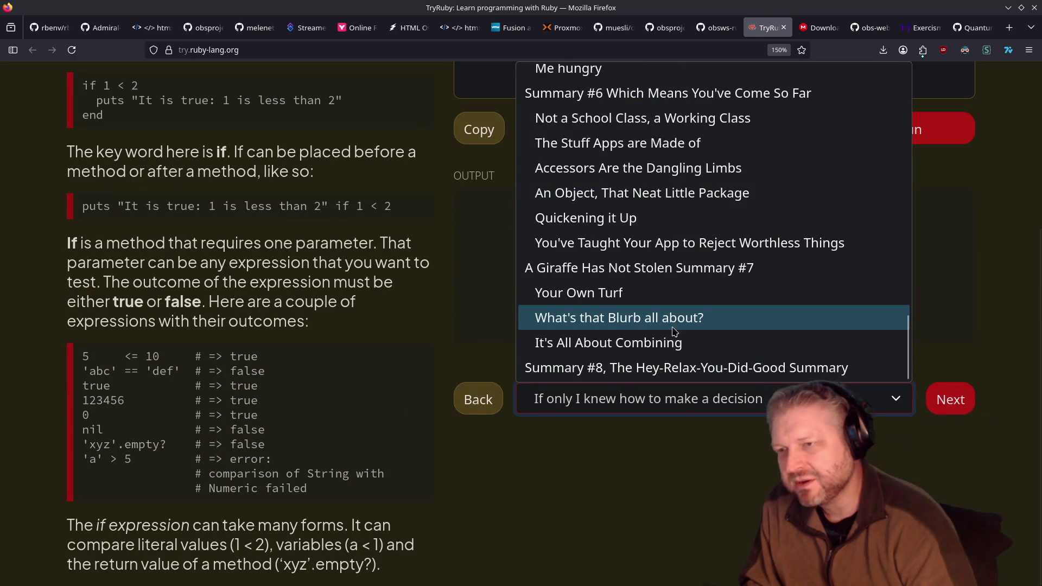
scroll(666, 334, "up", 5)
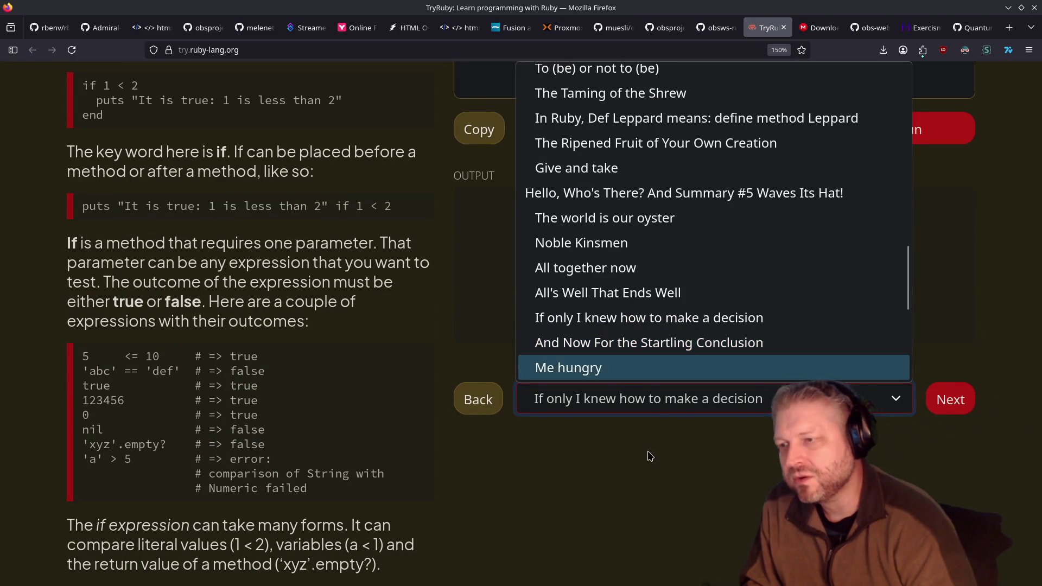
scroll(673, 244, "down", 4)
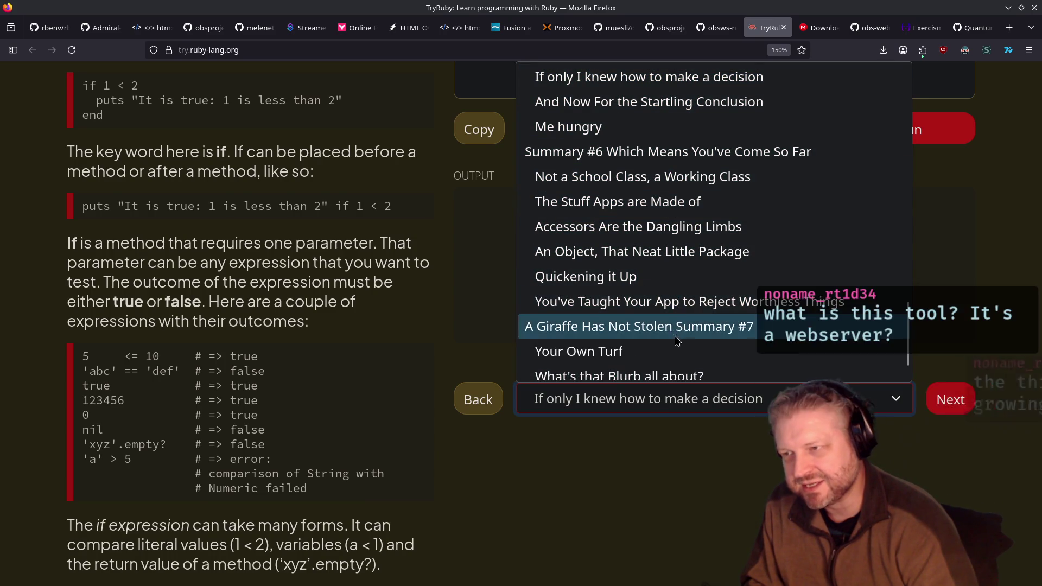
scroll(667, 371, "down", 2)
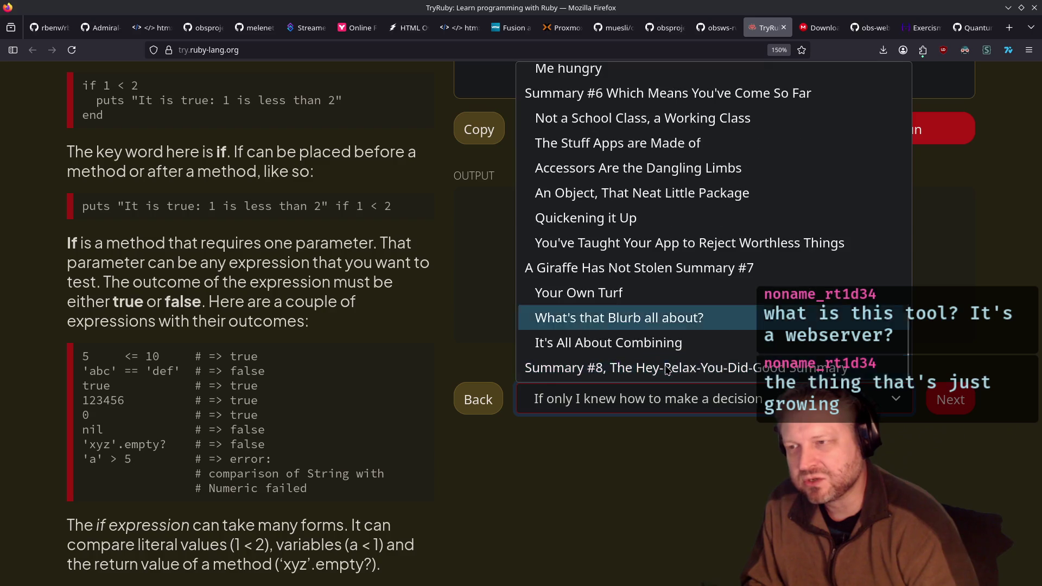
left_click(642, 464)
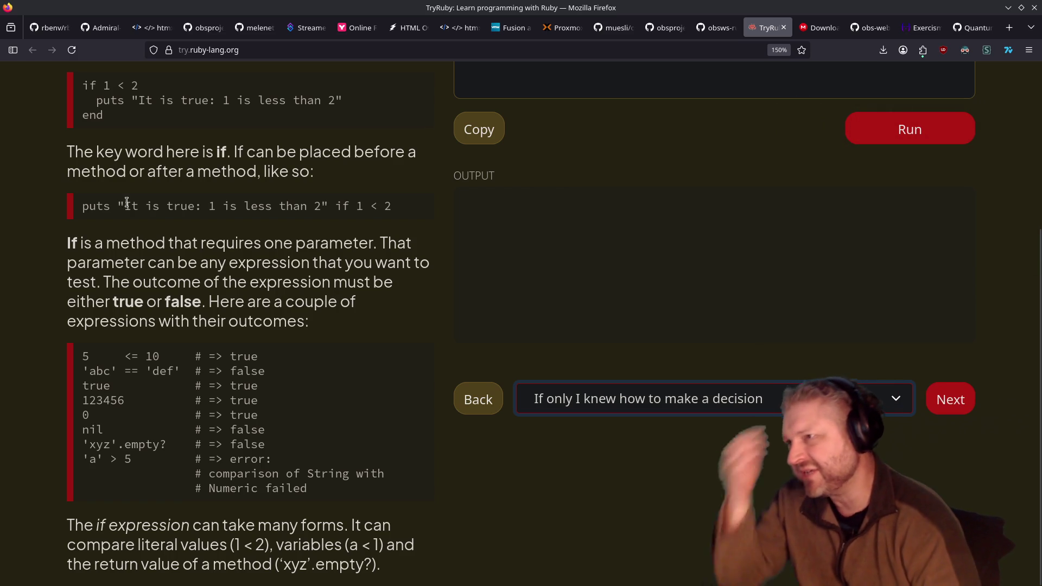
scroll(212, 260, "up", 5)
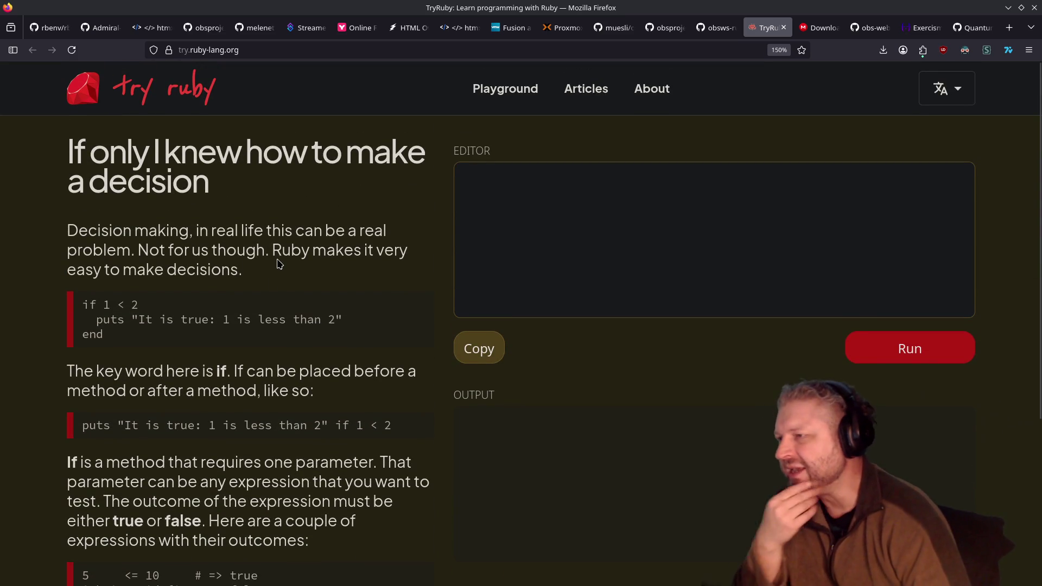
scroll(294, 278, "down", 3)
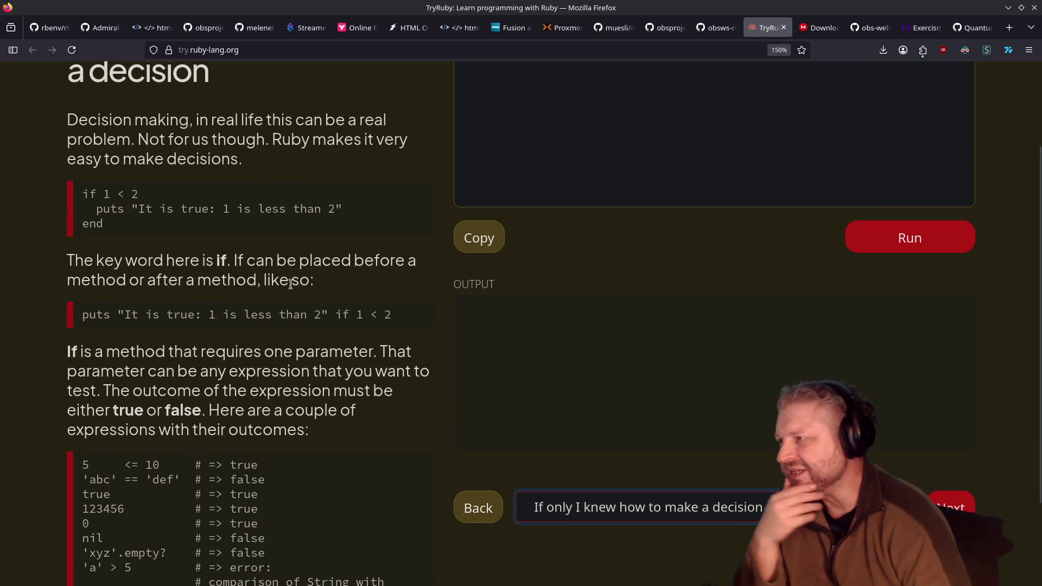
scroll(543, 120, "up", 3)
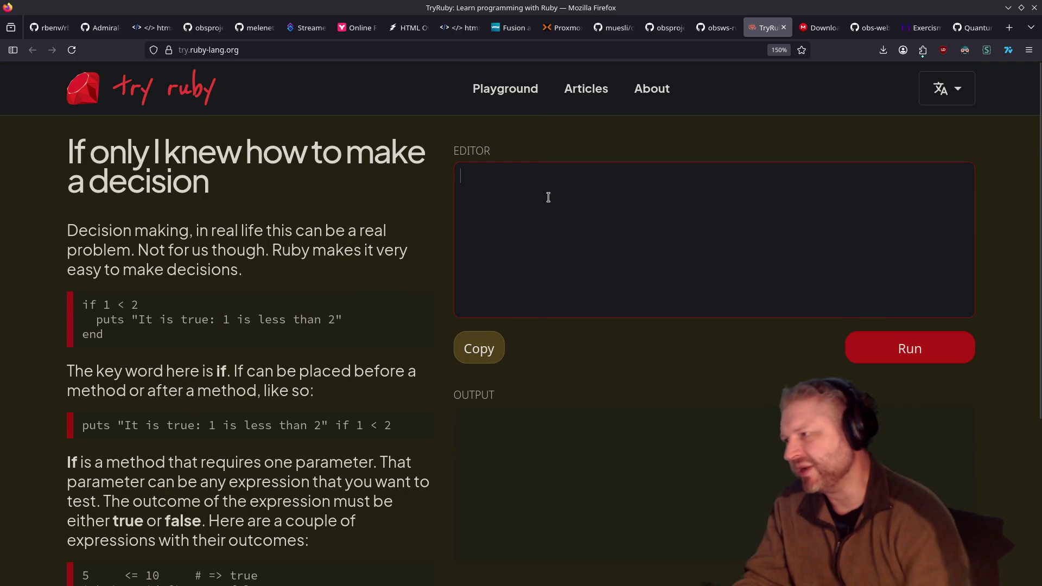
type("it ")
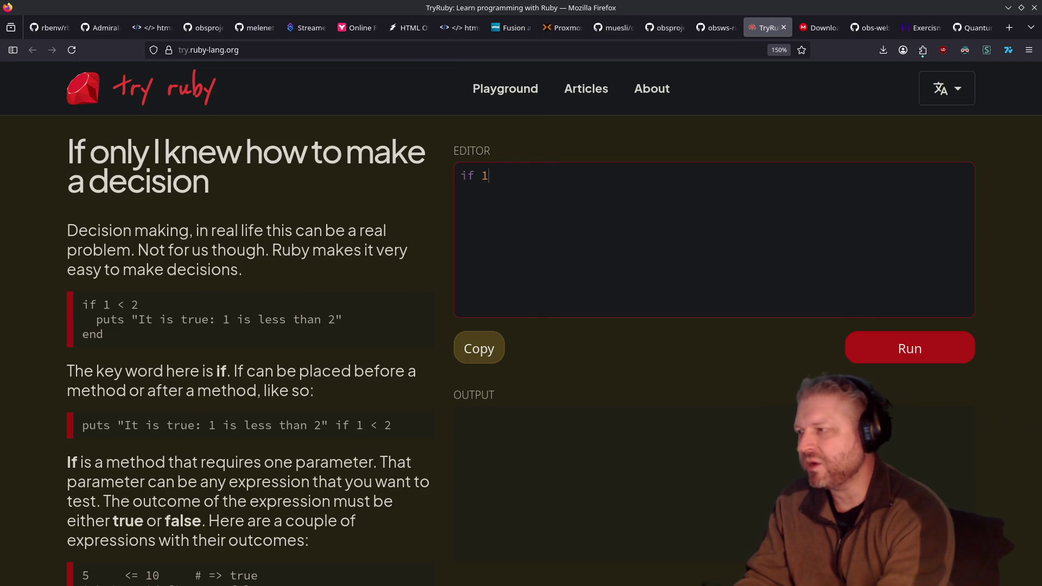
type("puts")
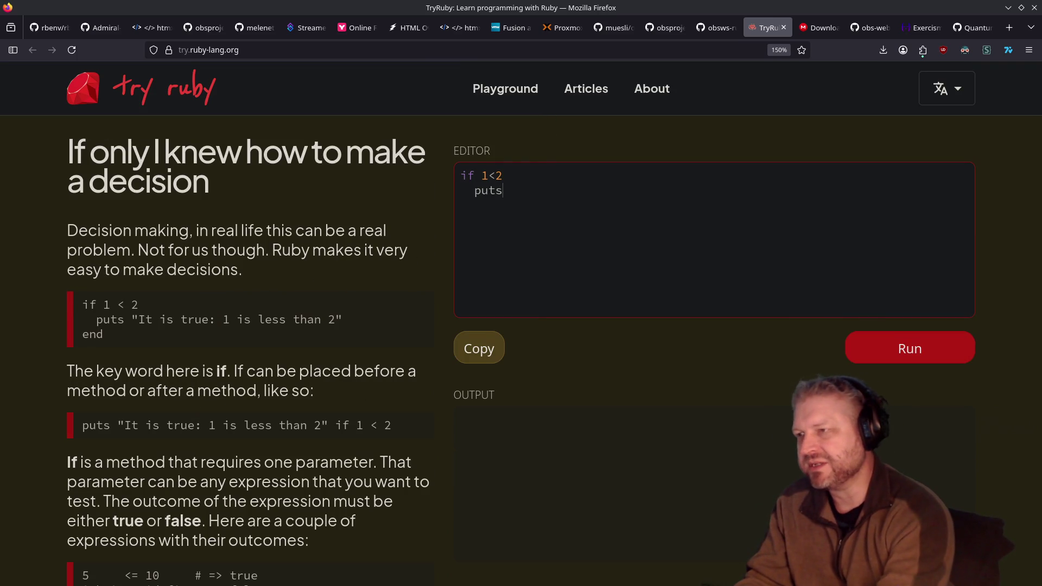
type("that sucks")
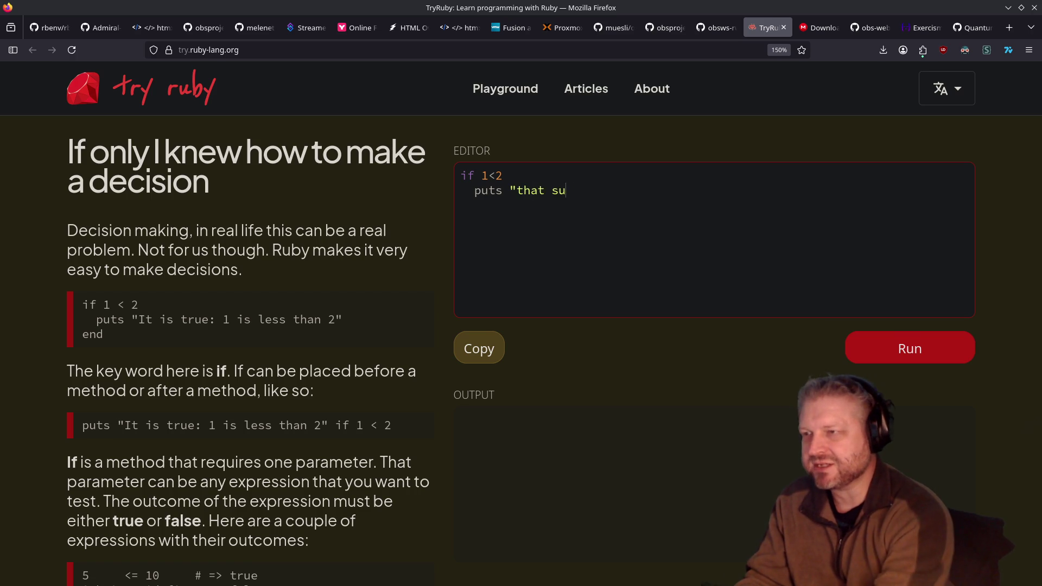
type("end")
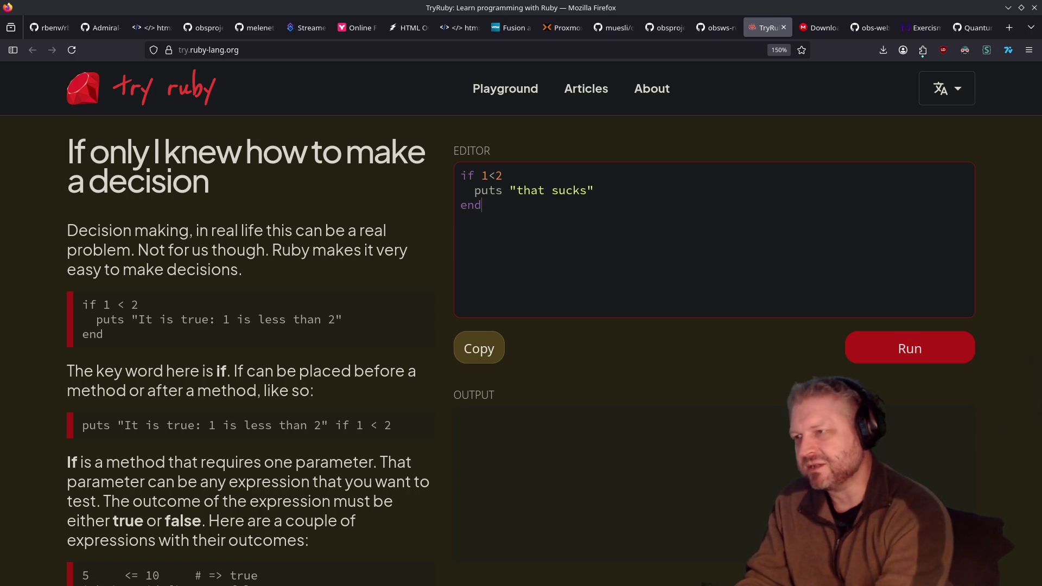
key("ctrl+Return")
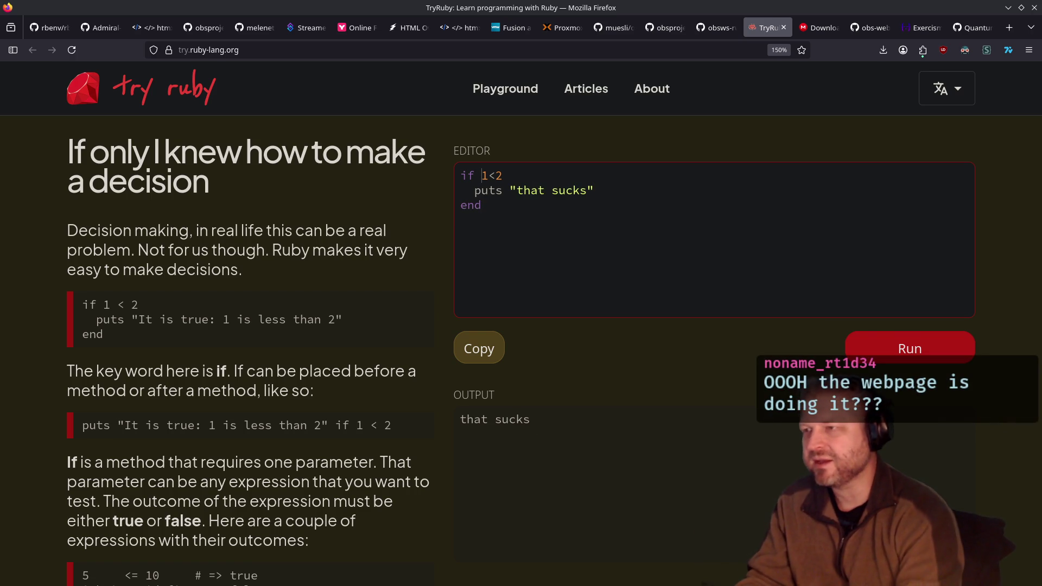
key("shift+Right")
key("shift+Right")
key("shift+Right")
type("(")
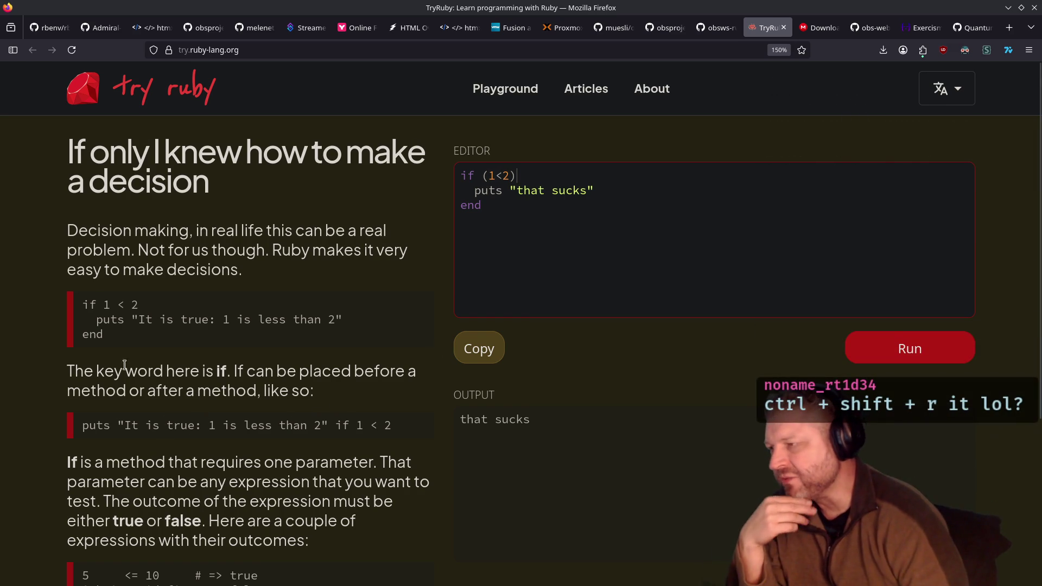
left_click_drag(166, 371, 244, 372)
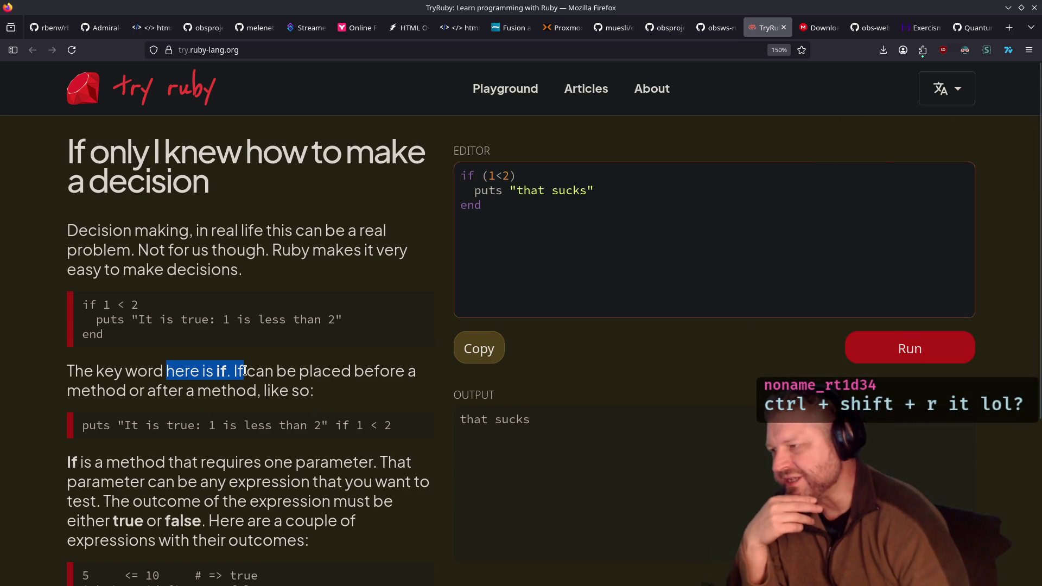
left_click(373, 396)
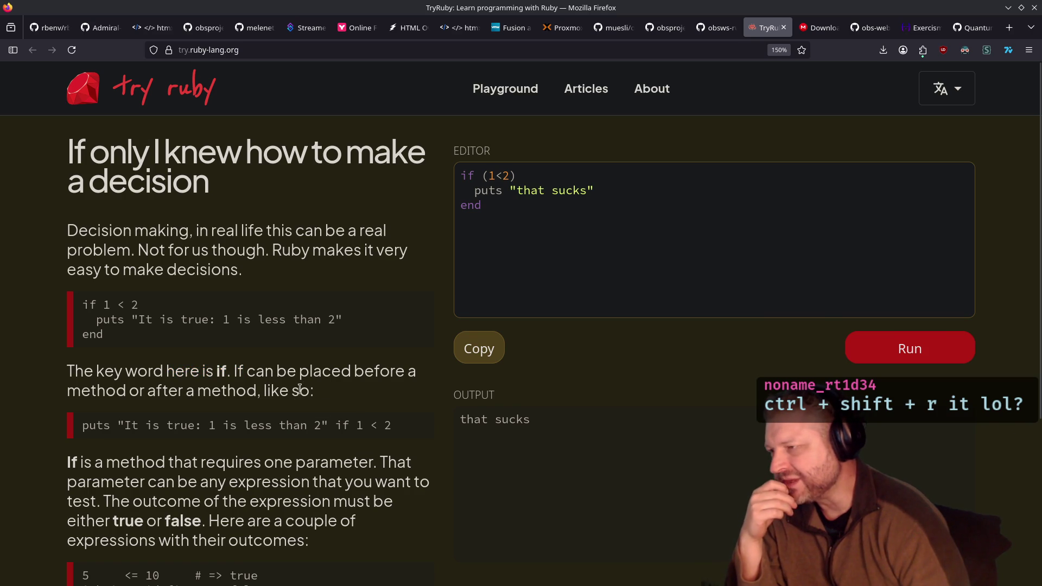
scroll(301, 388, "down", 3)
left_click_drag(124, 206, 280, 206)
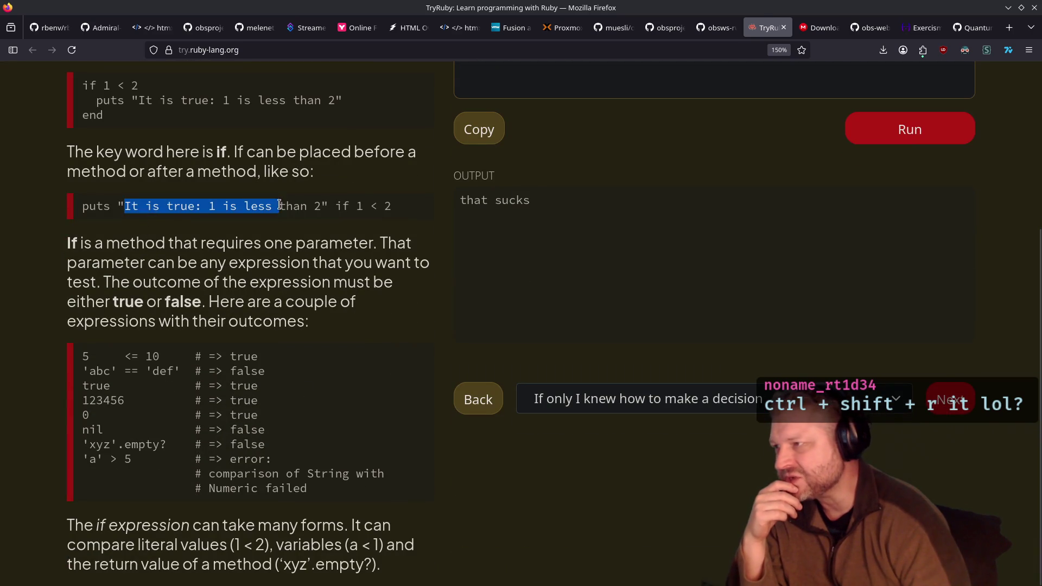
double_click(335, 207)
left_click_drag(412, 205, 328, 206)
scroll(387, 282, "up", 3)
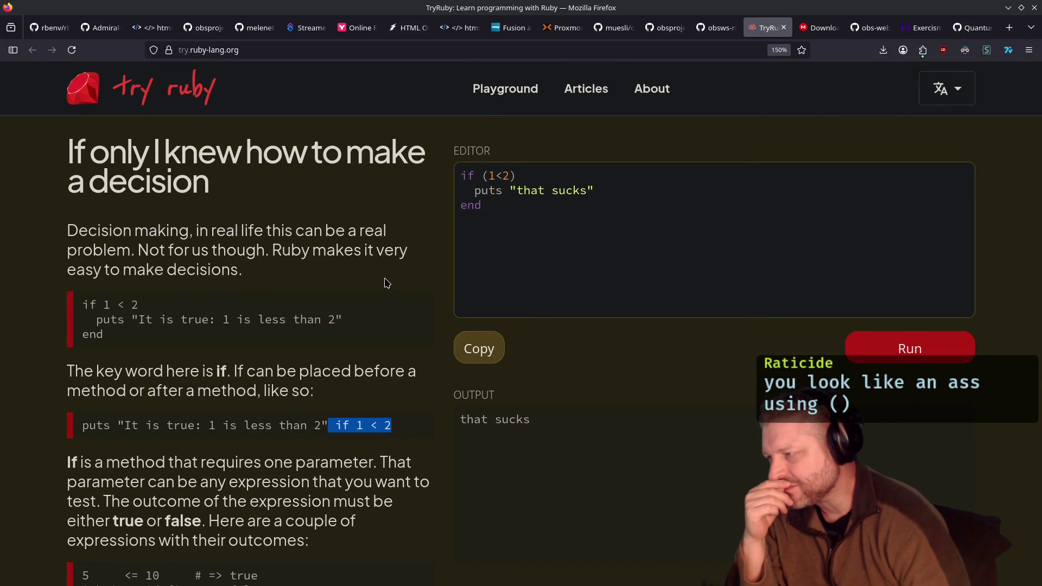
left_click(464, 242)
key("ctrl+a")
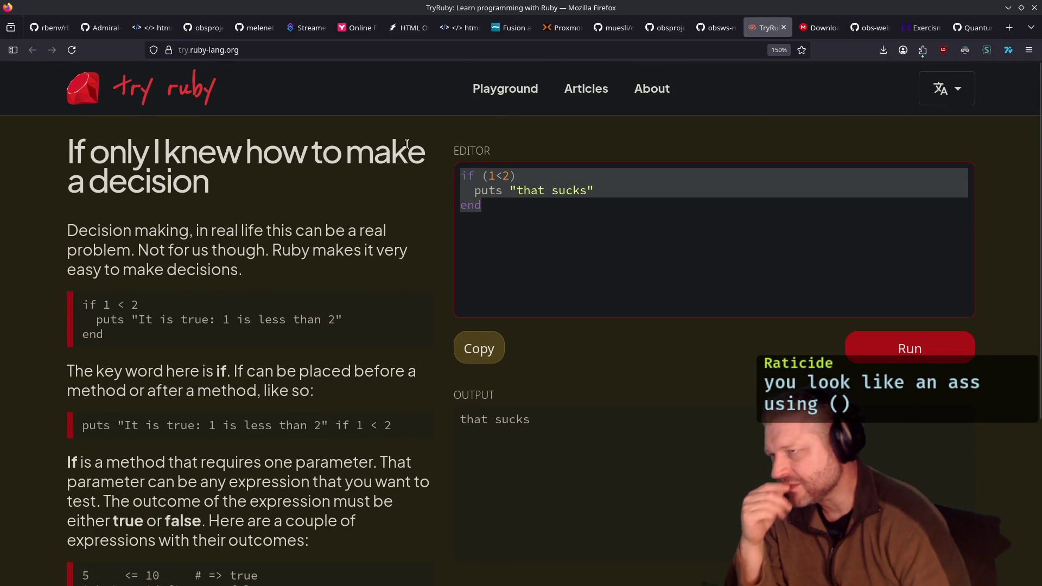
Replace the code with puts "this is dumb" if (1<2) and run it to print this is dumb.
type("puts \"th")
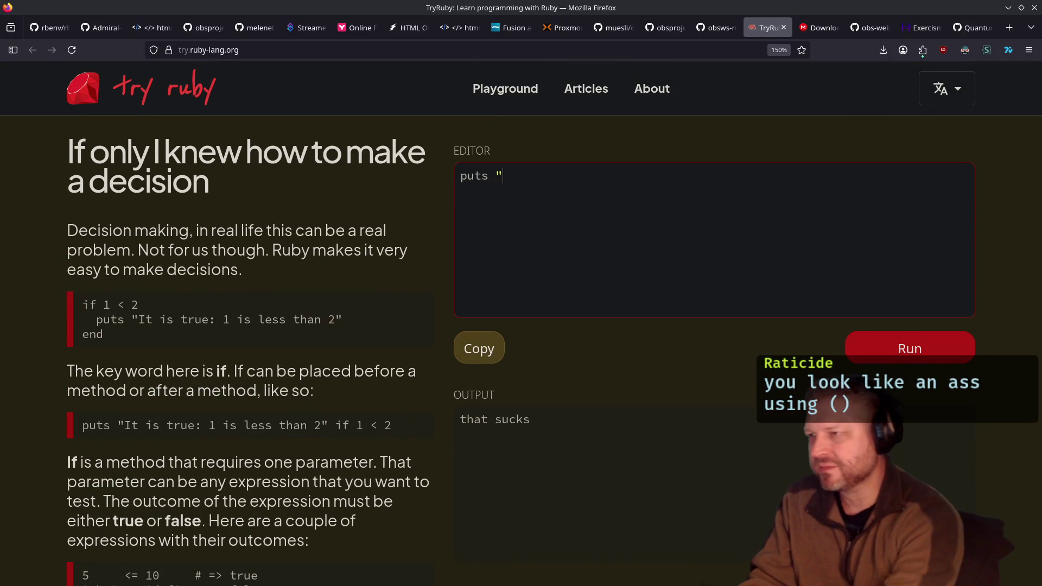
type("is is dumb\" if (1<2")
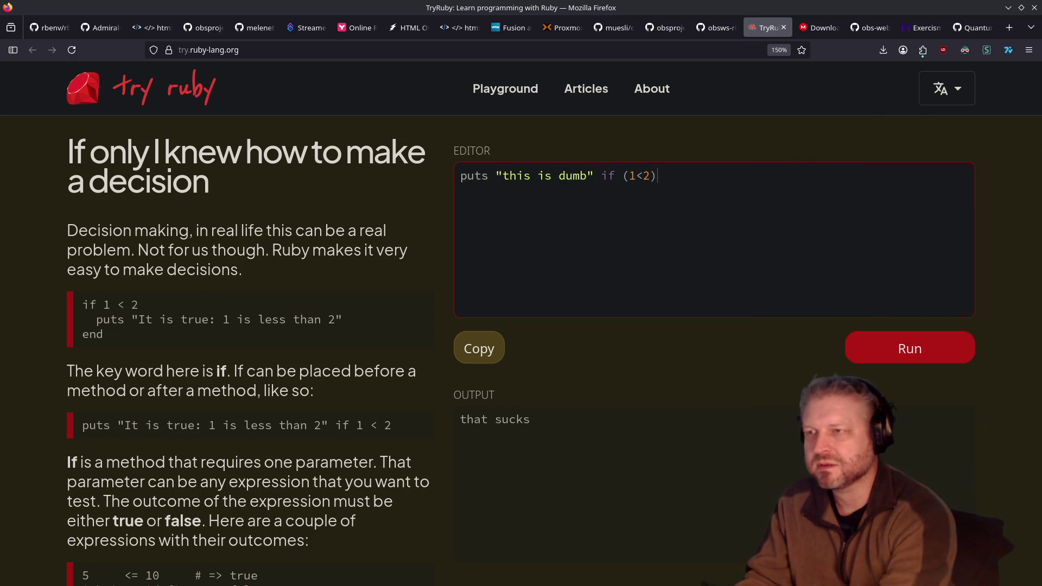
key("ctrl+Return")
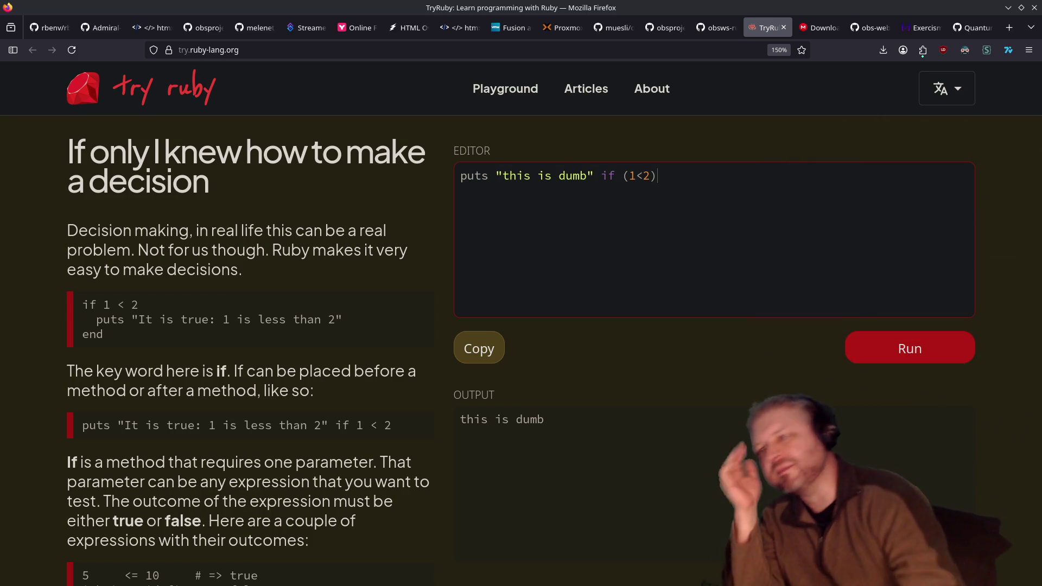
scroll(313, 275, "down", 3)
scroll(313, 275, "up", 3)
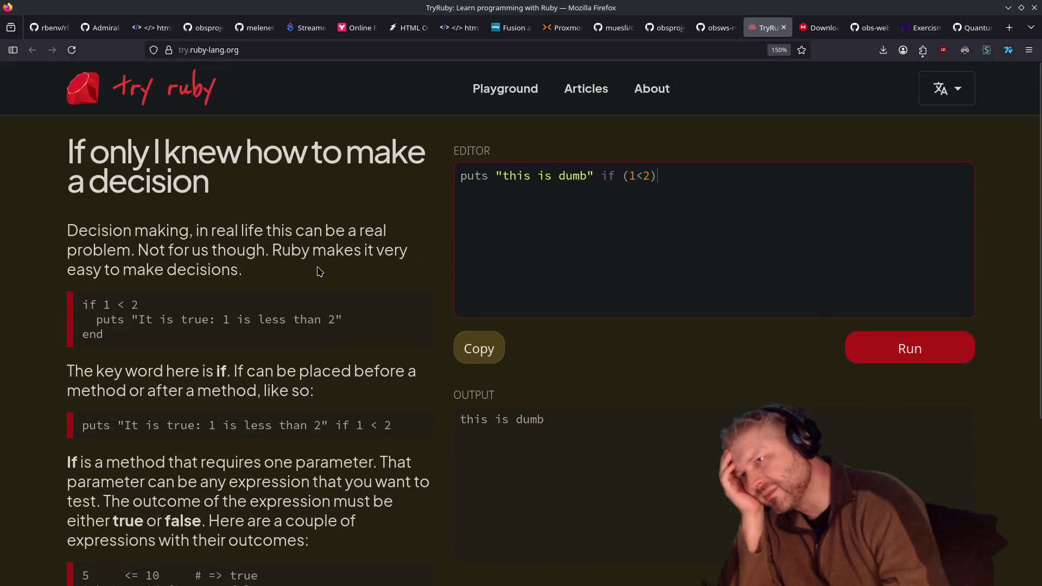
scroll(324, 269, "down", 2)
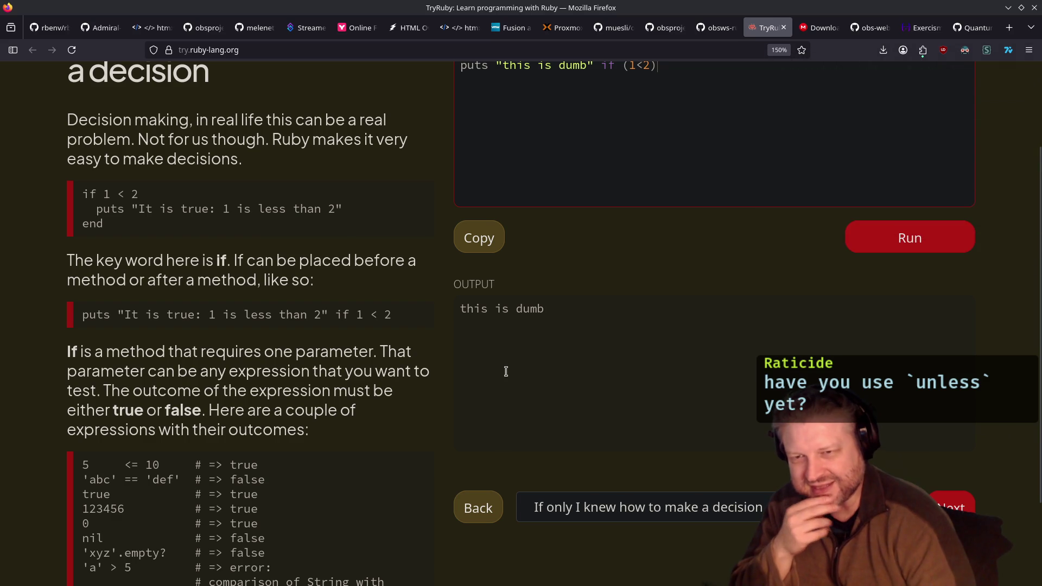
scroll(551, 344, "up", 2)
scroll(540, 351, "down", 4)
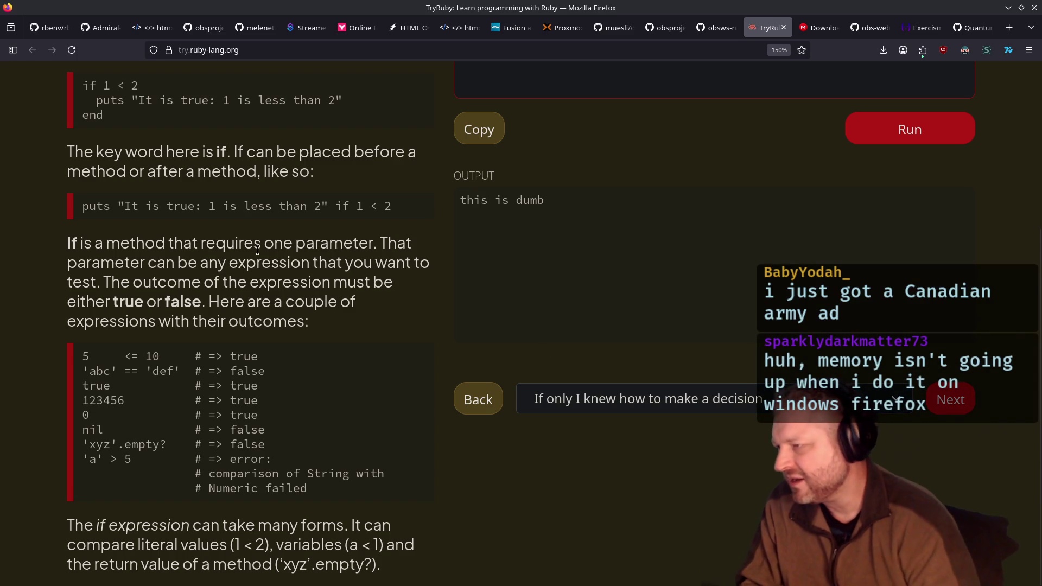
scroll(239, 262, "up", 5)
Overwrite the editor line with the comparison 5<=10 so it evaluates to true.
triple_click(680, 169)
type("5<=10")
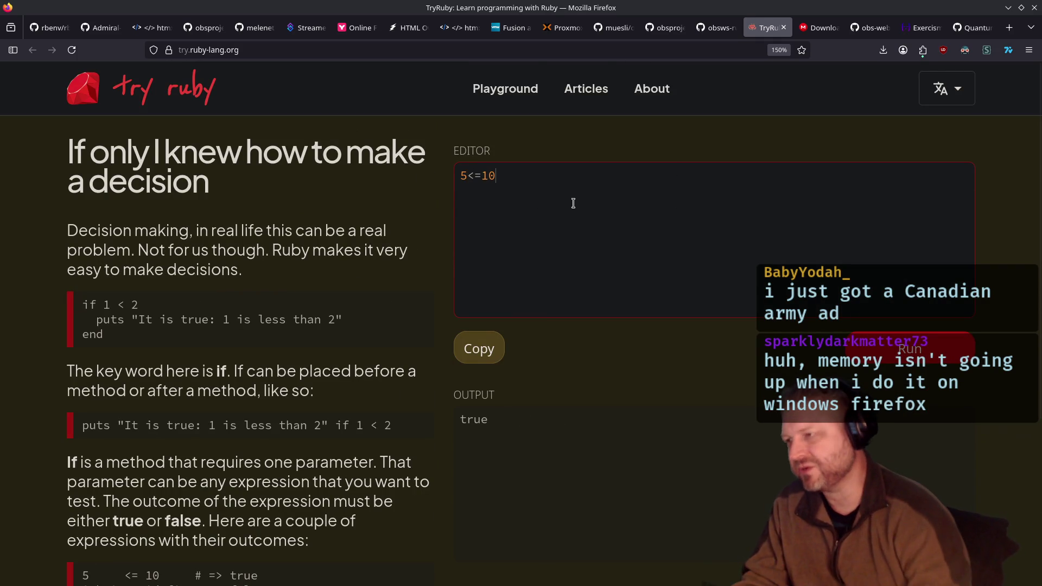
scroll(443, 268, "down", 4)
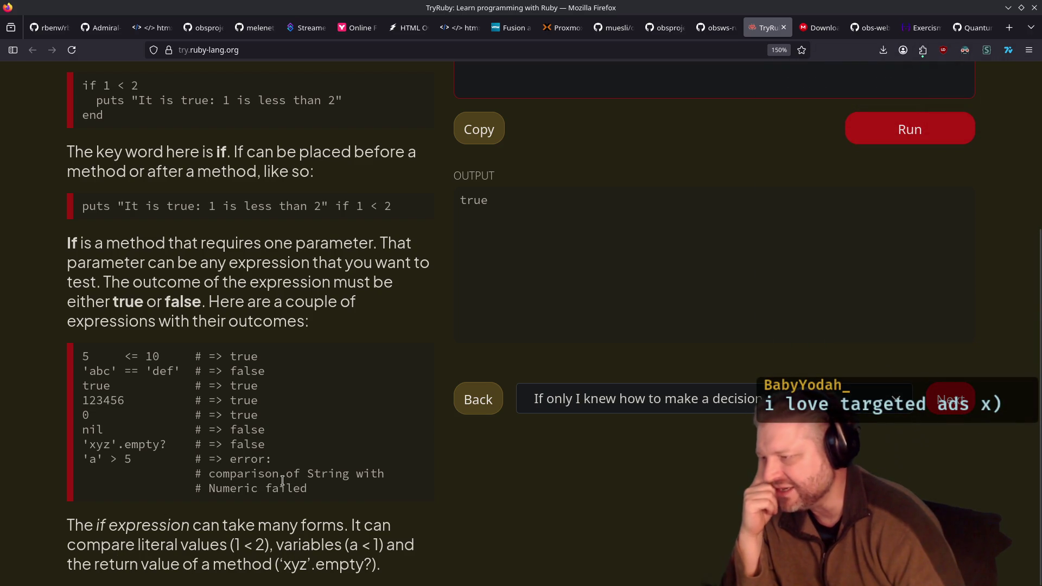
Load the decision lesson's if example, then advance to the Startling Conclusion lesson.
left_click(940, 415)
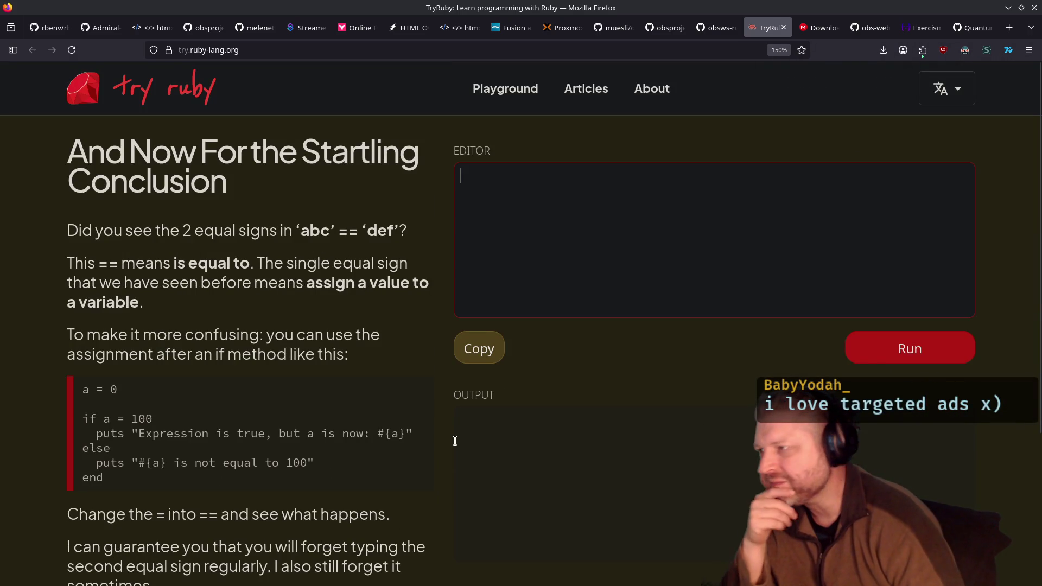
scroll(505, 477, "down", 5)
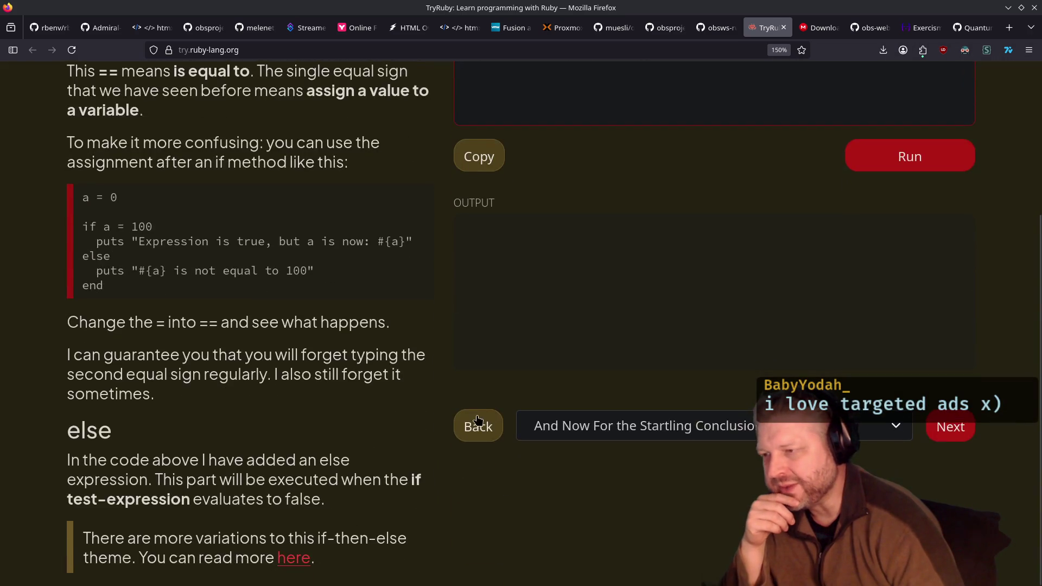
left_click(478, 426)
left_click(472, 349)
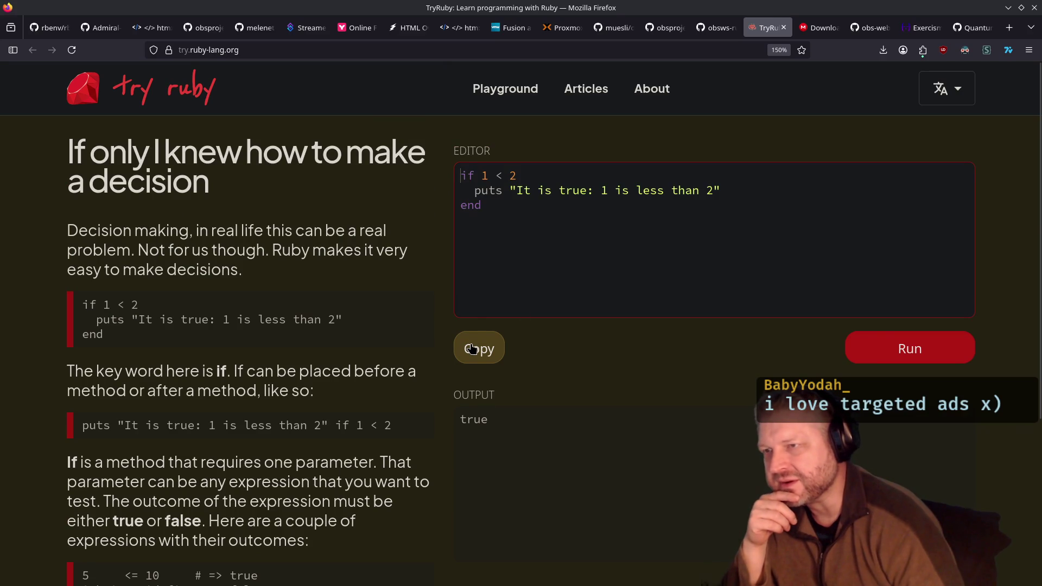
scroll(683, 342, "down", 5)
left_click(933, 401)
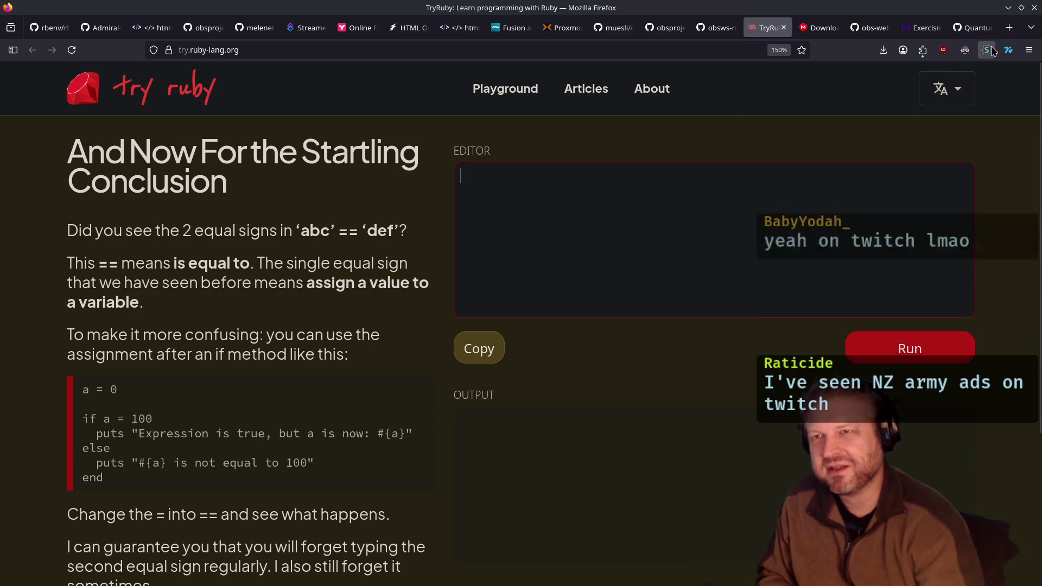
left_click(1009, 27)
On YouTube, search for 'twitch canadian army ad' and browse the results.
left_click(356, 380)
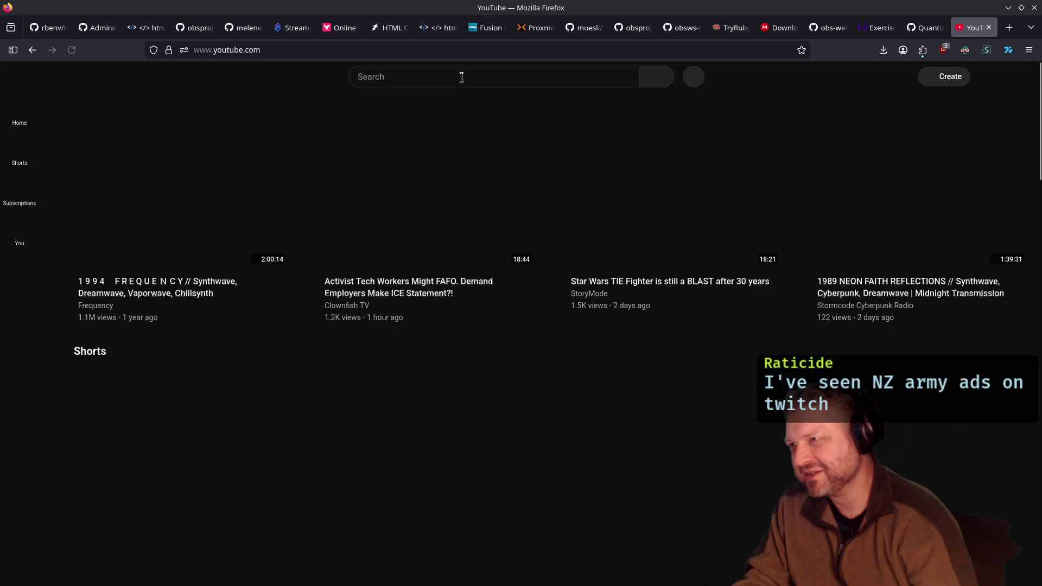
left_click(461, 76)
type("twitch canadi")
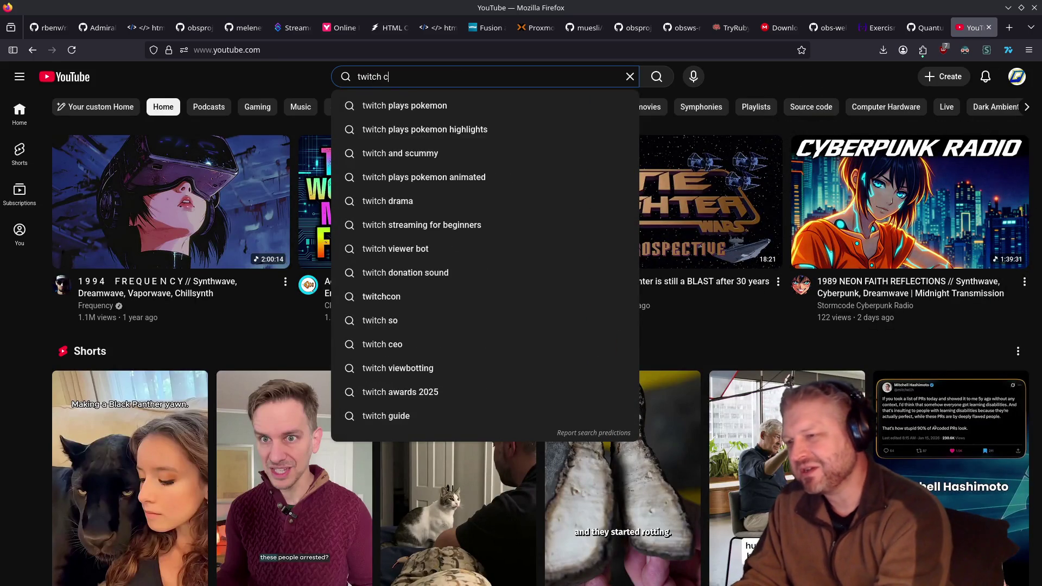
type("an army ad")
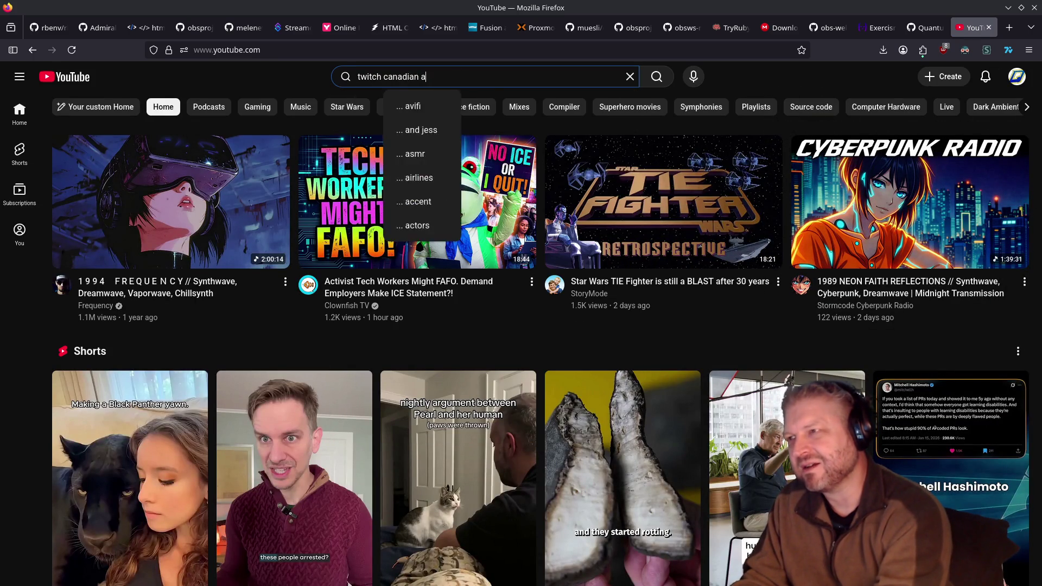
key("Return")
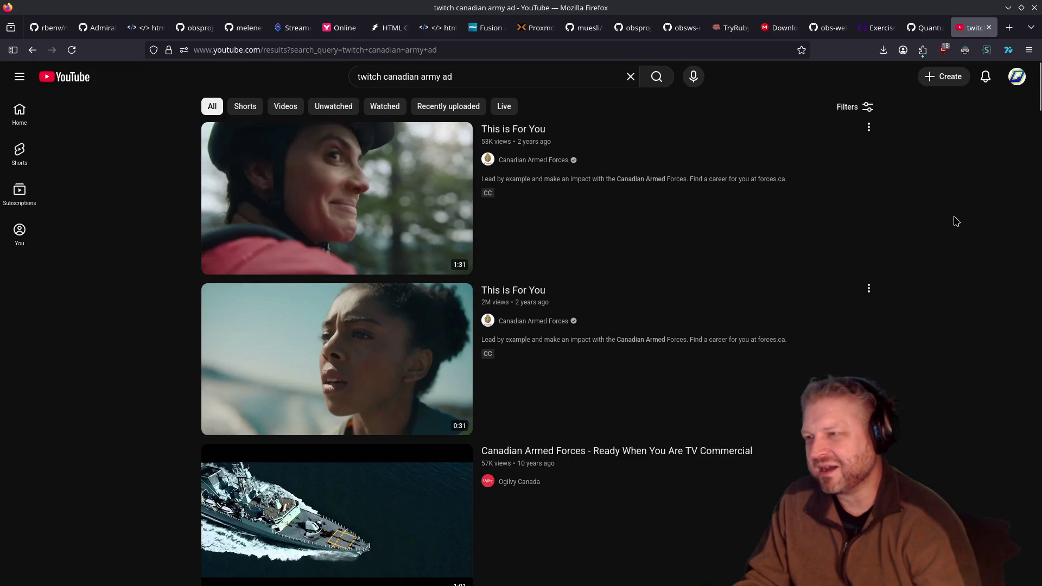
scroll(952, 223, "down", 5)
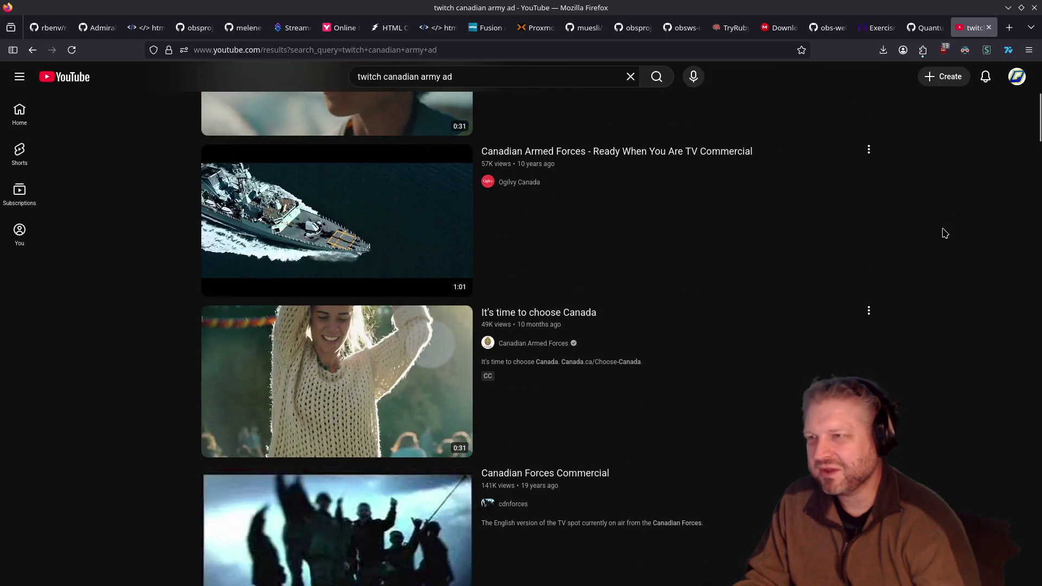
scroll(944, 234, "up", 5)
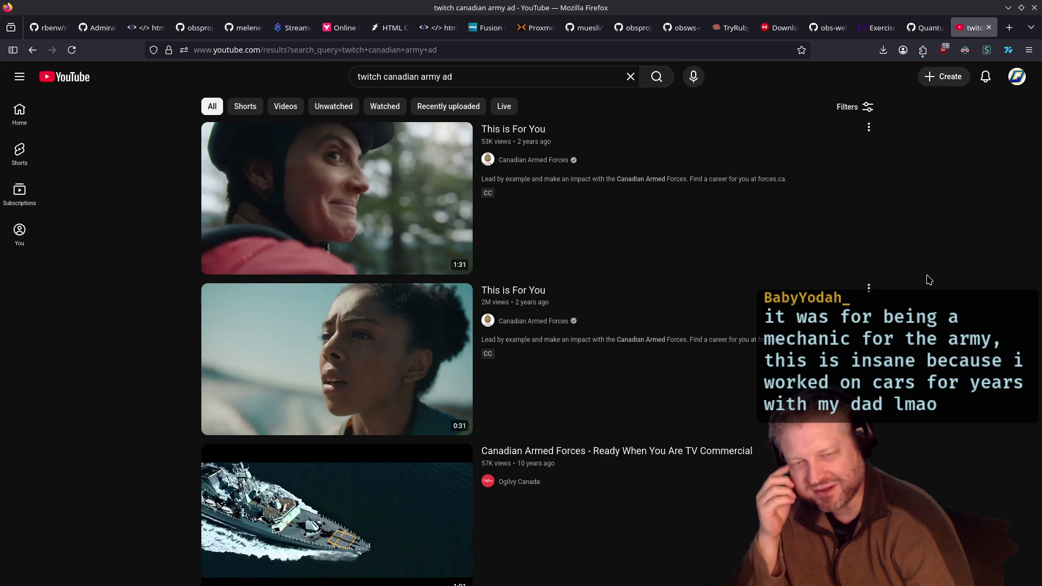
mouse_move(825, 272)
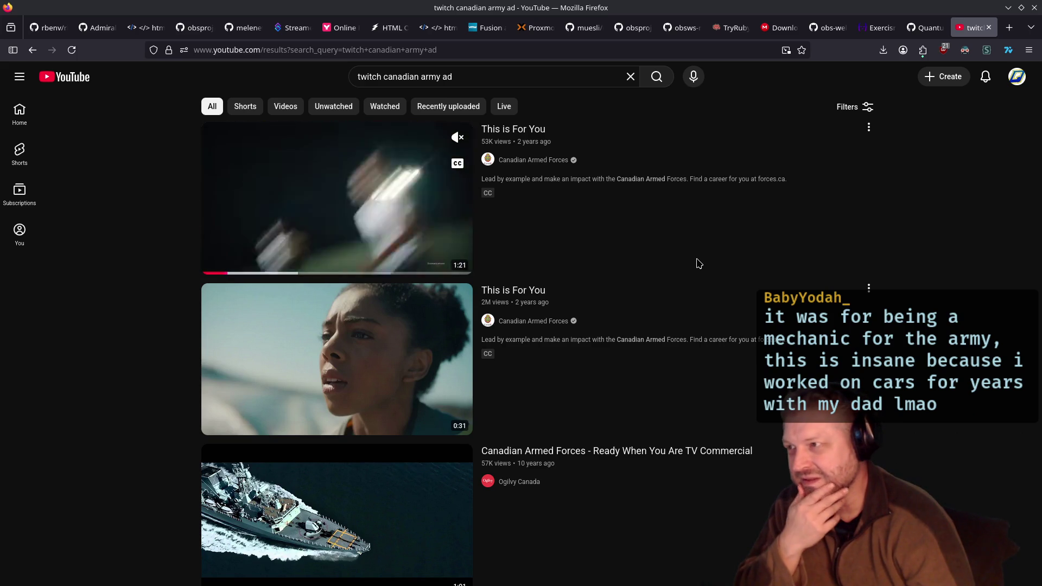
scroll(699, 264, "down", 7)
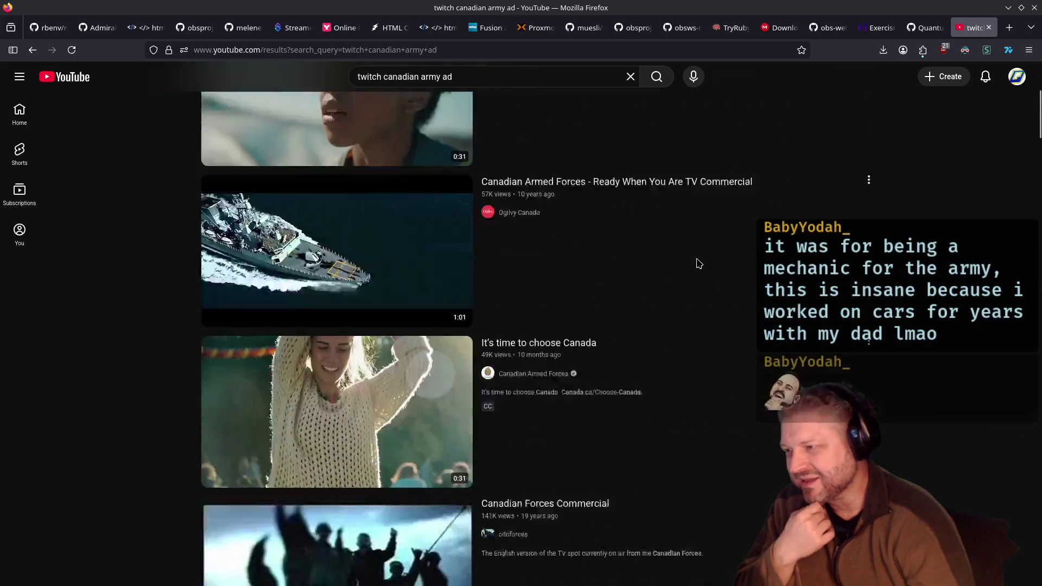
scroll(699, 264, "down", 5)
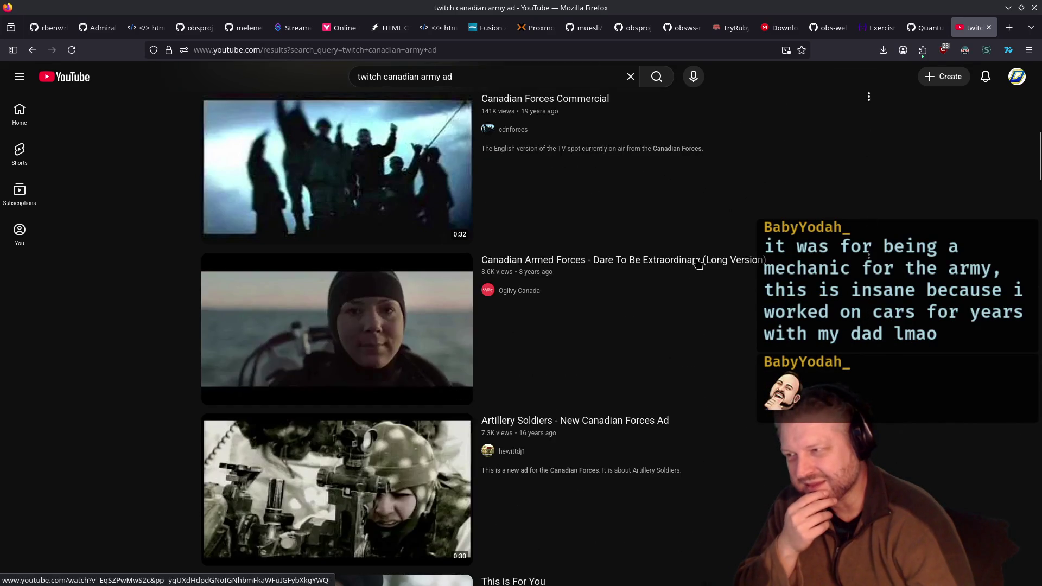
scroll(715, 252, "down", 5)
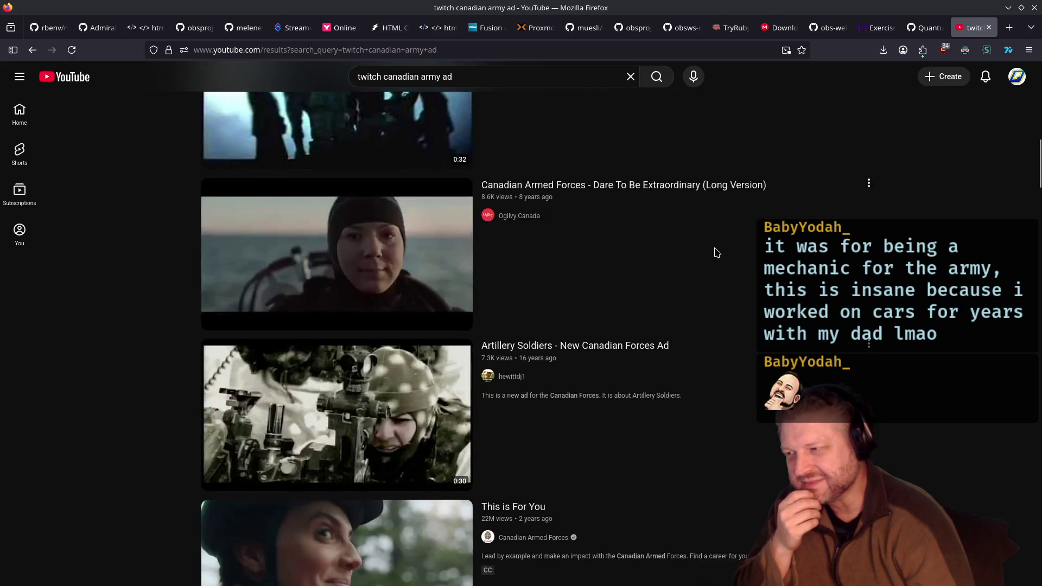
scroll(714, 252, "up", 15)
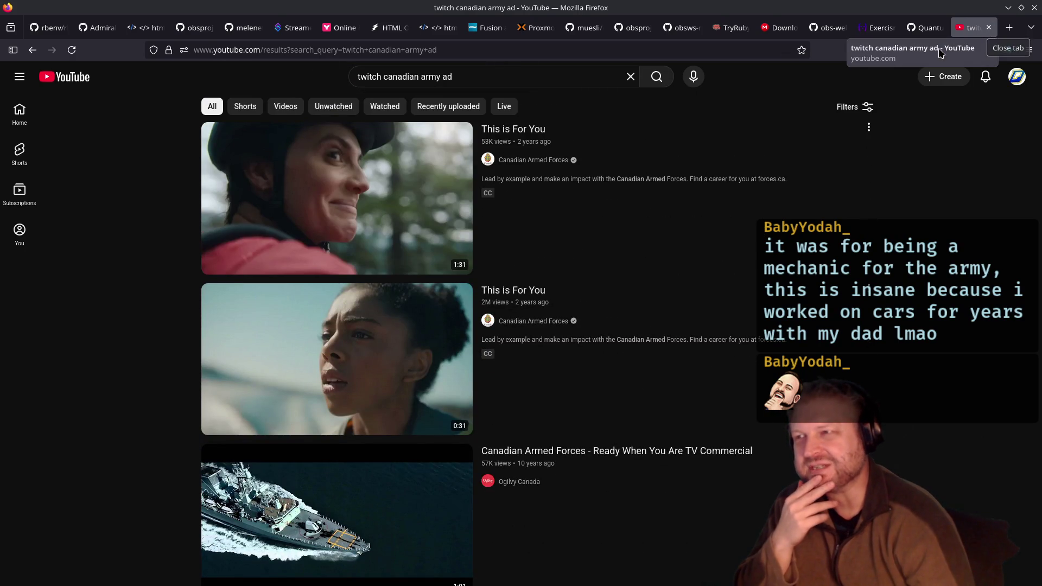
Open the 'This is For You' video and set its quality to 1080p.
left_click(670, 250)
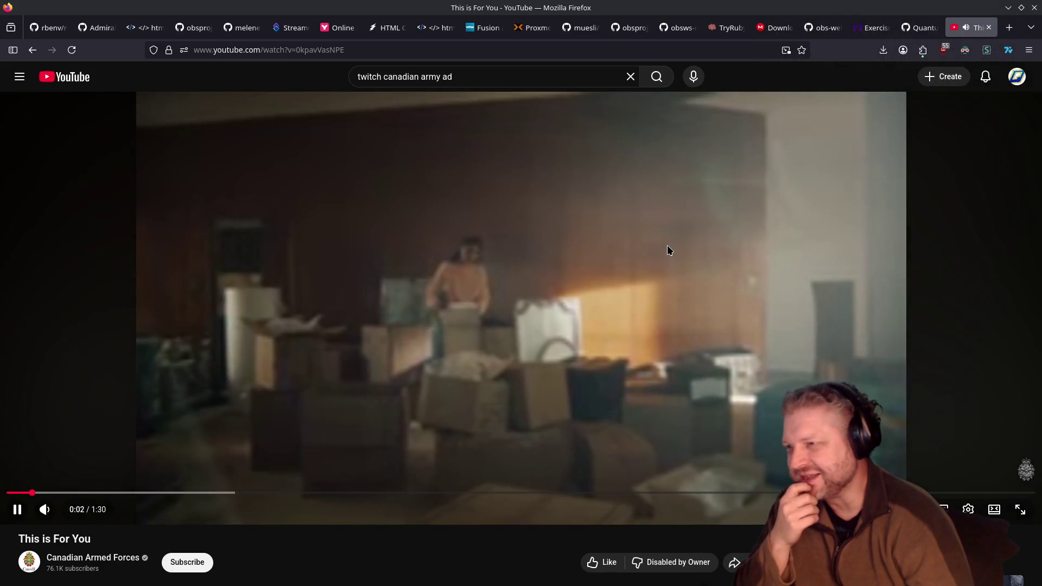
left_click(968, 509)
left_click(922, 472)
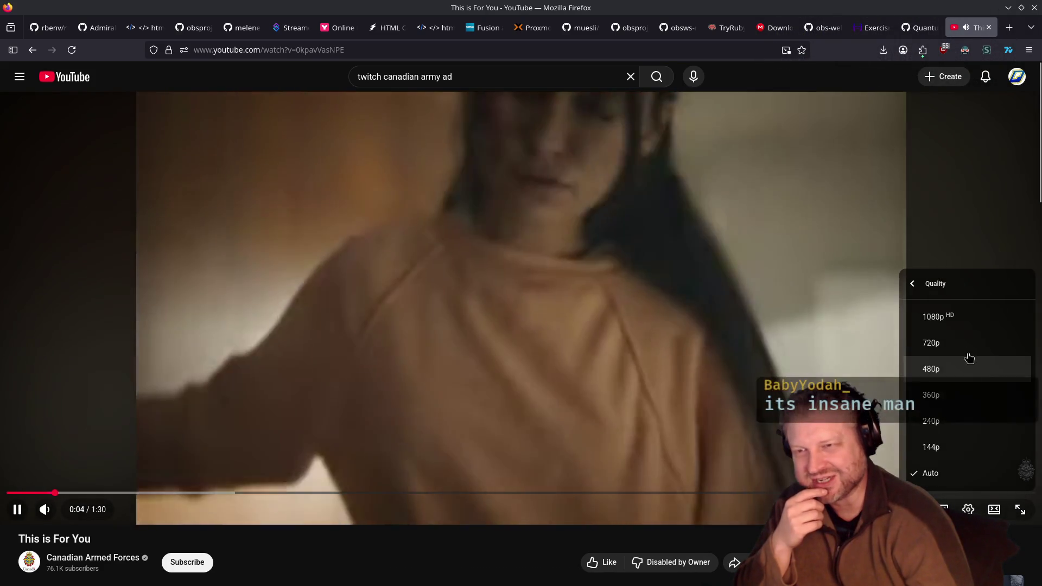
left_click(965, 317)
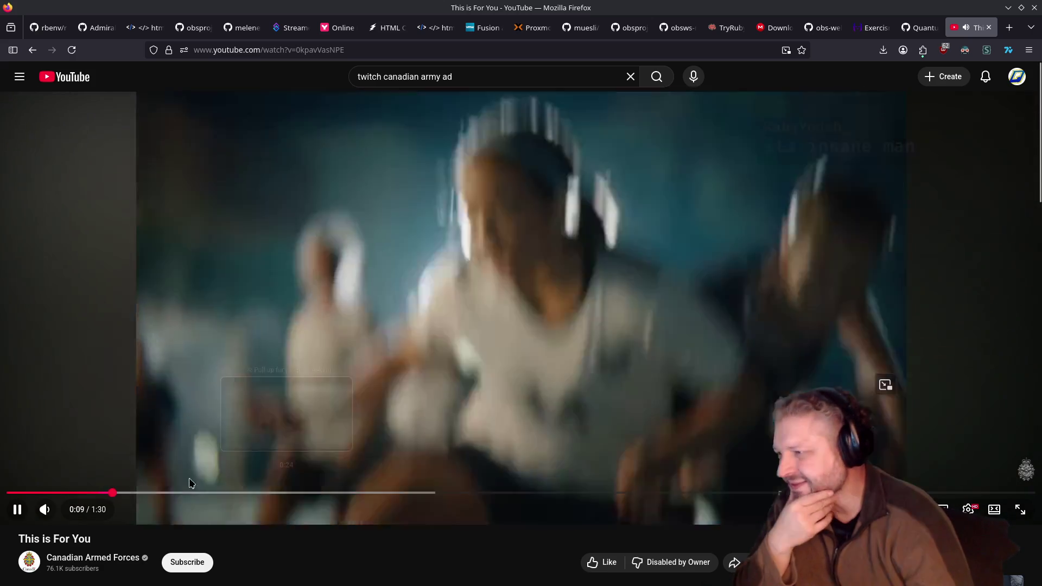
Skip the ad forward past 0:39 in 5-second jumps toward its closing Canada logo.
left_click_drag(202, 493, 490, 499)
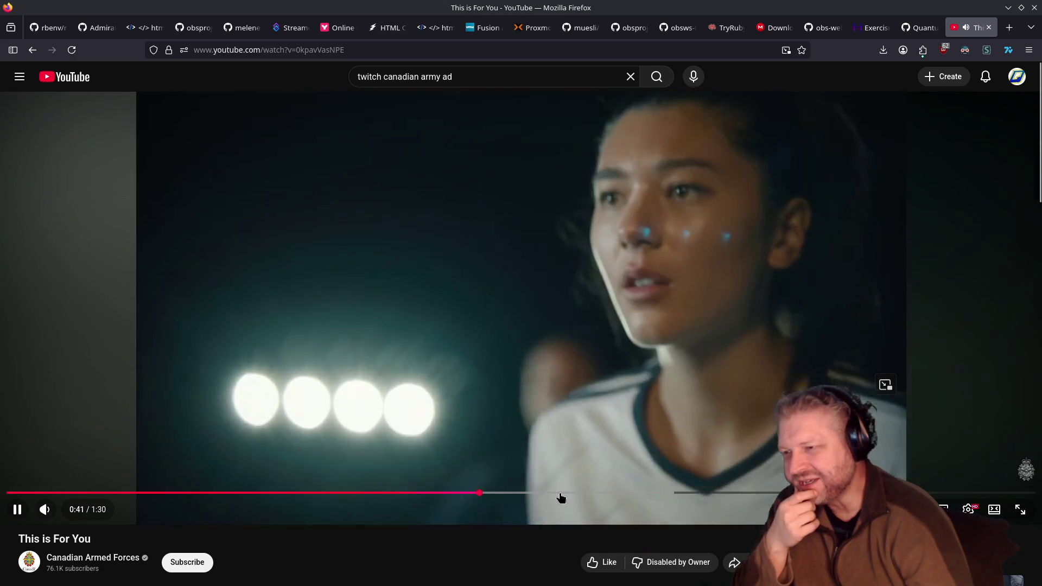
mouse_move(560, 493)
left_mouse_down()
mouse_move(910, 494)
mouse_move(623, 493)
left_mouse_up()
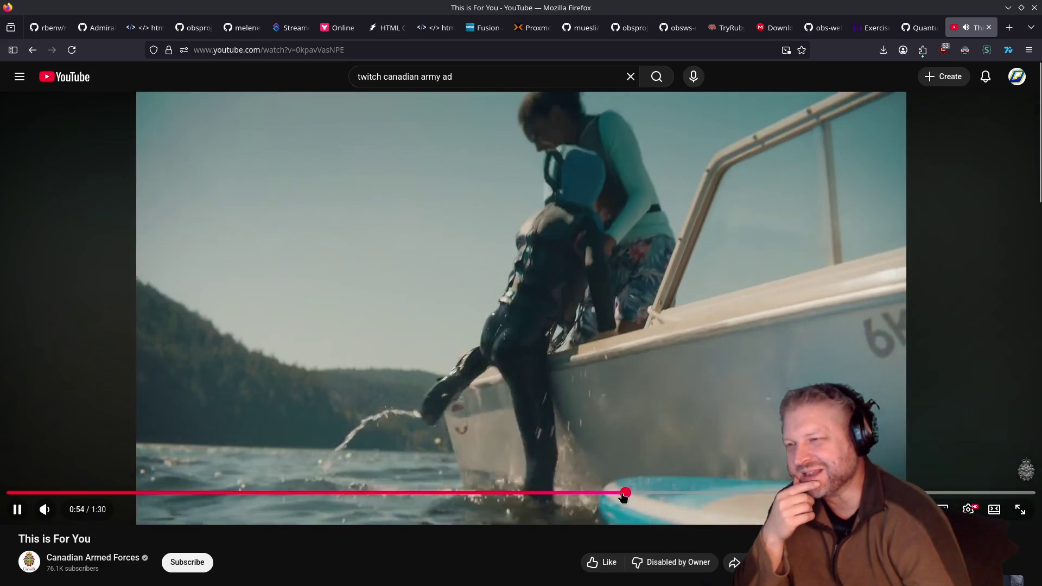
left_click(545, 494)
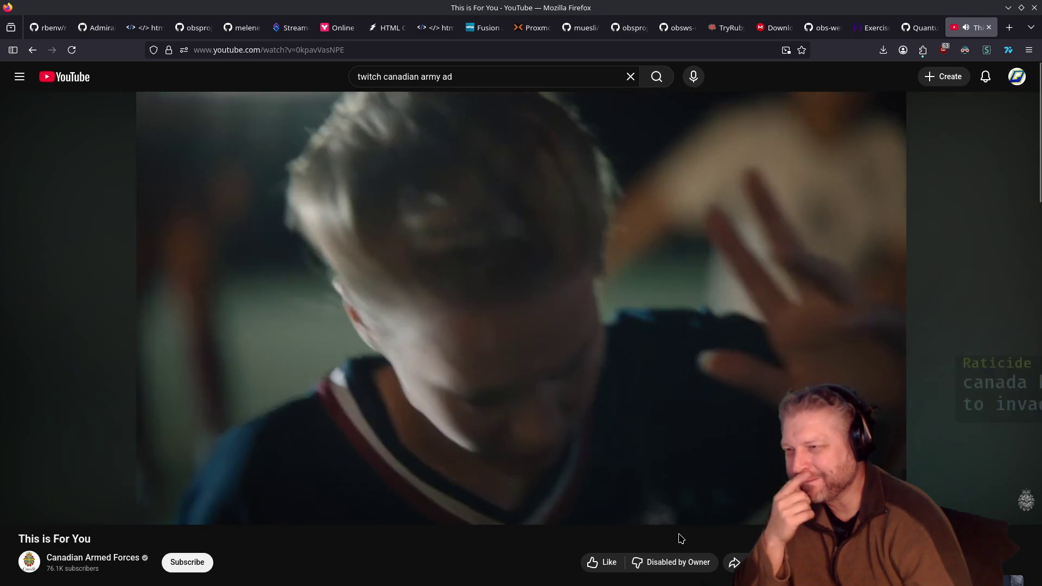
key("Right")
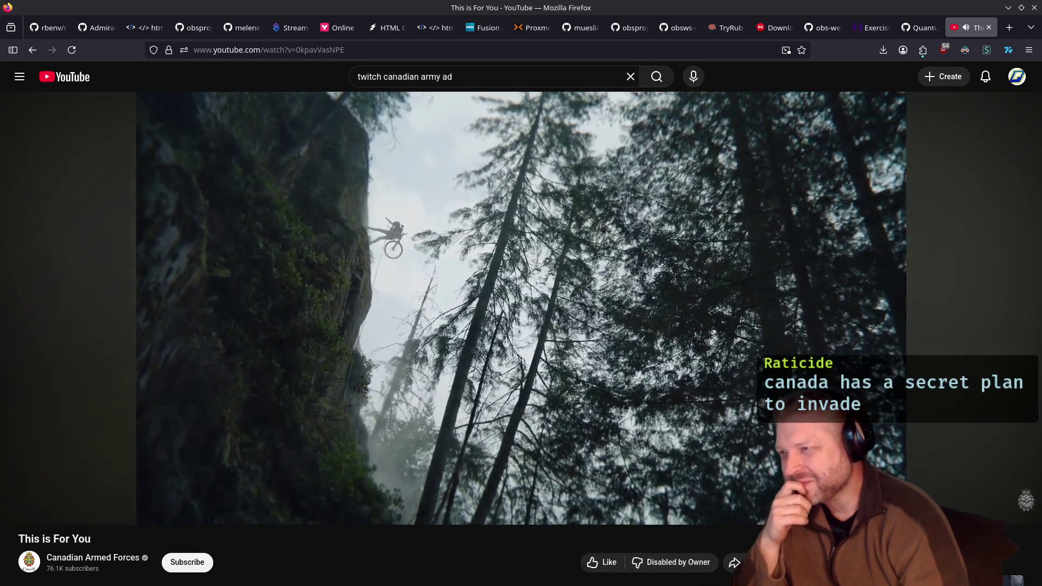
key("Right")
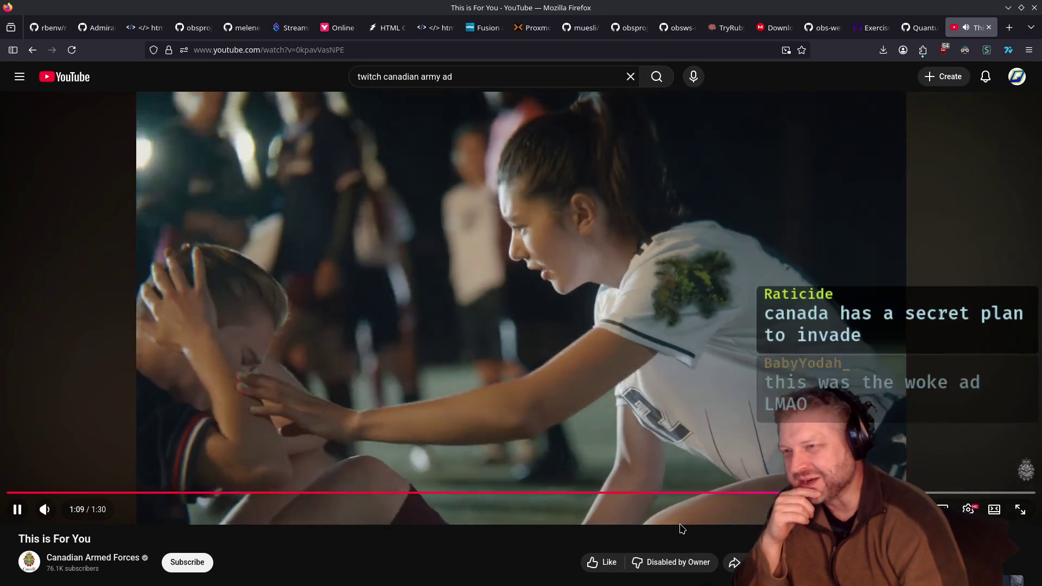
key("Right")
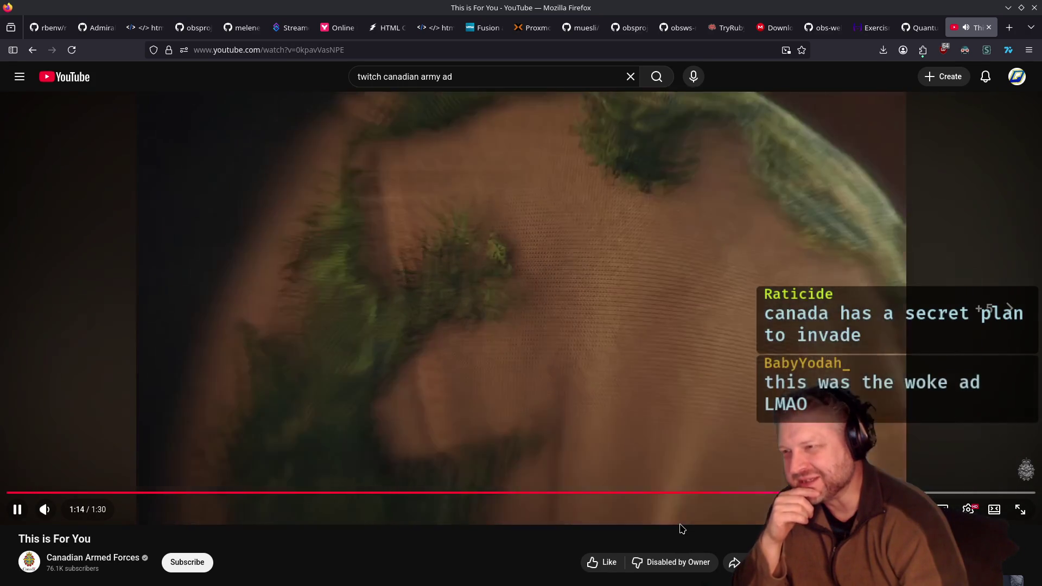
key("Right")
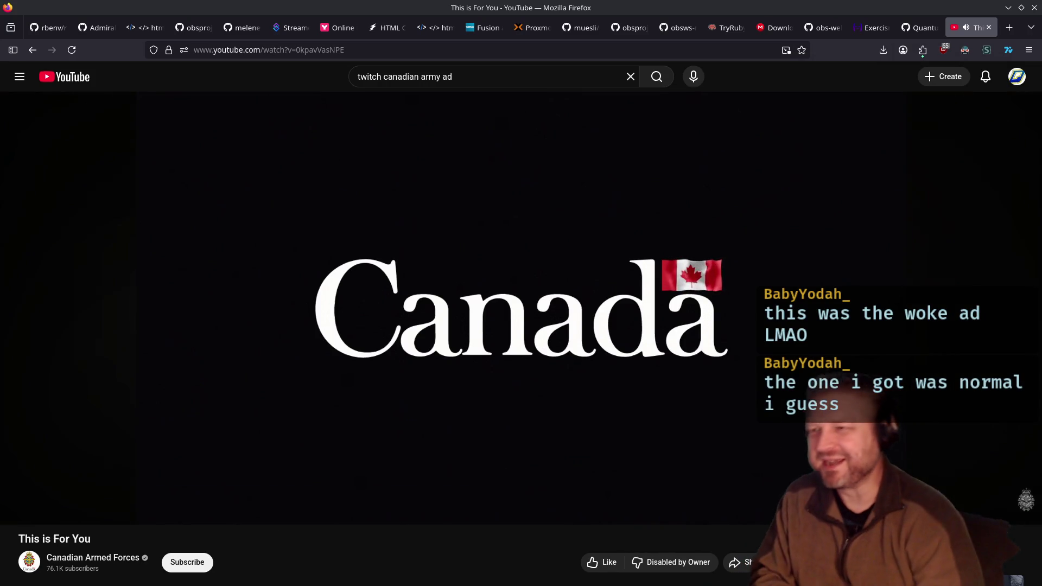
mouse_move(790, 291)
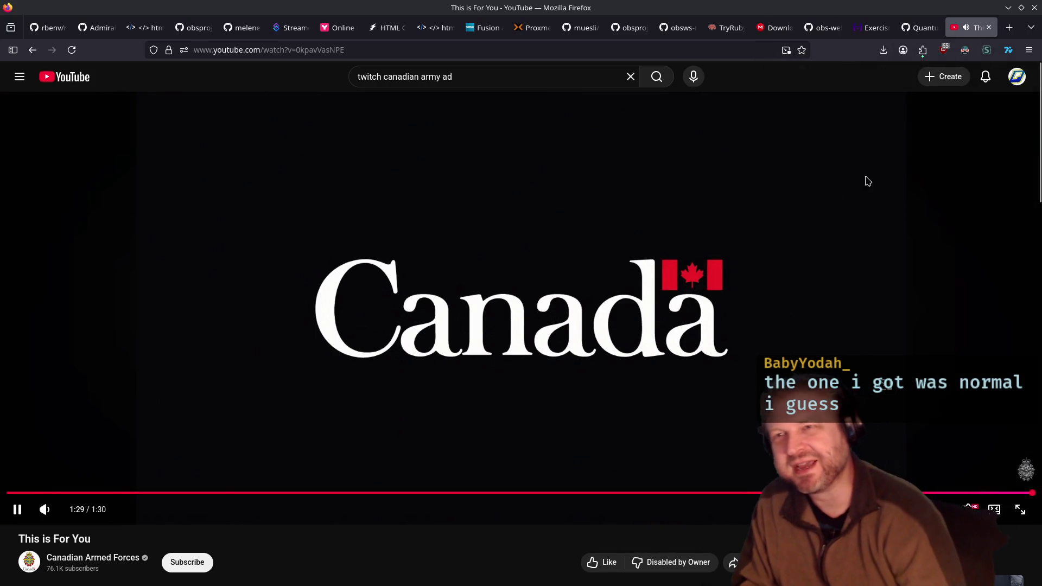
left_click(989, 27)
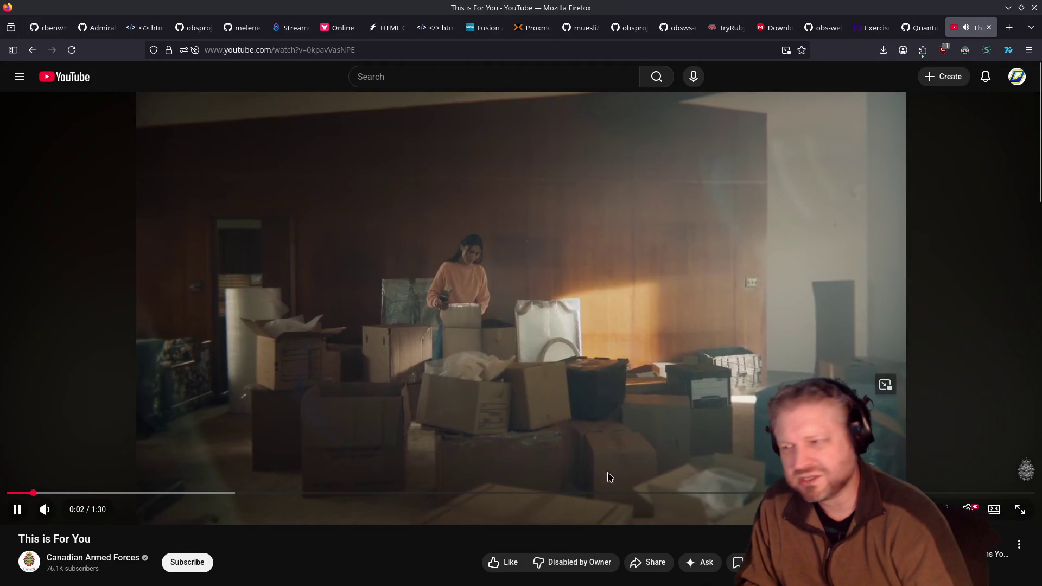
Replay the ad from 0:53 and pause at 1:22 on the 'THIS' soldier shot.
left_click_drag(614, 493, 616, 493)
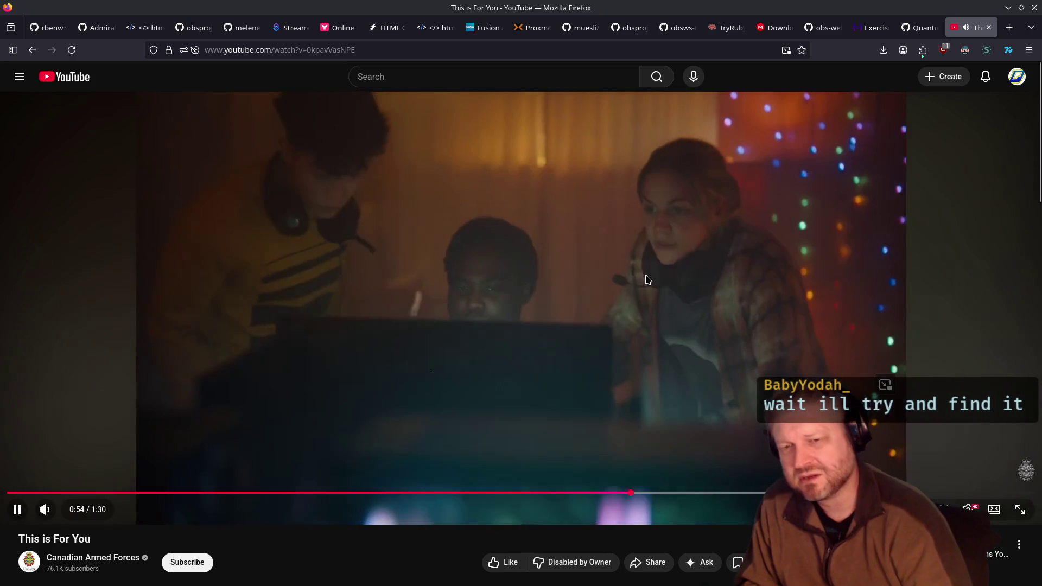
left_click(643, 283)
key("Right")
key("Right")
key("Right")
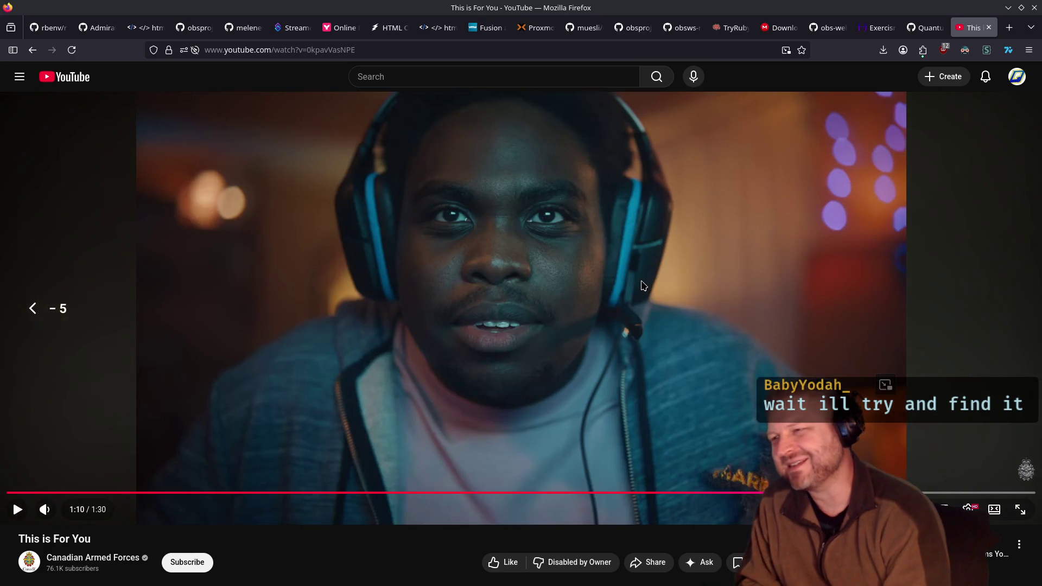
key("Right")
key("Right")
key("Right")
key("Left")
key("Left")
key("space")
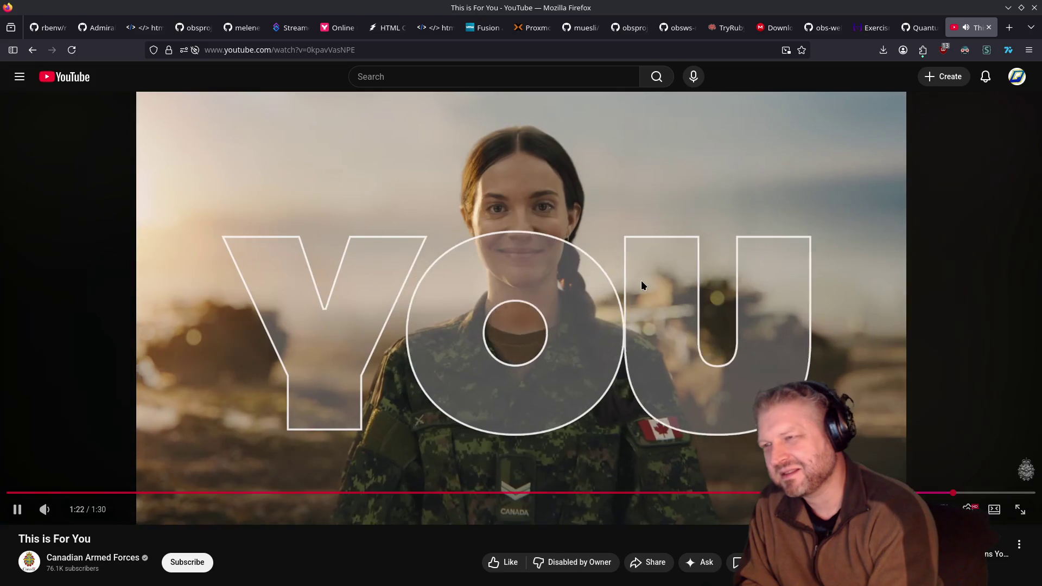
left_click(640, 280)
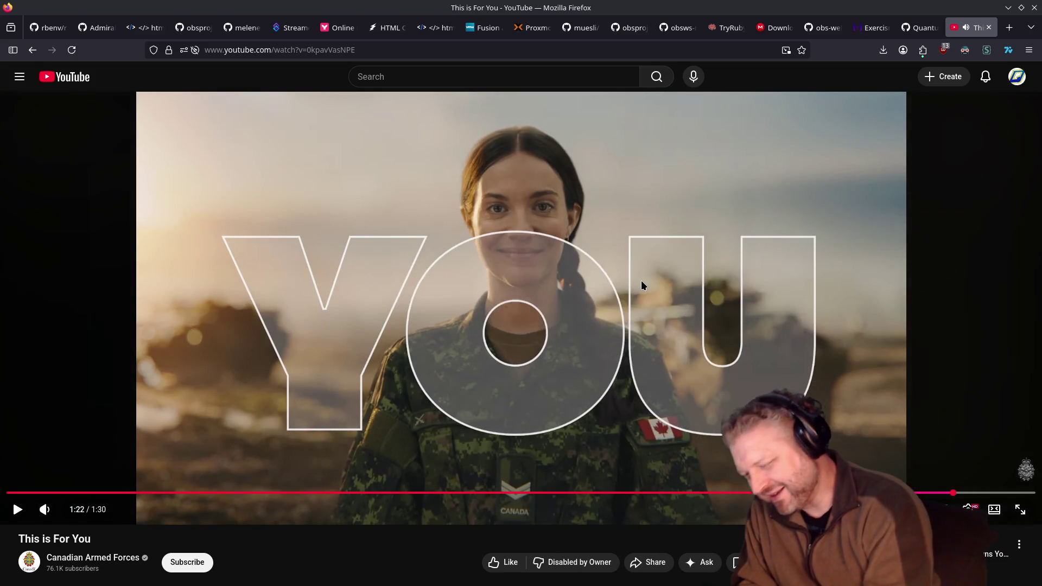
key("comma")
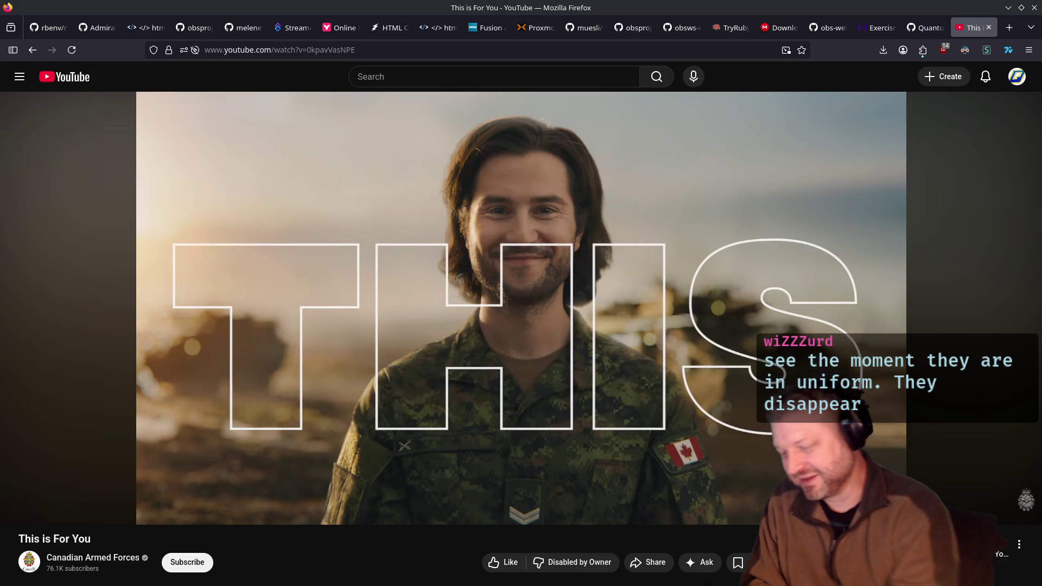
Resume to 1:25, step back to the 'YOU' soldier shot, and close the video tab.
left_click(641, 280)
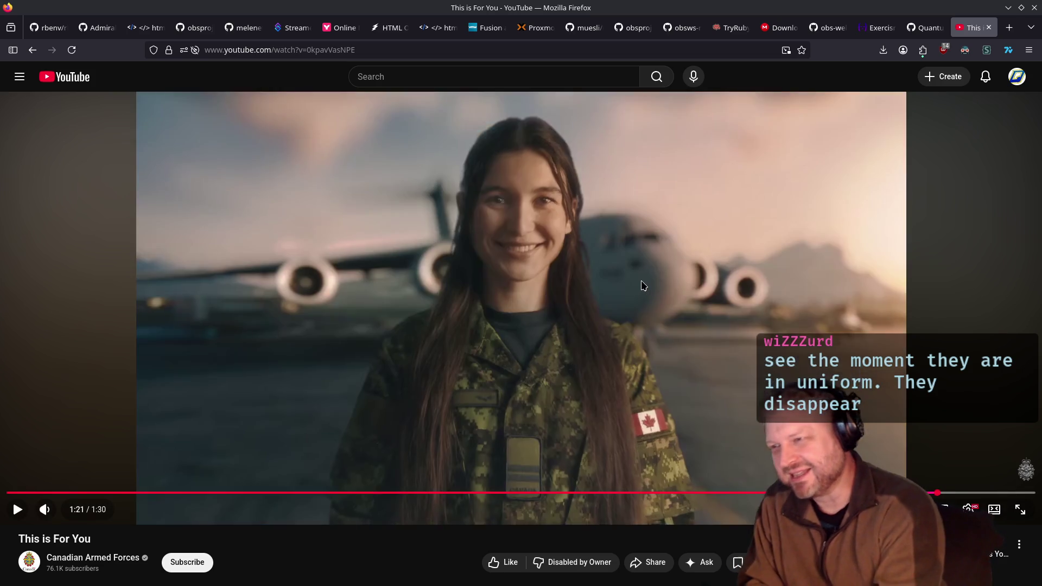
left_click(641, 280)
left_click(642, 286)
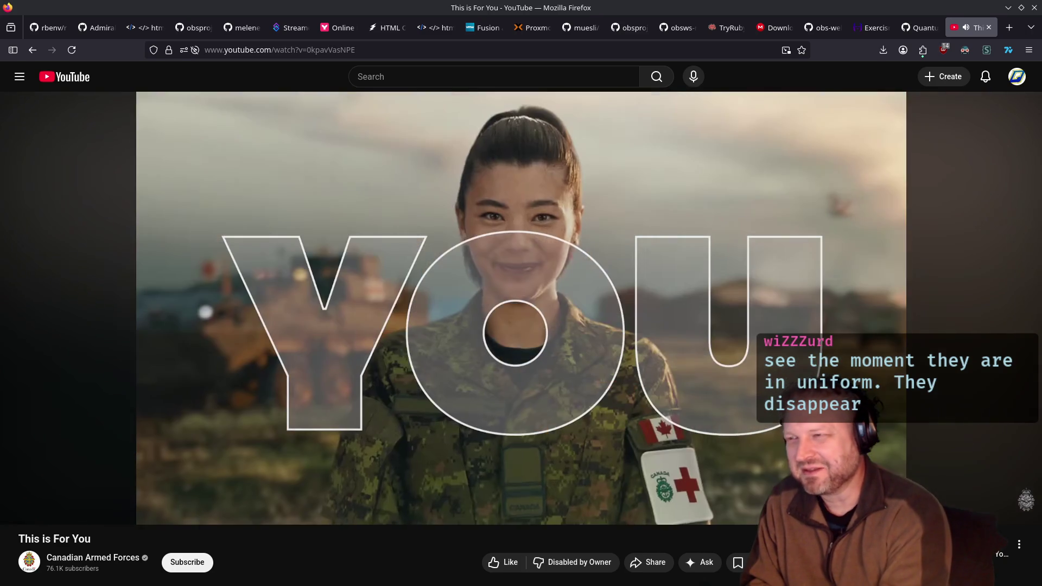
left_click(641, 281)
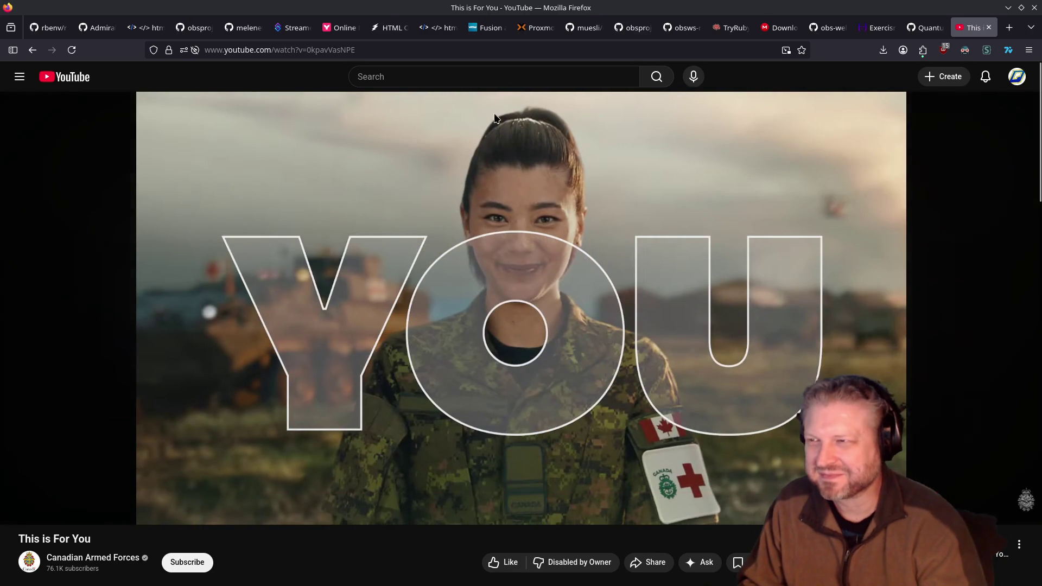
left_click(705, 227)
key("space")
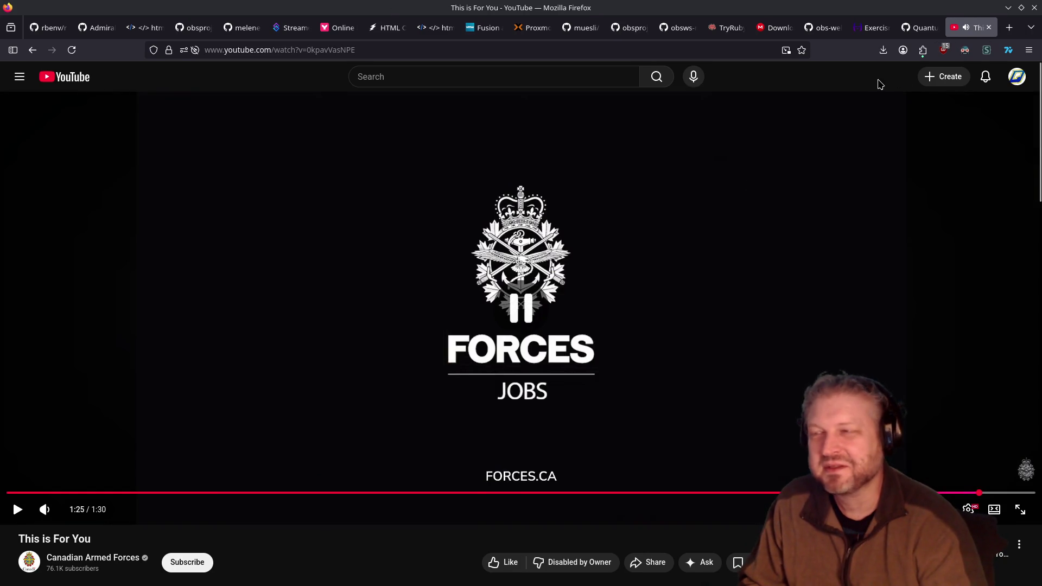
key("comma")
key("comma")
key("comma")
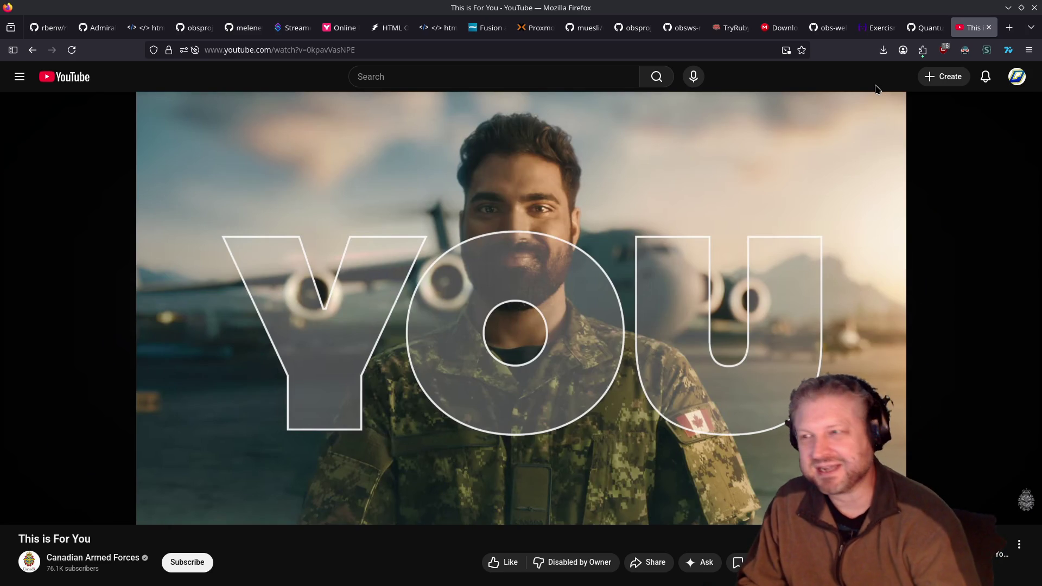
left_click(988, 28)
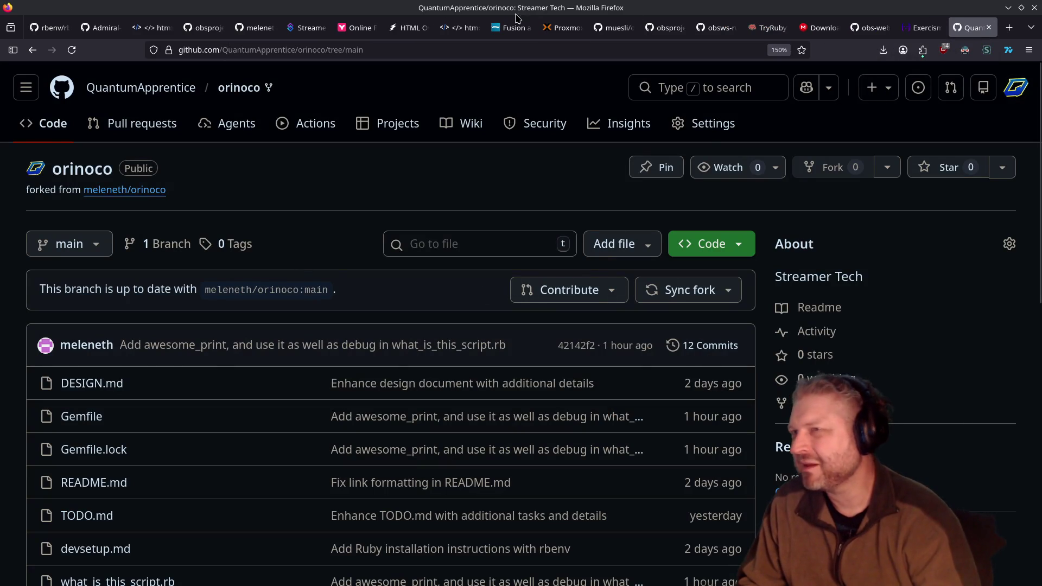
Switch back to the TryRuby tab and scroll down the Startling Conclusion lesson.
left_click(766, 27)
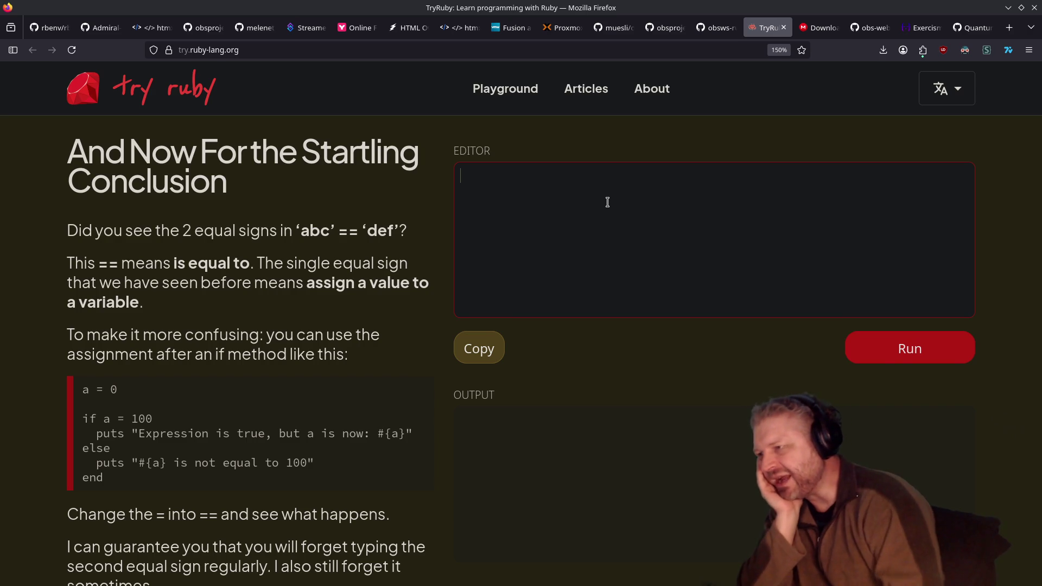
scroll(302, 308, "down", 3)
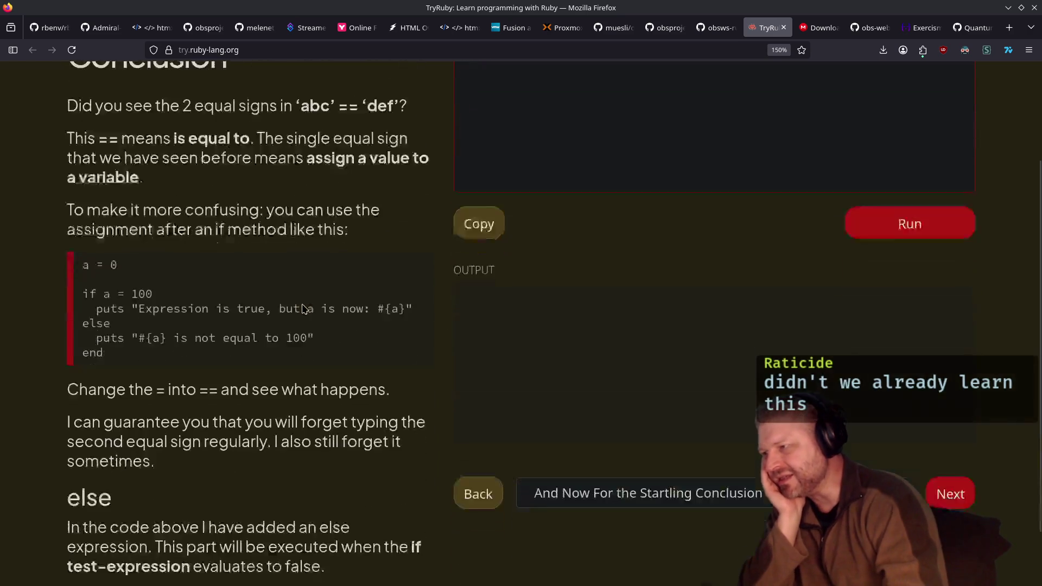
left_click_drag(80, 198, 158, 199)
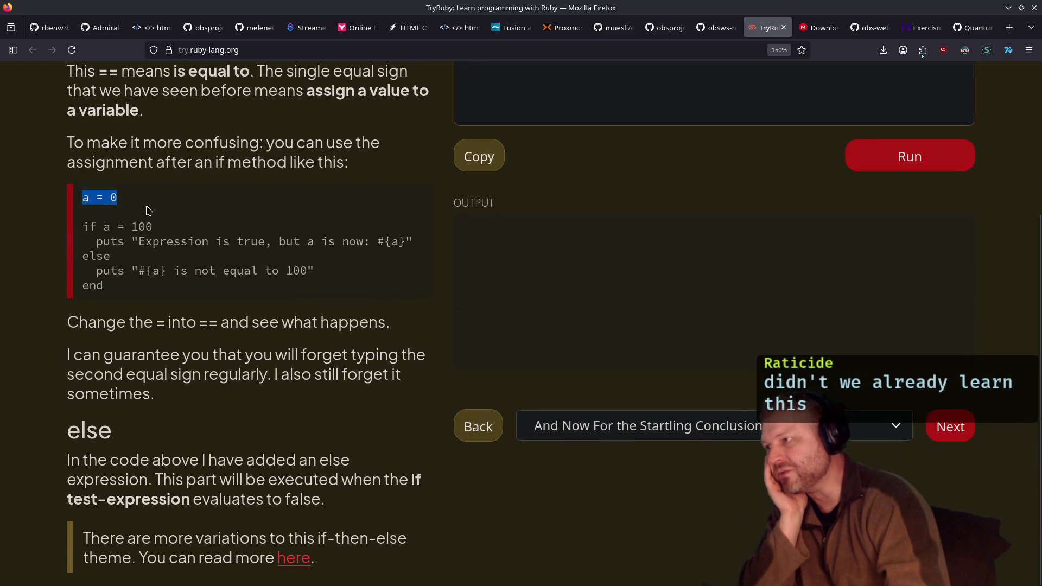
left_click_drag(77, 225, 162, 227)
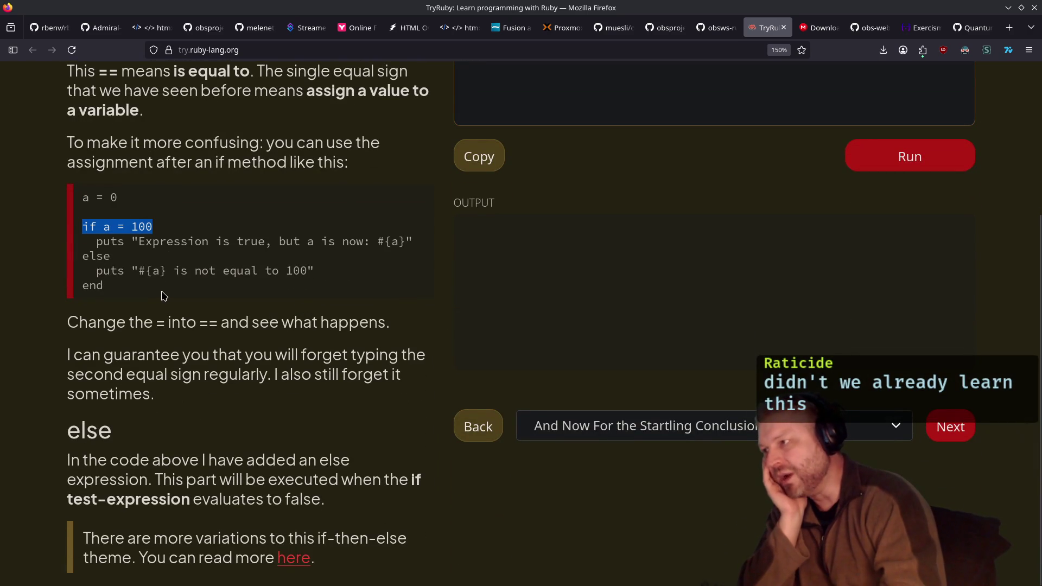
left_click(117, 226)
left_click_drag(103, 227, 176, 235)
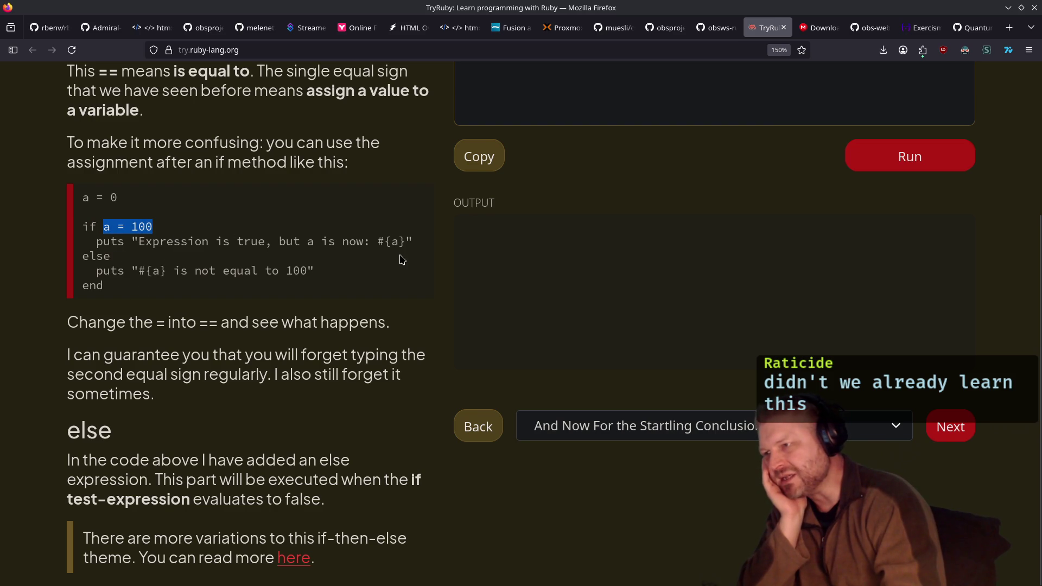
left_click_drag(407, 242, 271, 252)
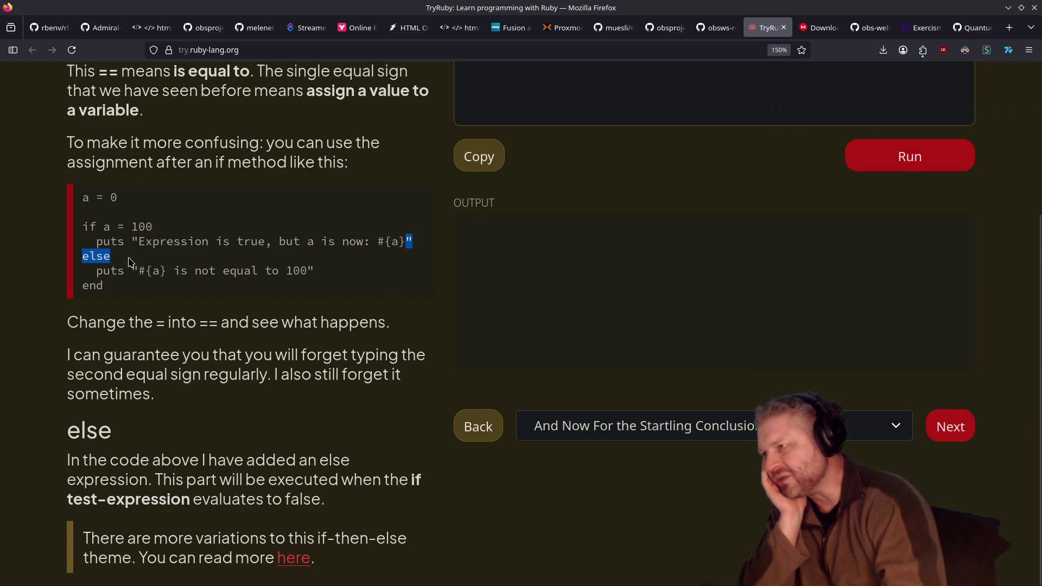
left_click_drag(126, 271, 320, 278)
left_click_drag(413, 257, 174, 217)
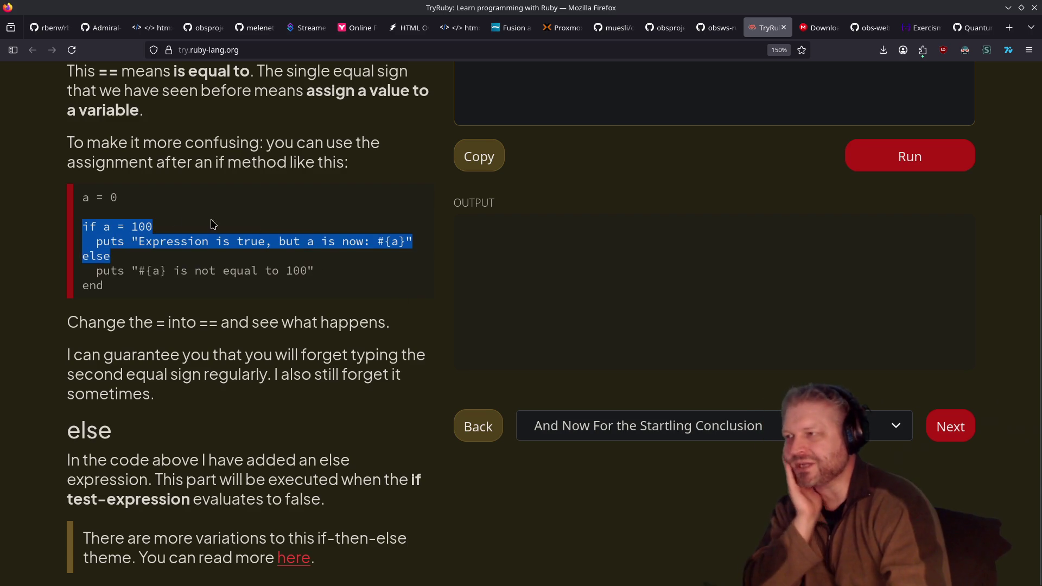
left_click(623, 158)
scroll(613, 179, "up", 5)
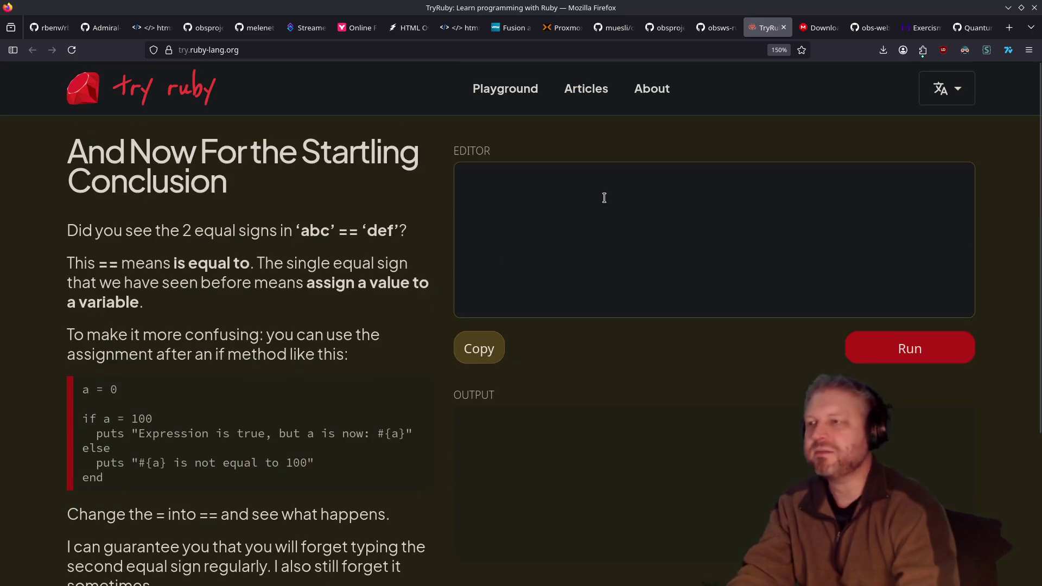
Write a=0 and if (a=100) puts "this will always run: #{a}" end, then run it.
left_click(599, 204)
type("a")
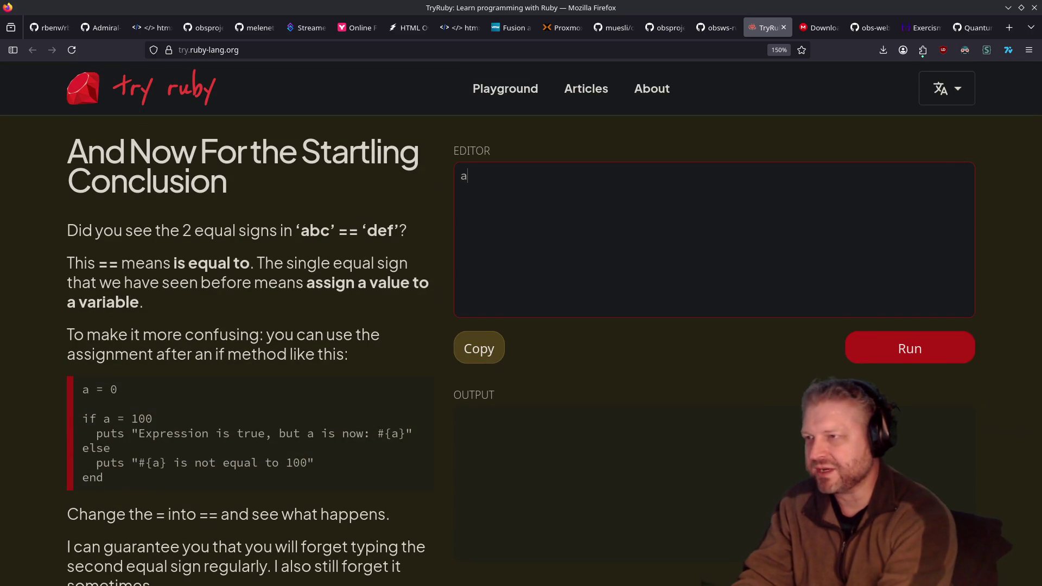
type("=0")
key("Return")
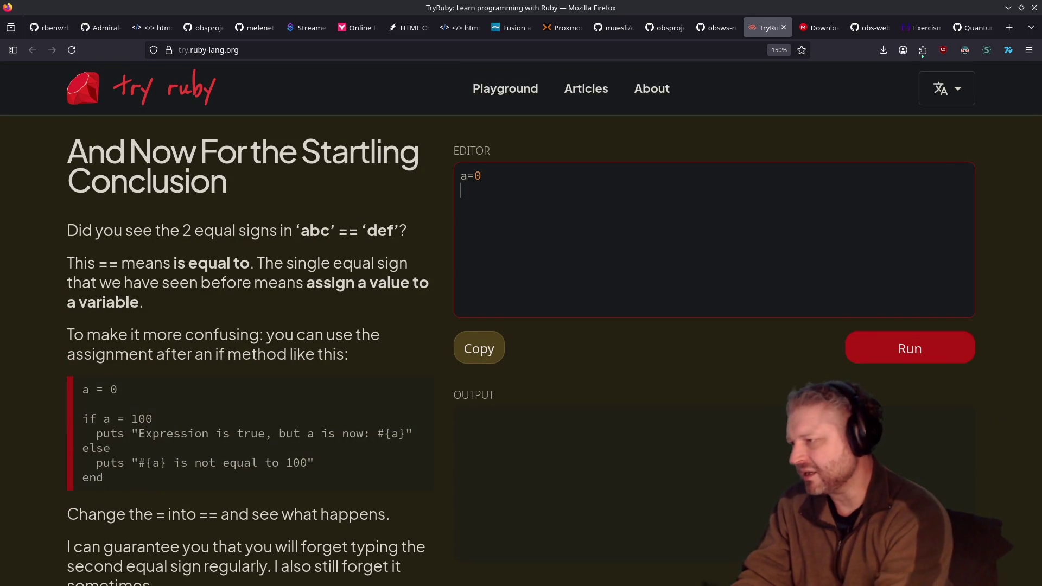
type("if (a=10")
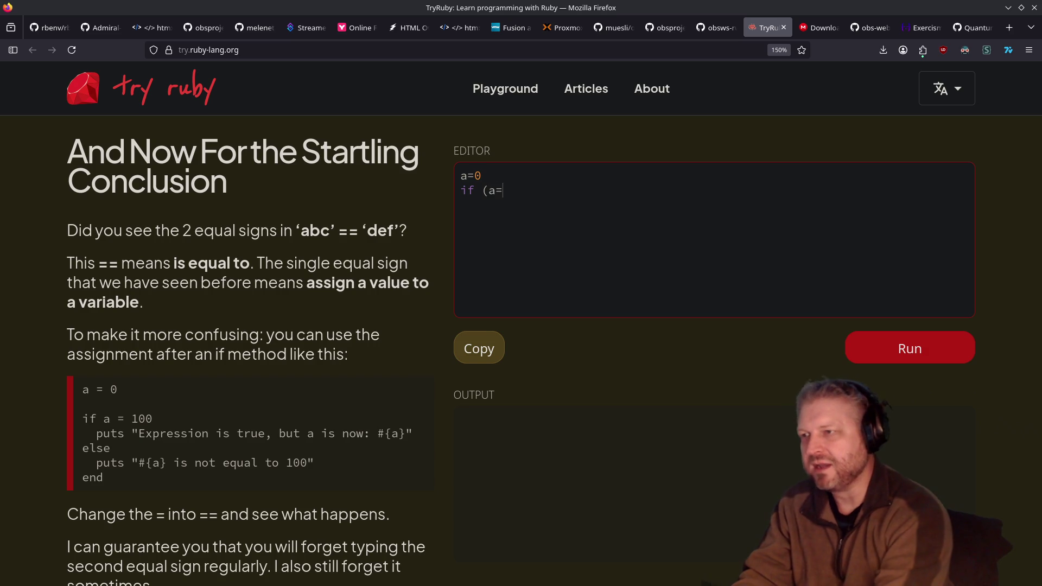
type("0)")
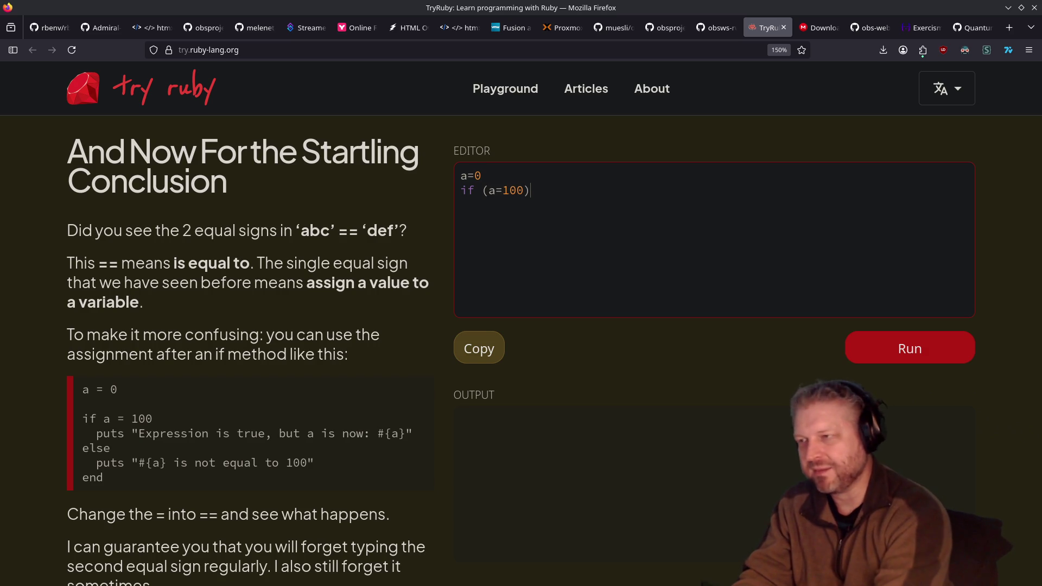
type("puts \"")
type("this will al")
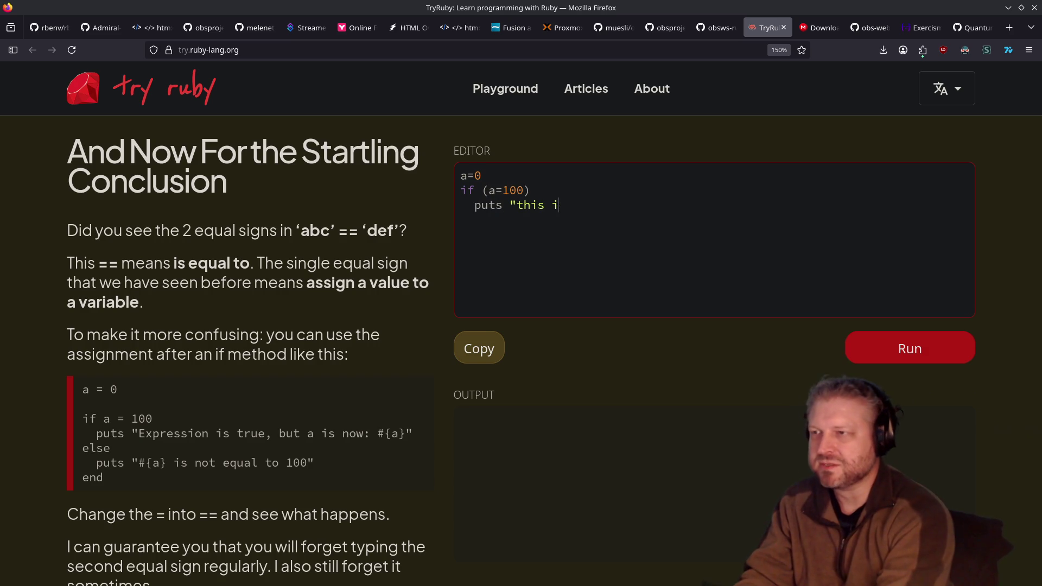
type("lwa")
key("BackSpace")
key("BackSpace")
key("BackSpace")
type("wasy")
key("BackSpace")
key("BackSpace")
type("ys run")
type("\":")
key("BackSpace")
type(": ")
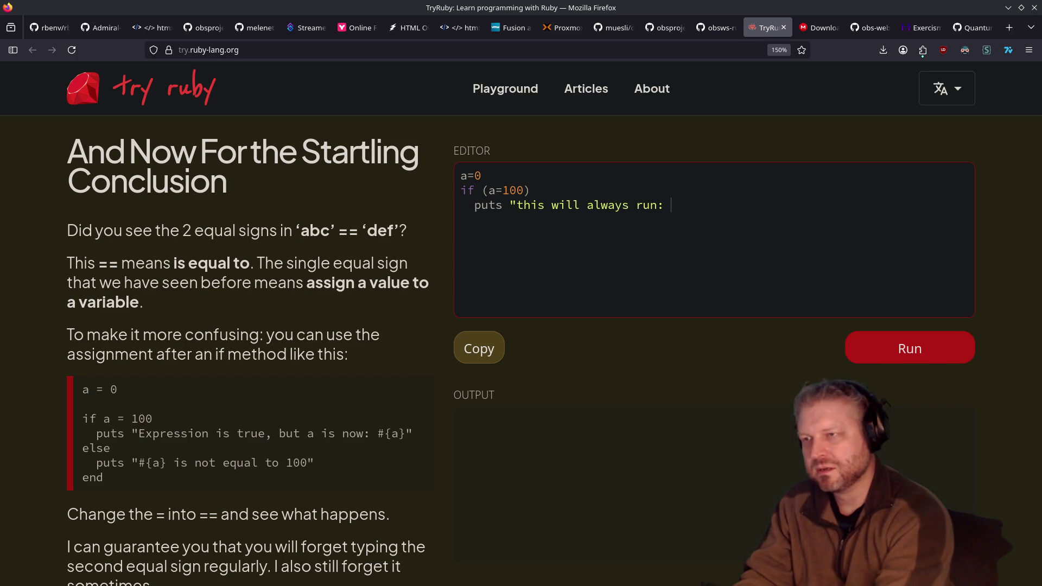
type("#{")
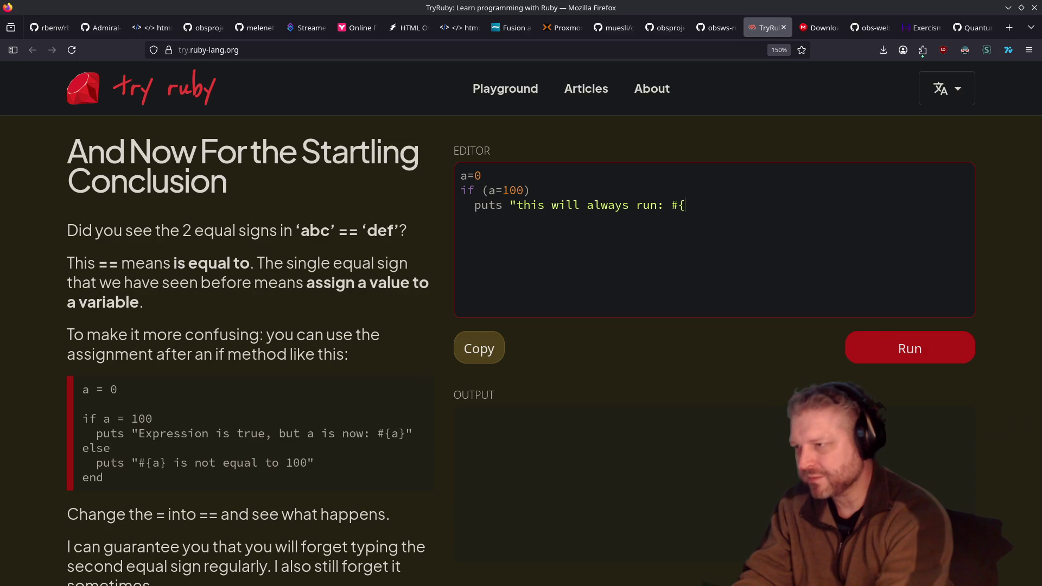
type("a}\"")
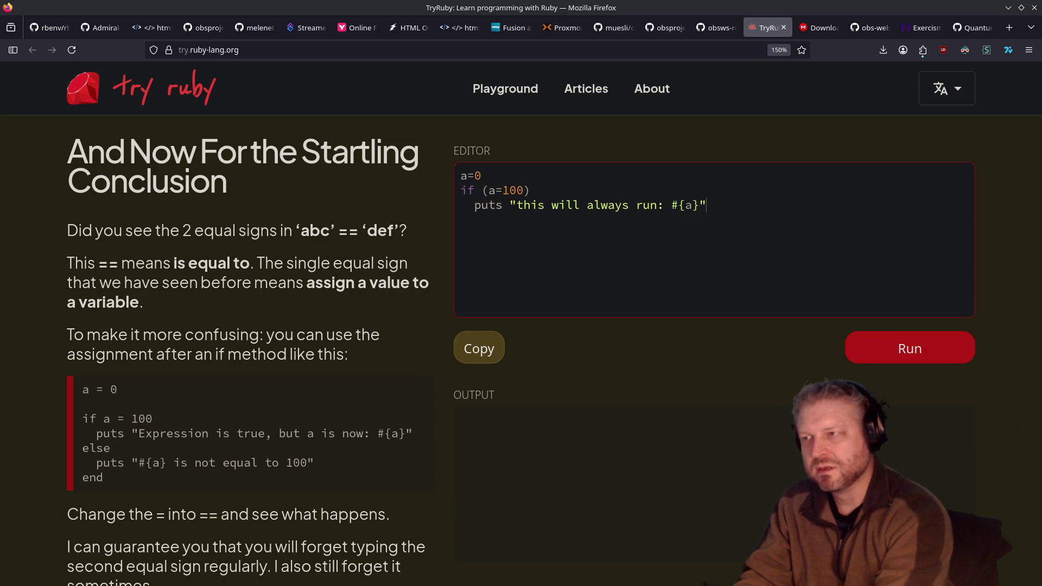
key("ctrl+Return")
type("end")
key("ctrl+Return")
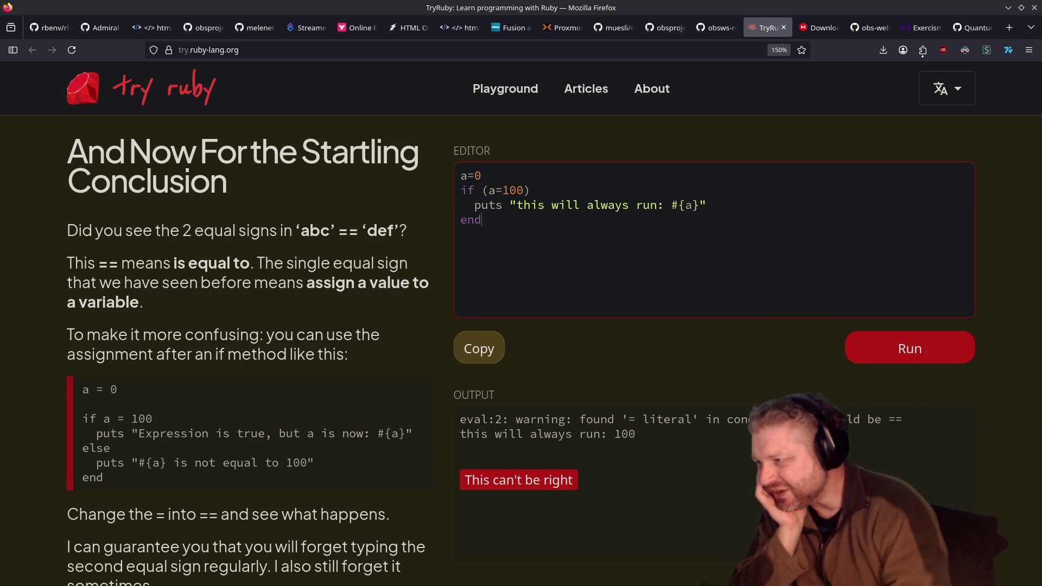
Replace the closing end with an else branch printing "#{a} not == 100".
scroll(230, 369, "down", 2)
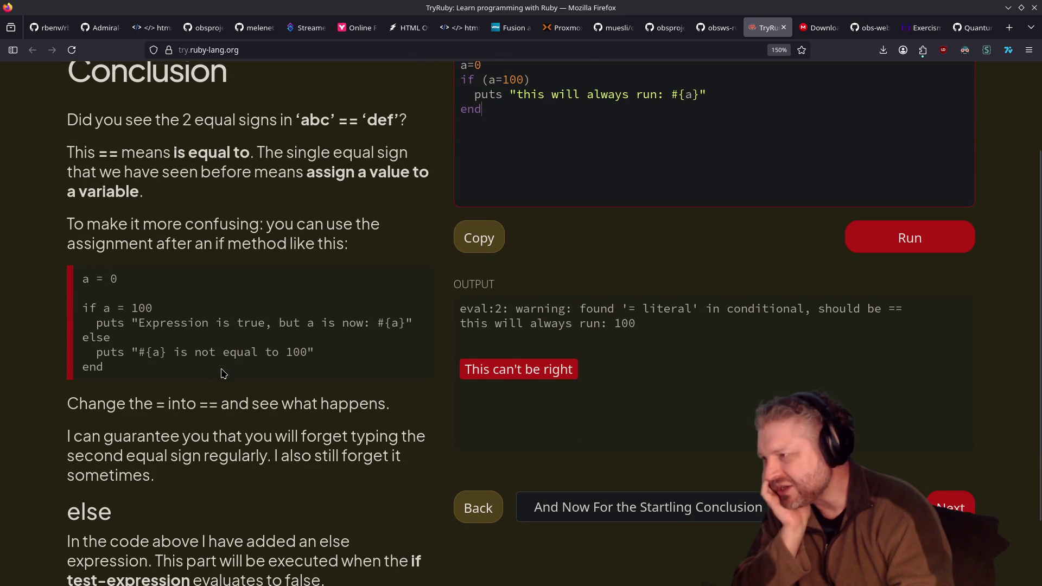
key("BackSpace")
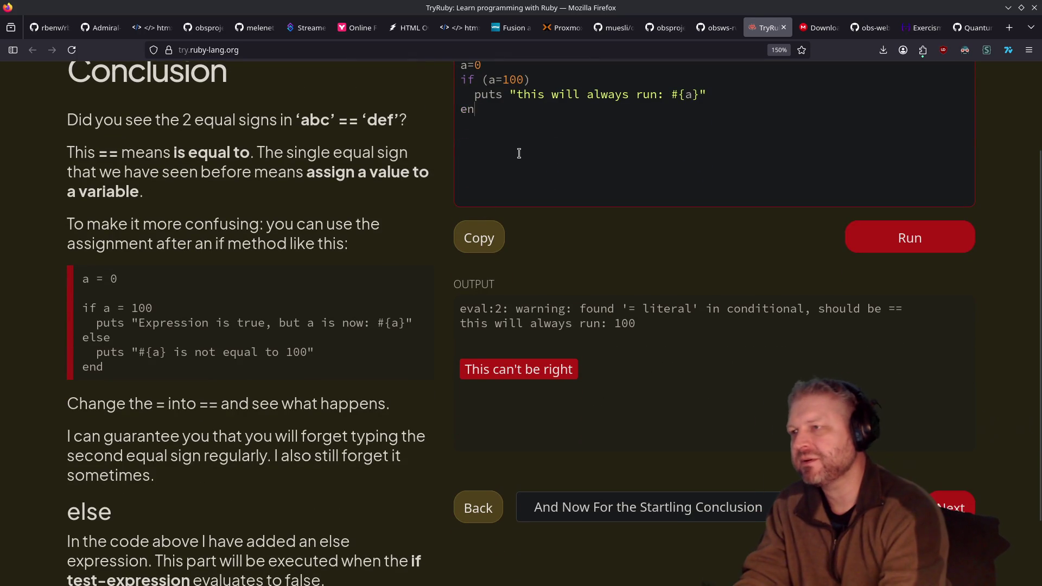
key("BackSpace")
type("lse   ")
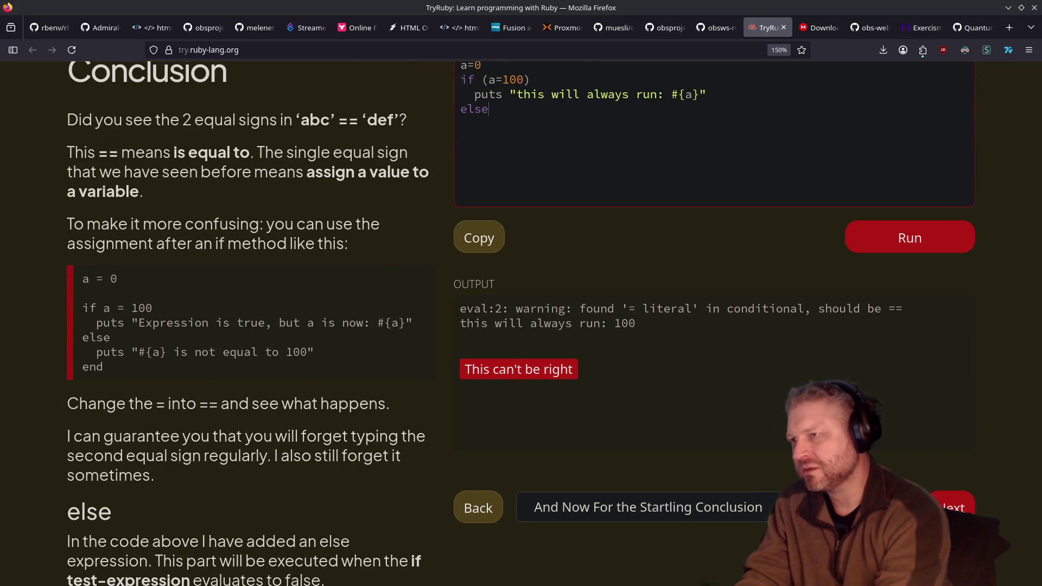
type("puts ")
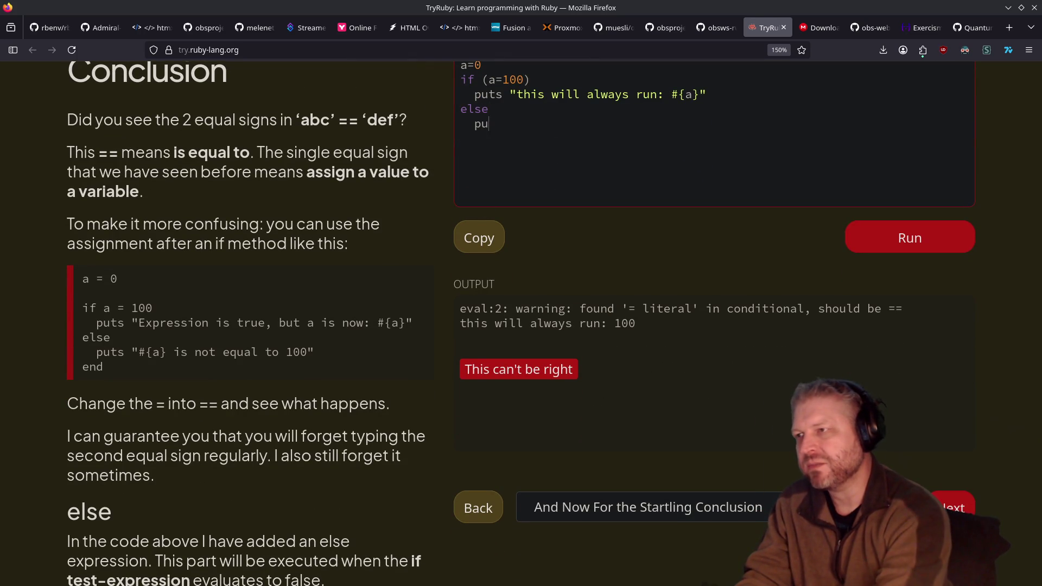
type("\"")
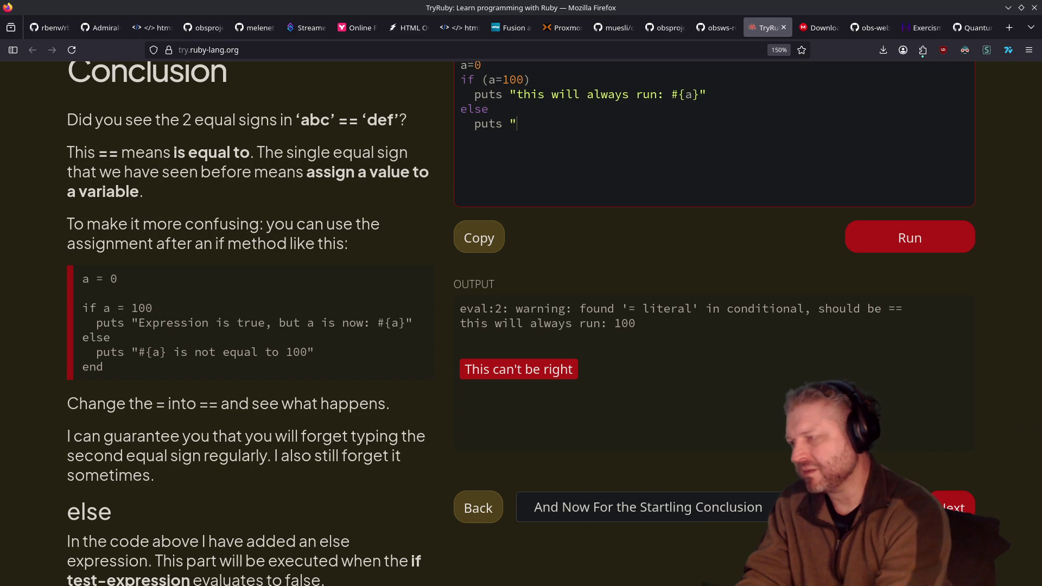
type("#{a}")
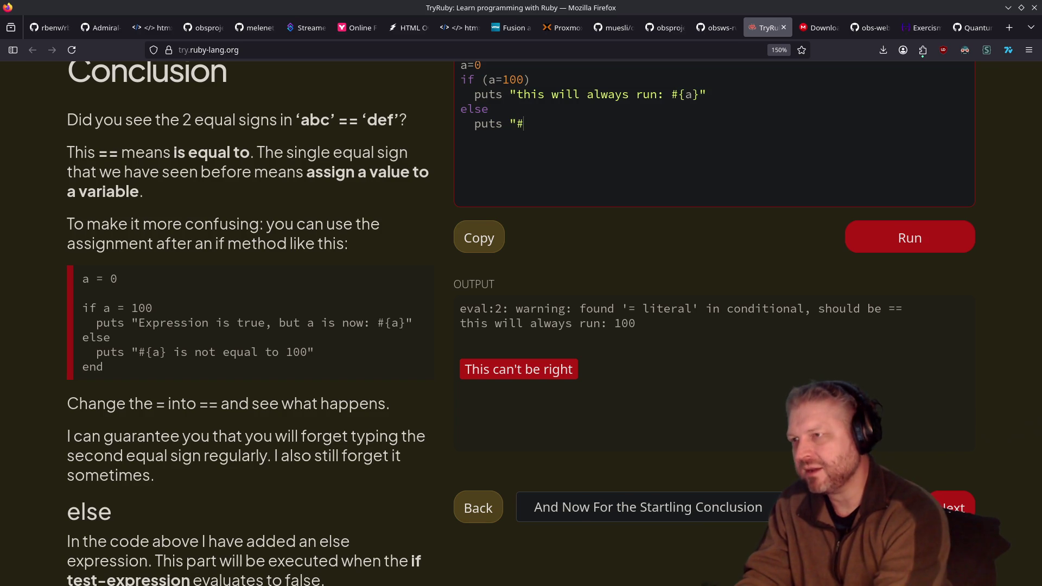
type(" not ")
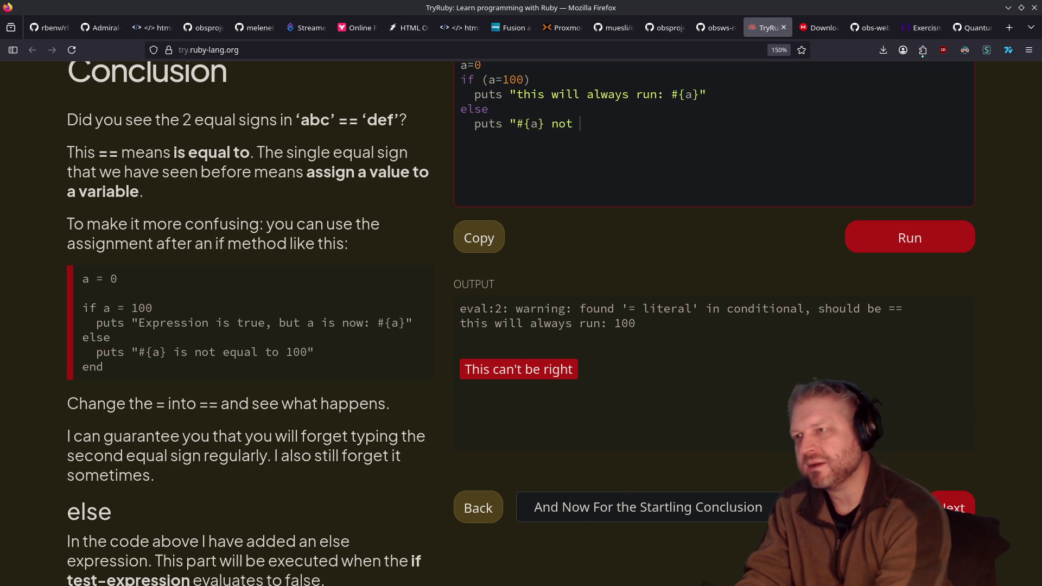
type("== 100")
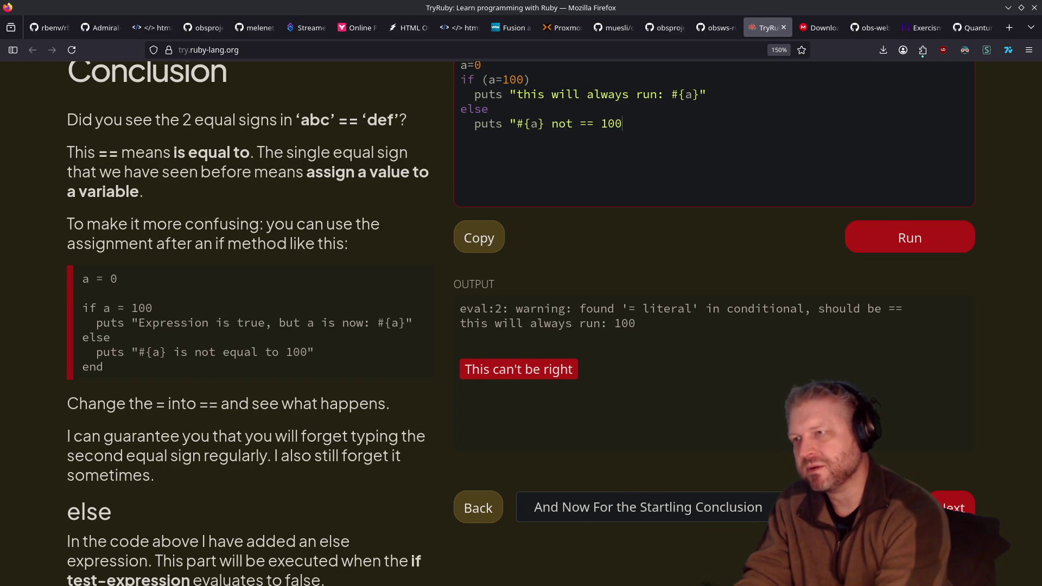
type("\" ")
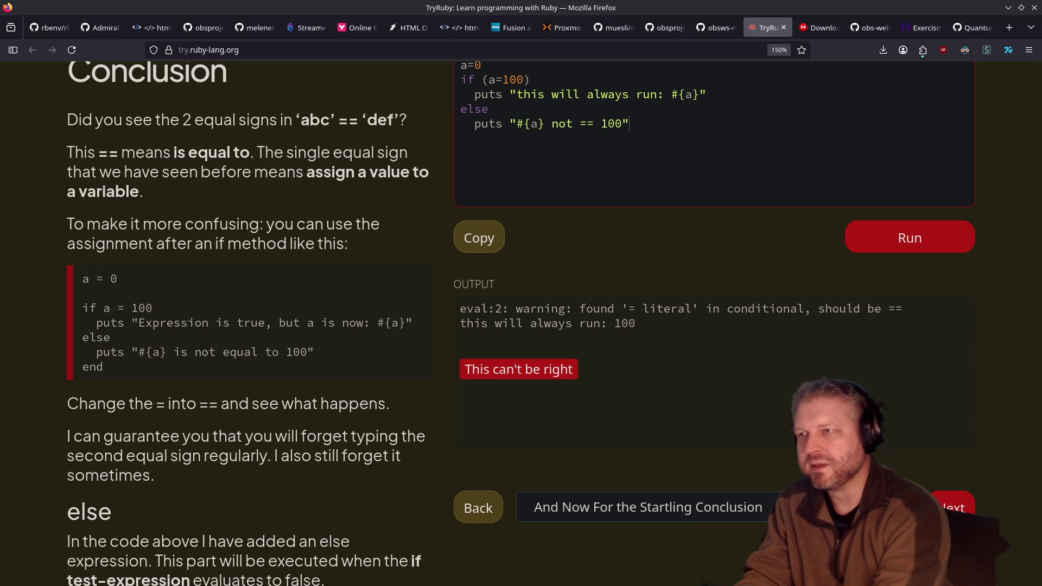
type("end")
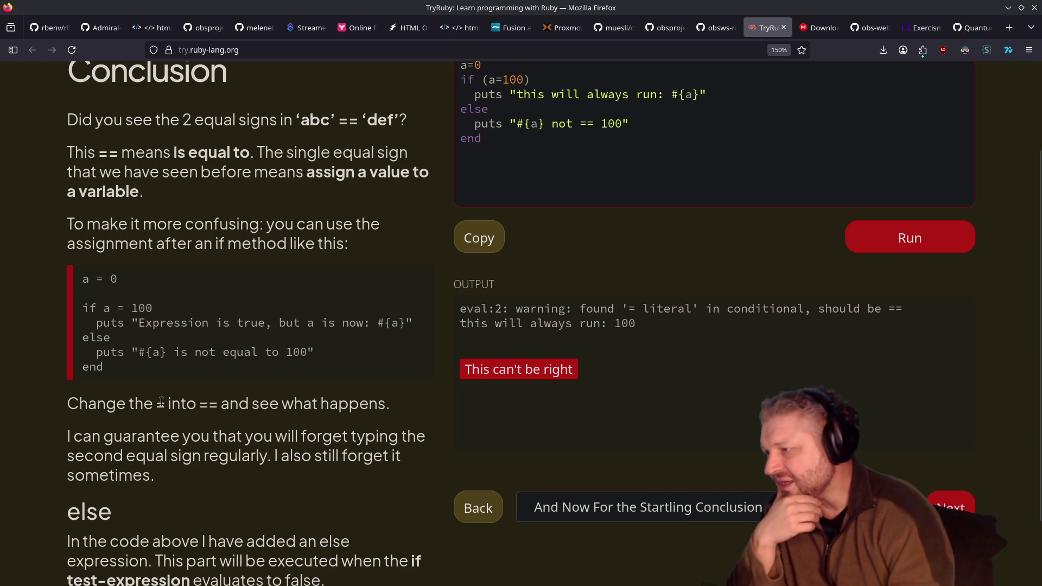
Change the condition to a==100 and run it, printing 0 not == 100.
left_click_drag(158, 402, 281, 403)
left_click(505, 80)
type("=")
key("ctrl+Return")
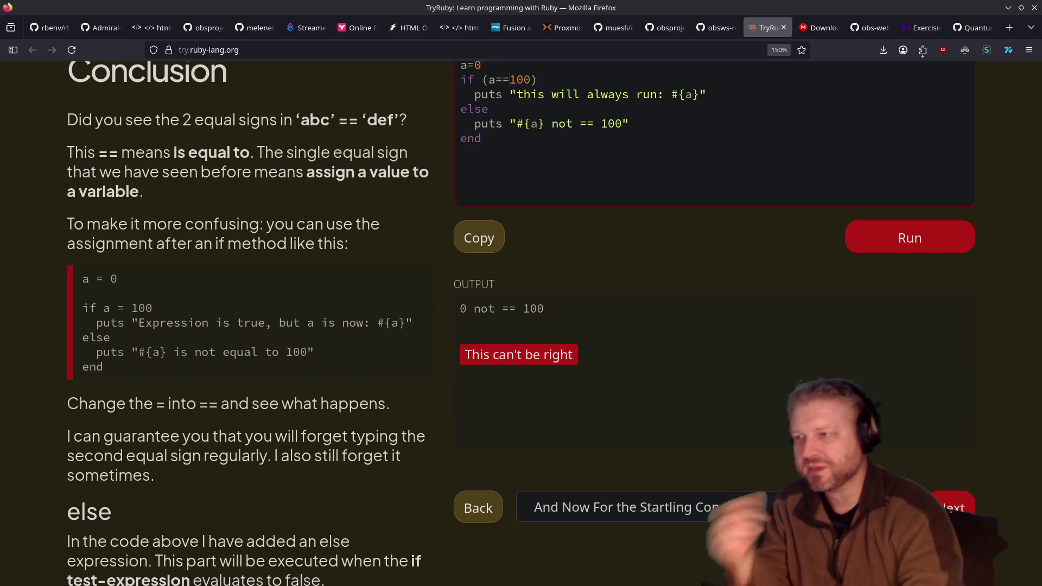
triple_click(570, 321)
left_click(575, 360)
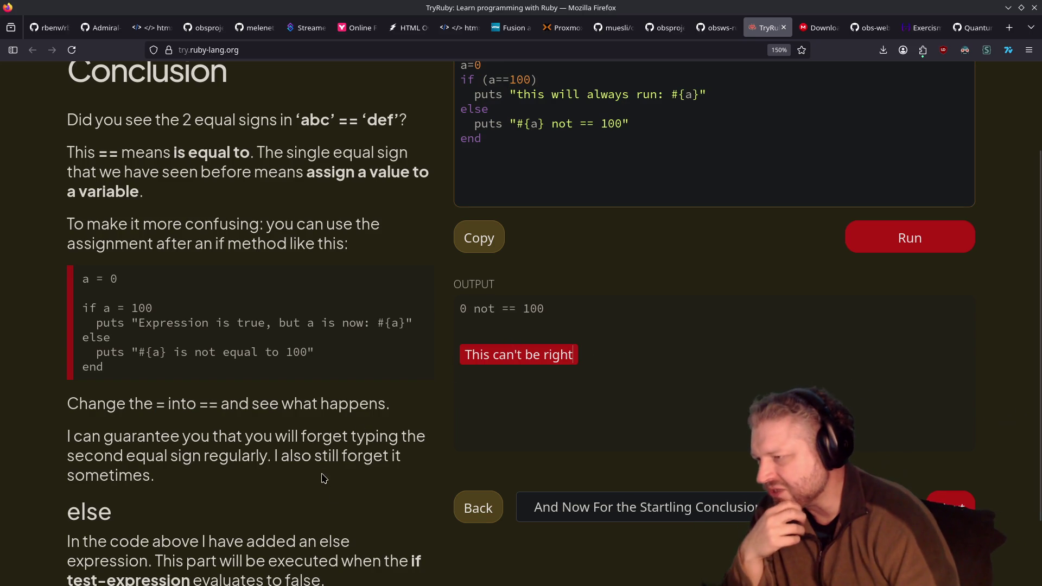
scroll(344, 447, "down", 2)
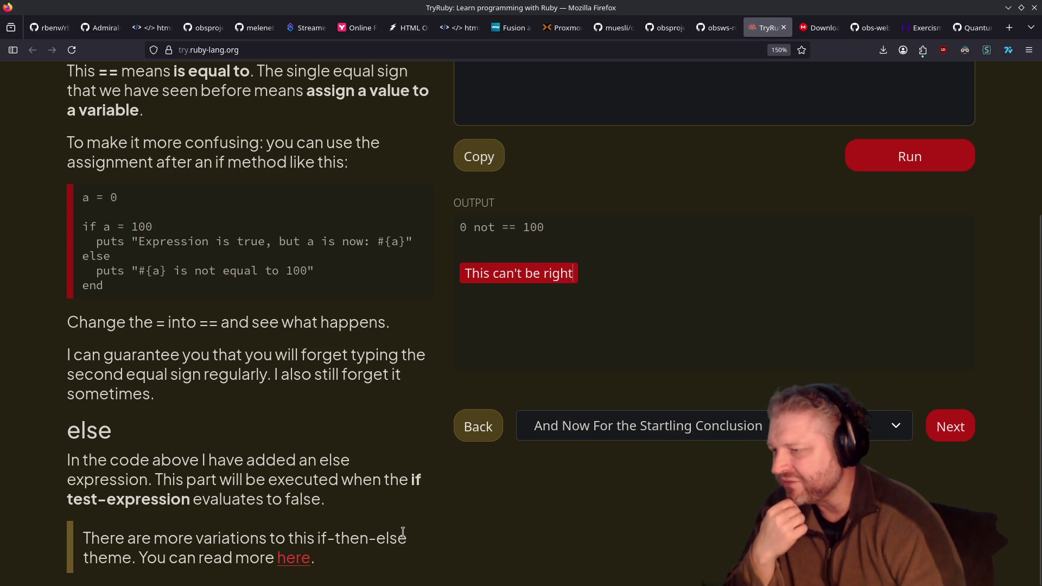
left_click(950, 426)
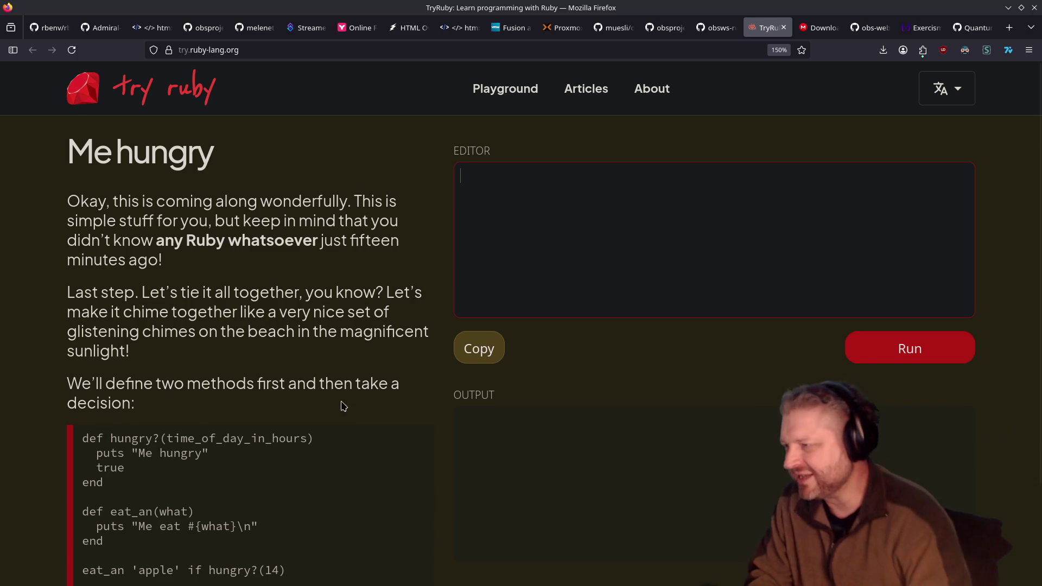
Define hungry?(time) printing "hungry" and returning true, then begin def eat(what).
scroll(342, 407, "down", 2)
type("def hu")
type("n")
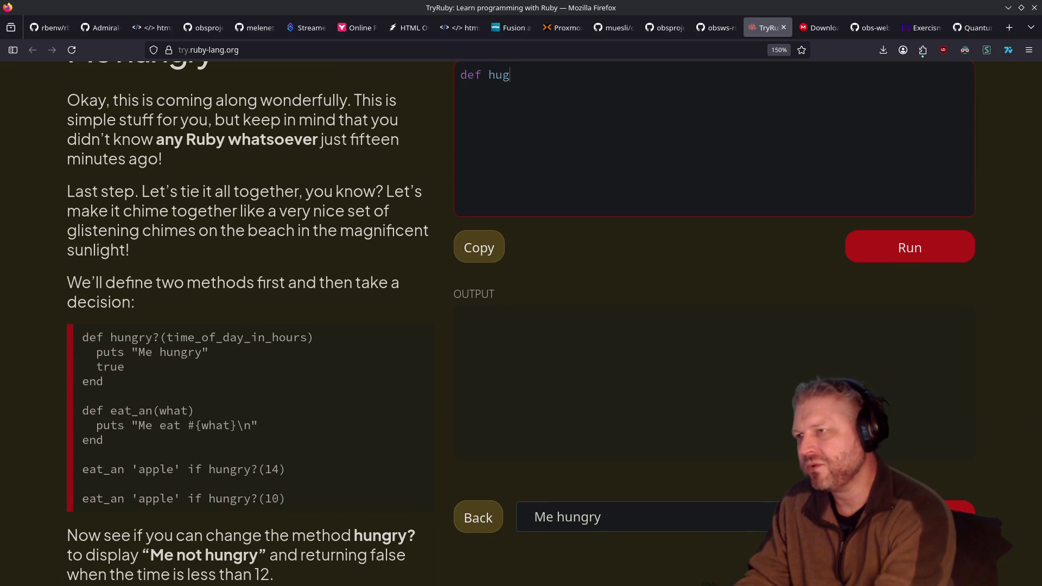
key("BackSpace")
type("ngry?(")
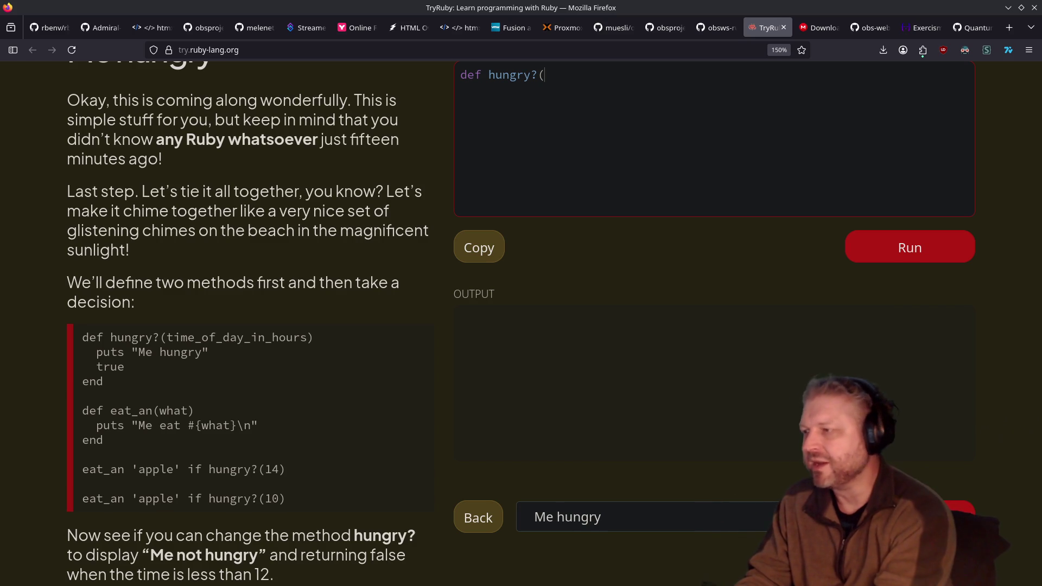
type("time)")
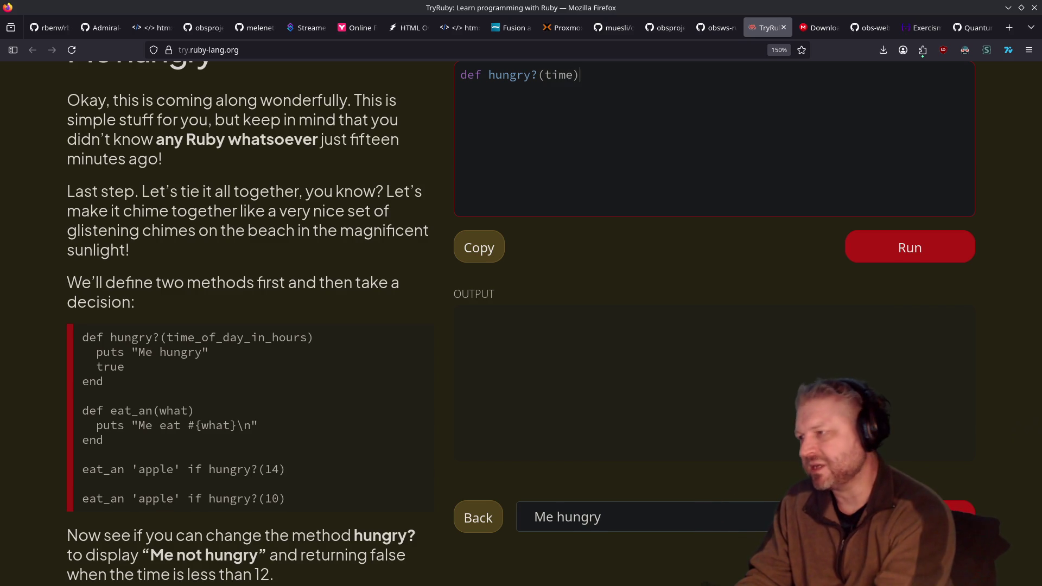
key("Return")
type("puts \"m")
key("BackSpace")
type("hungry\"   ")
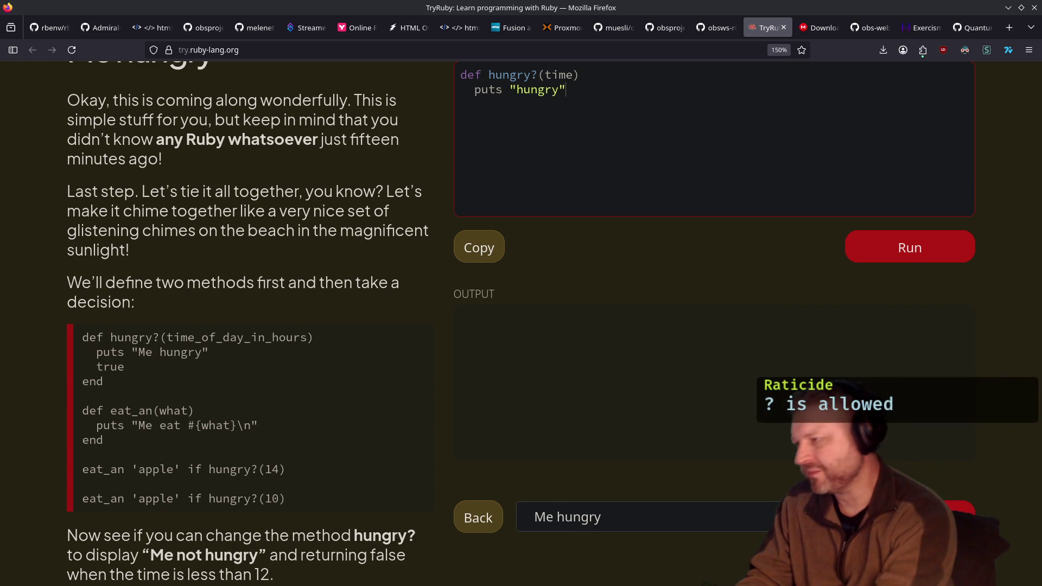
type("true")
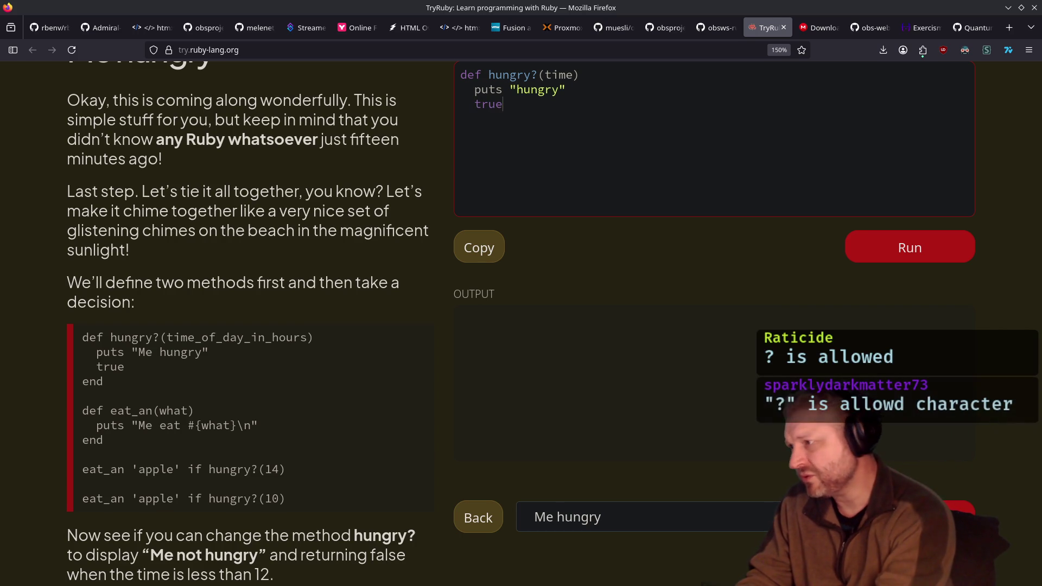
key("Return")
type("d")
type("en")
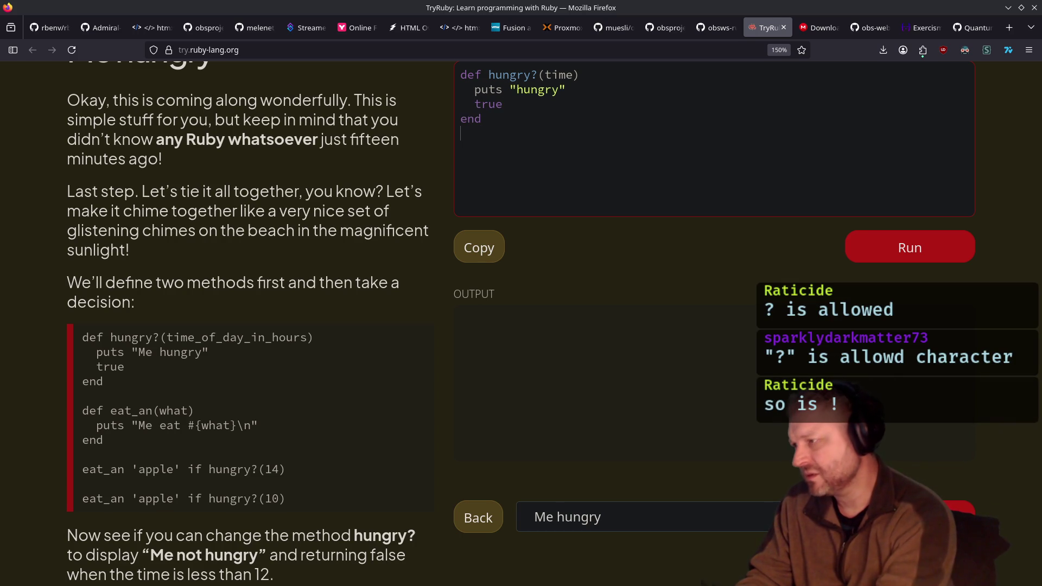
key("Return")
type("def eat")
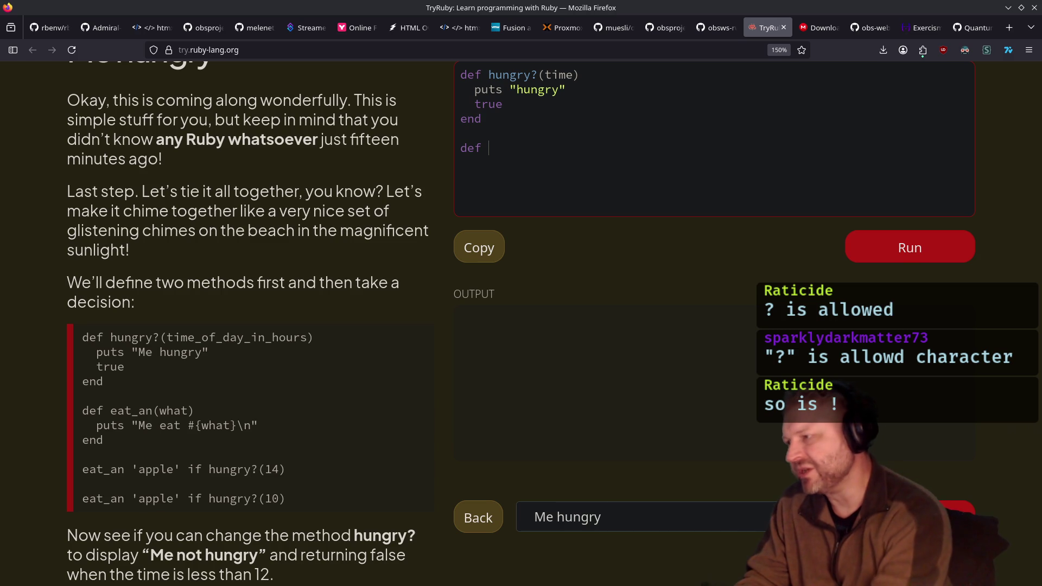
type("(what)   ")
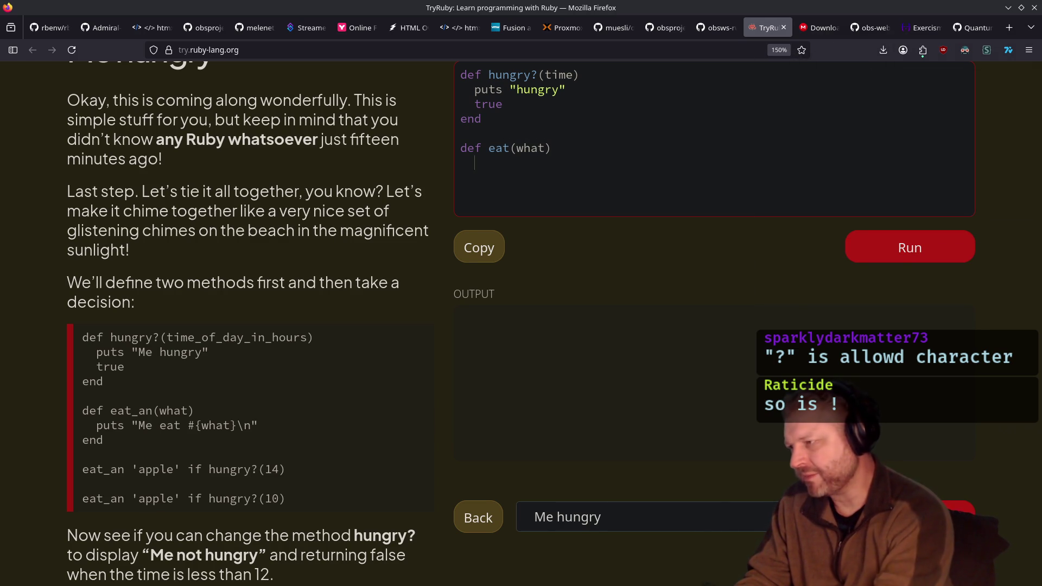
type("puts (eating")
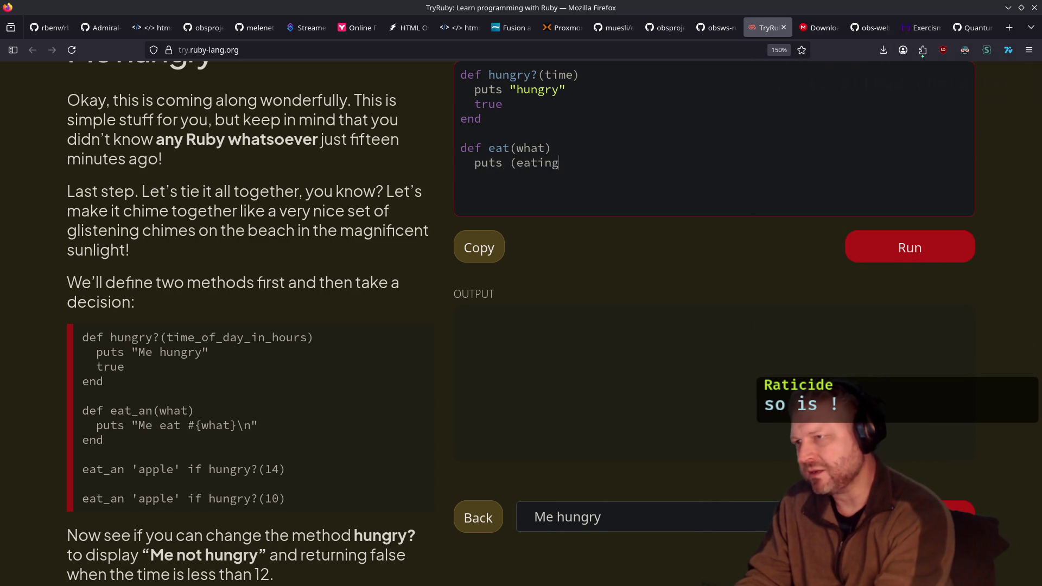
Complete the eat method with puts "eating #{what}" and a closing end.
key("BackSpace")
key("BackSpace")
key("BackSpace")
type("\"eath")
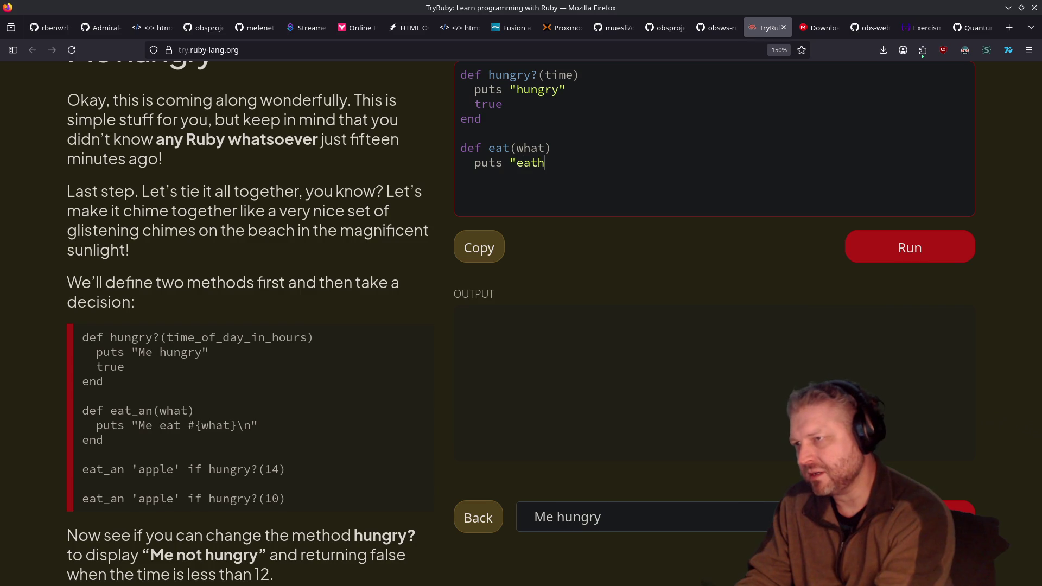
key("BackSpace")
type("ing ")
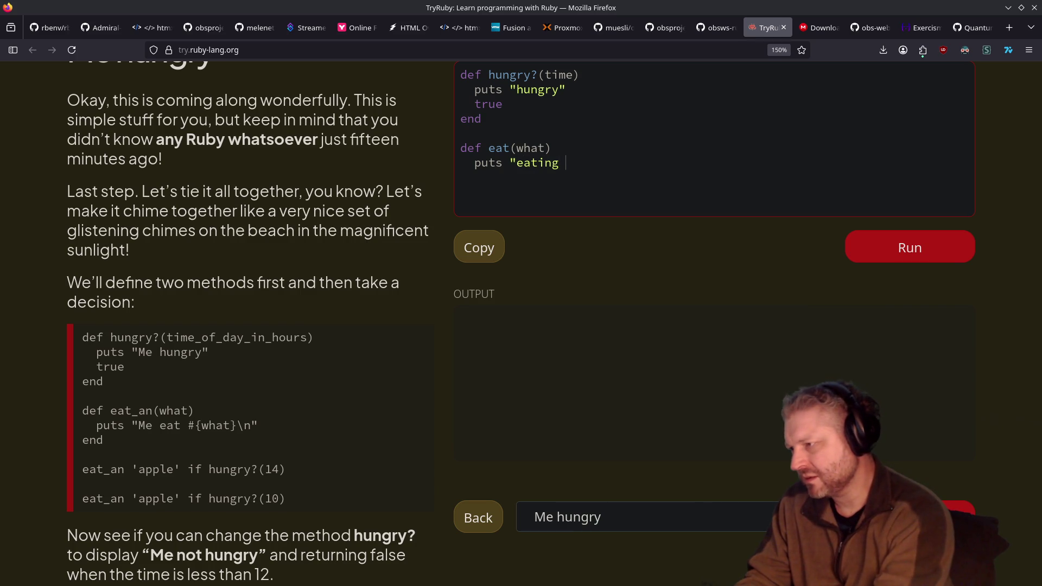
type("#{")
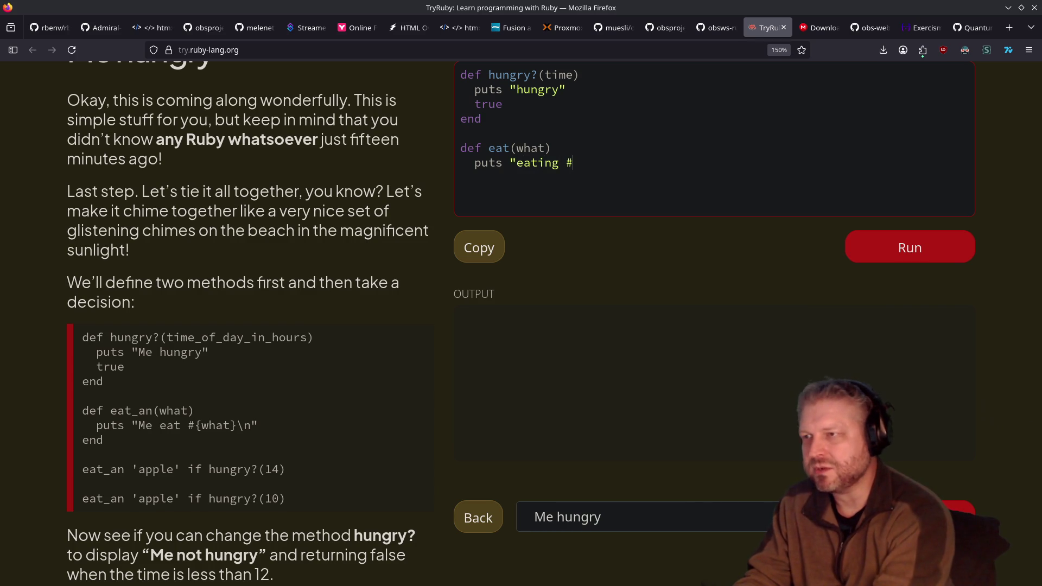
type("what}\"")
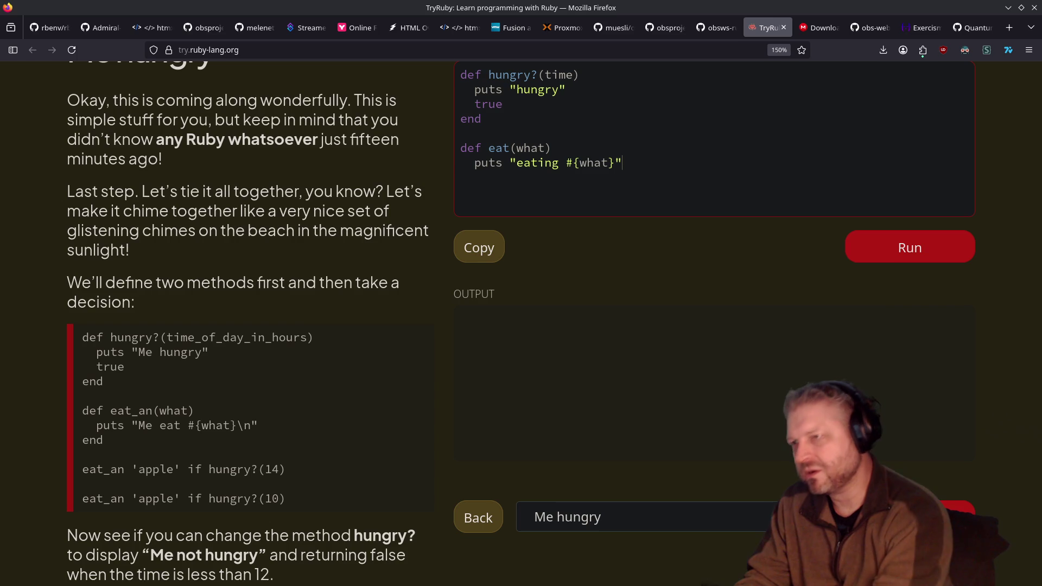
key("Left")
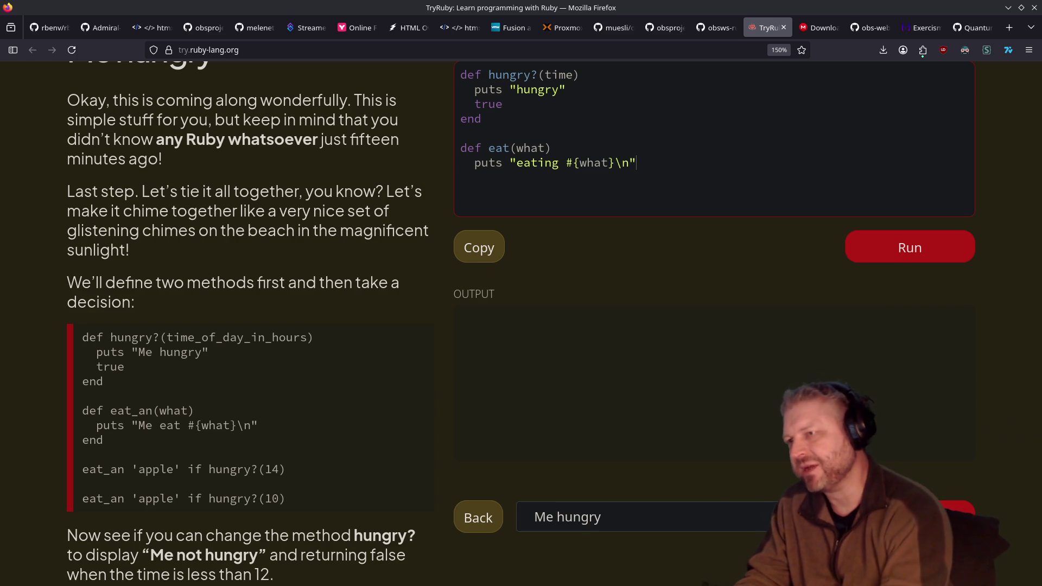
key("Return")
type("end")
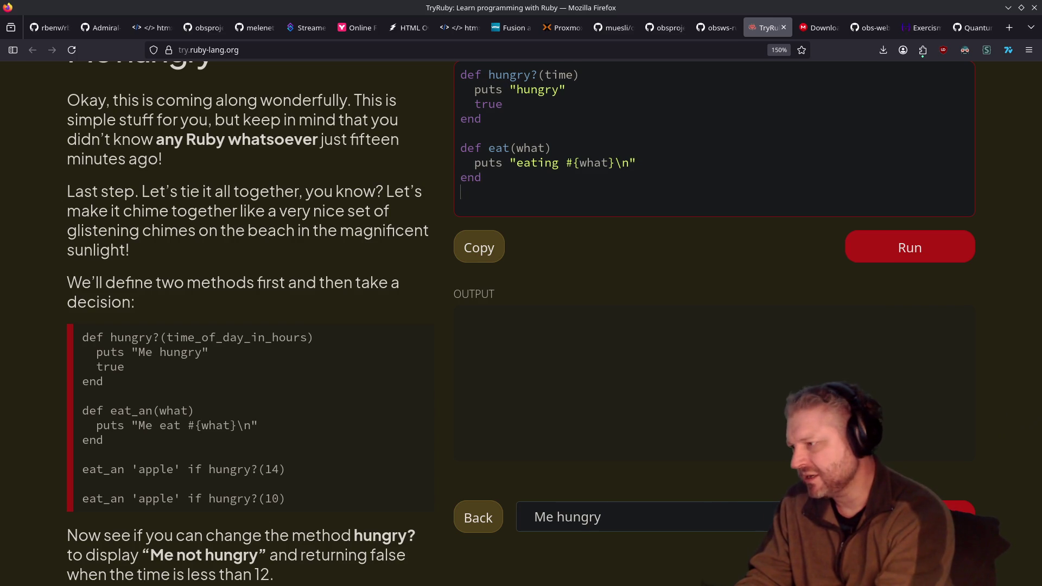
Add the call eat("apple") with proper quotes and run it to print eating apple.
key("Return")
type("eat(")
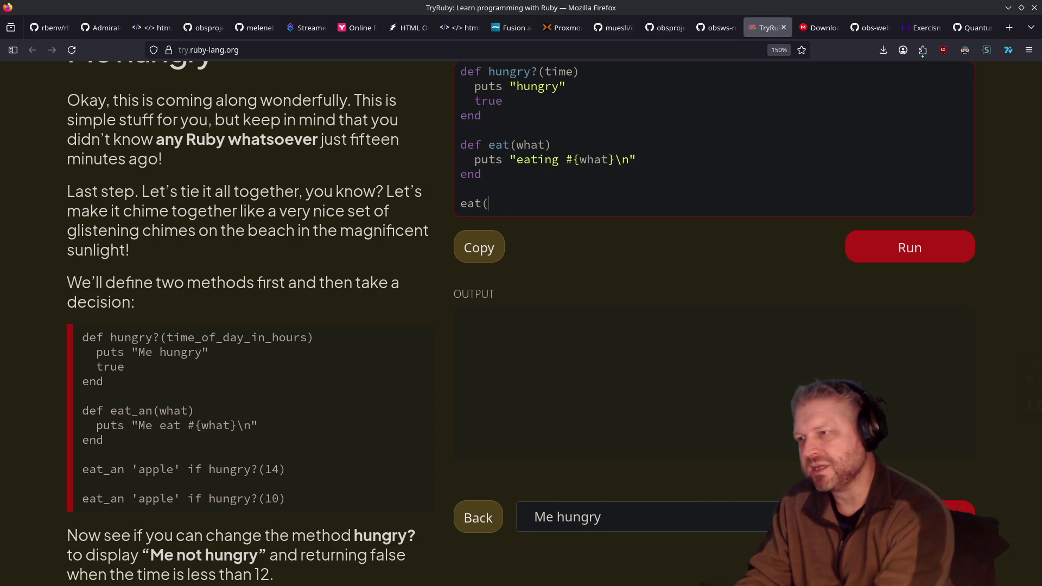
type("apple)")
key("ctrl+Return")
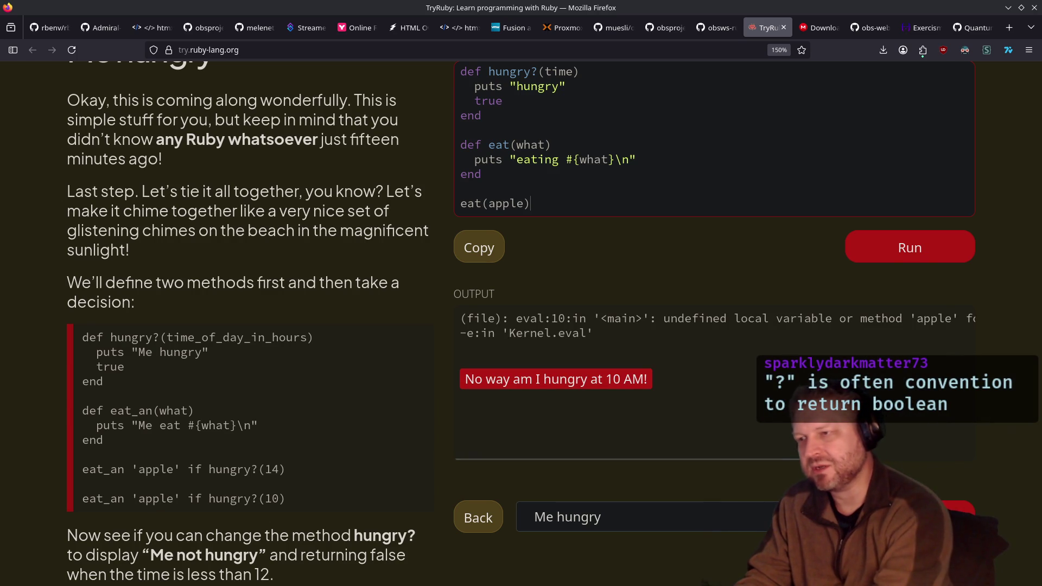
key("Left")
type("\"")
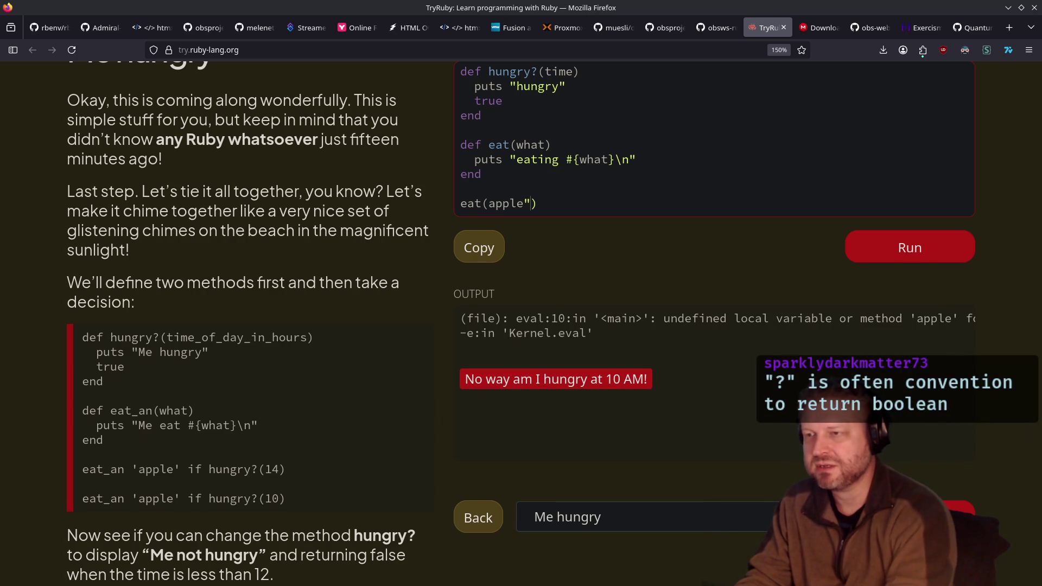
key("Left")
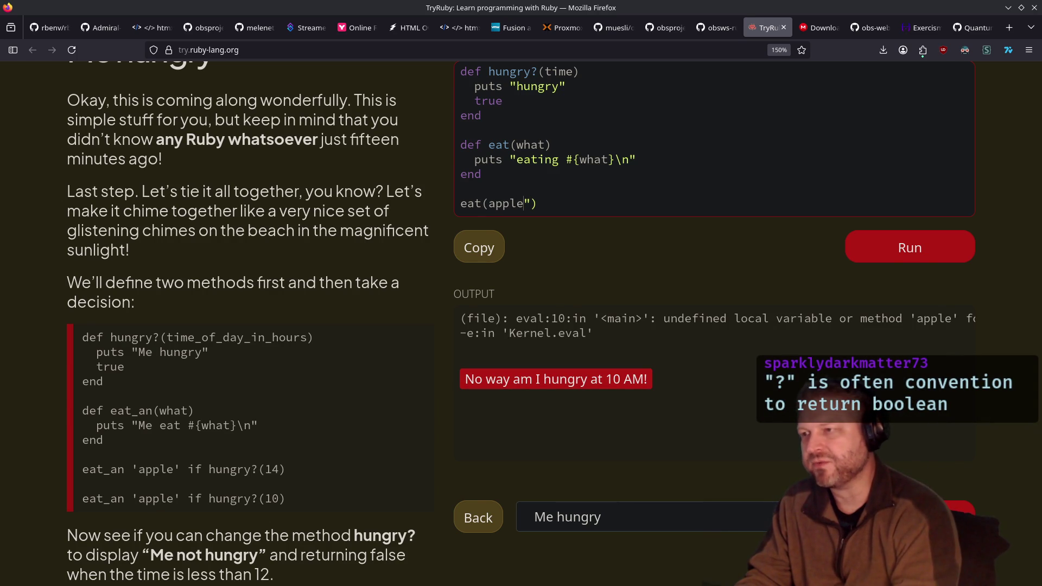
type("\"")
key("ctrl+Return")
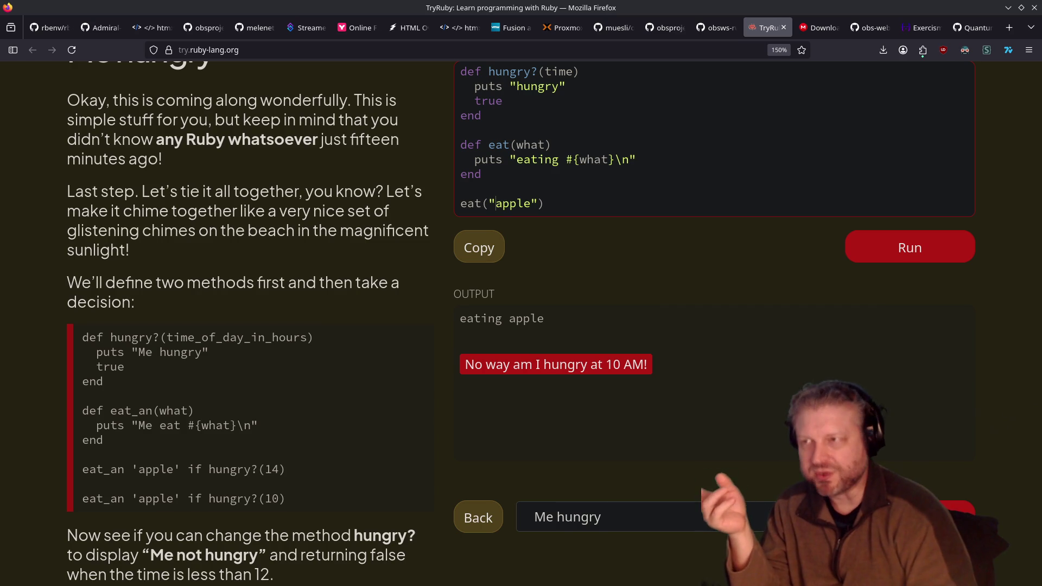
scroll(706, 136, "up", 1)
left_click(534, 75)
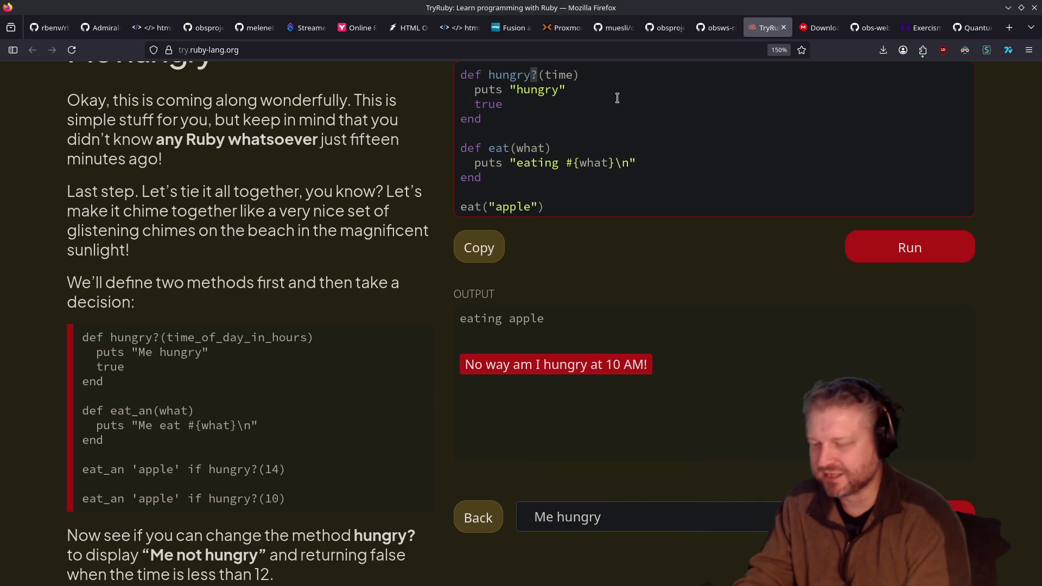
Append if hungry?(14) to the eat("apple") line and run the code.
key("Down")
key("Down")
key("Down")
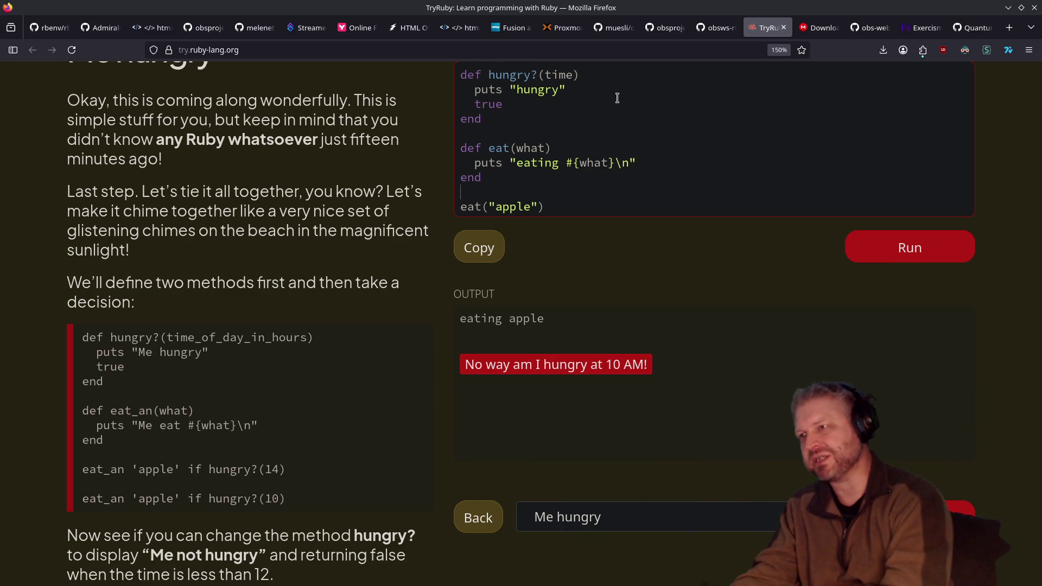
key("Down")
key("Down")
key("Down")
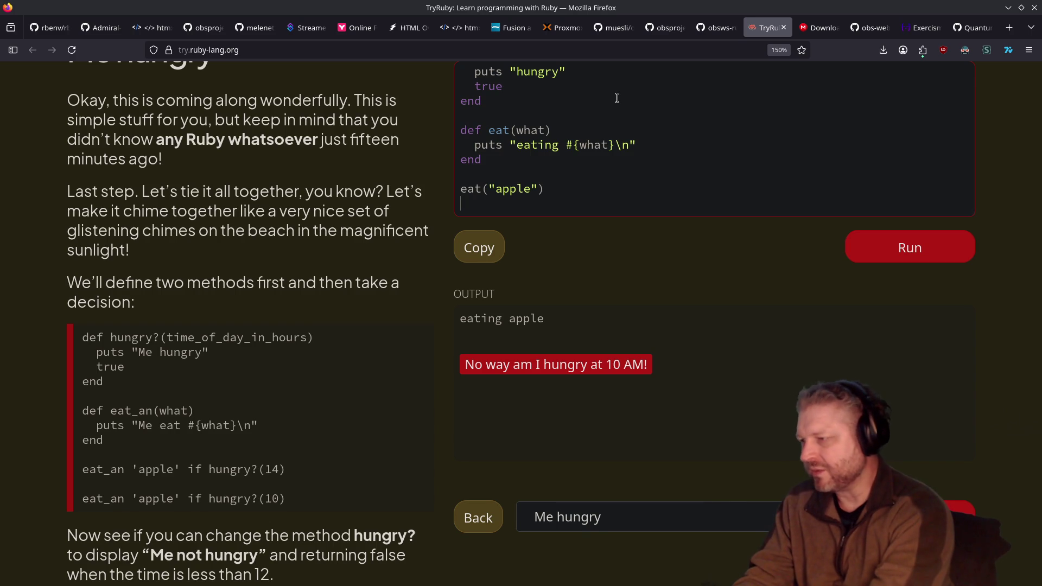
key("BackSpace")
type("f hungry?")
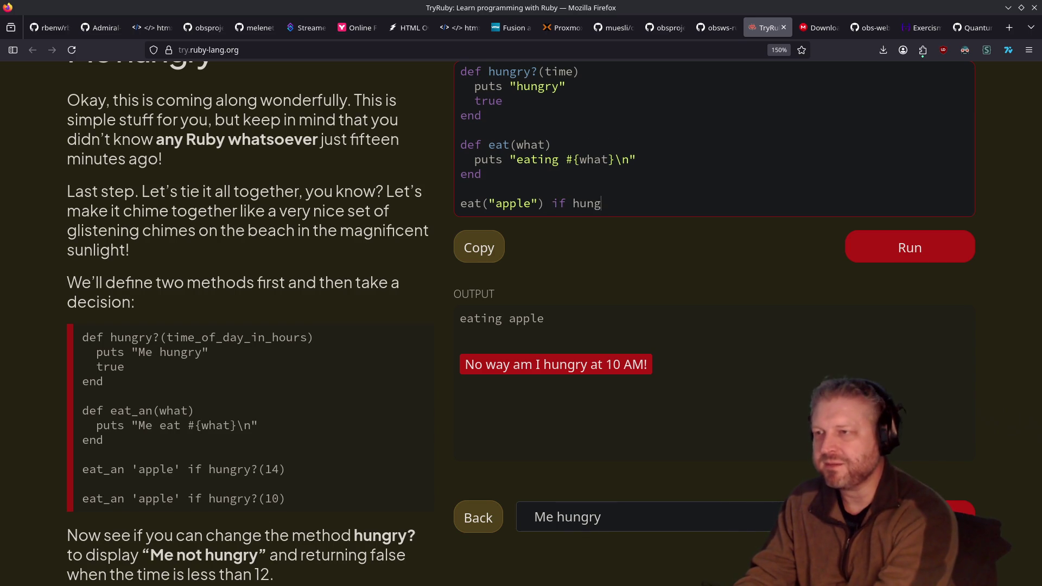
type("(")
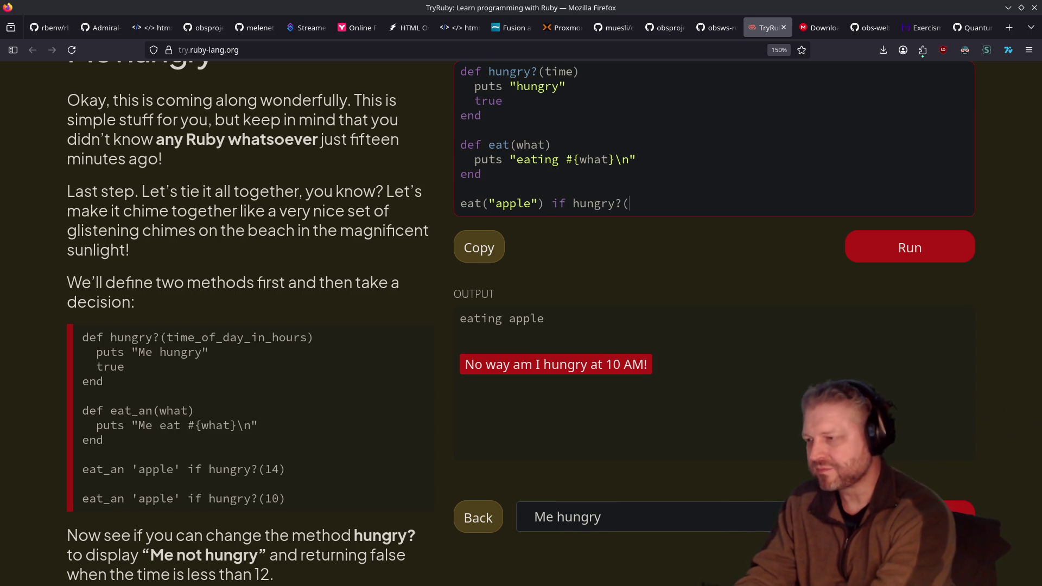
type("14)")
key("ctrl+Return")
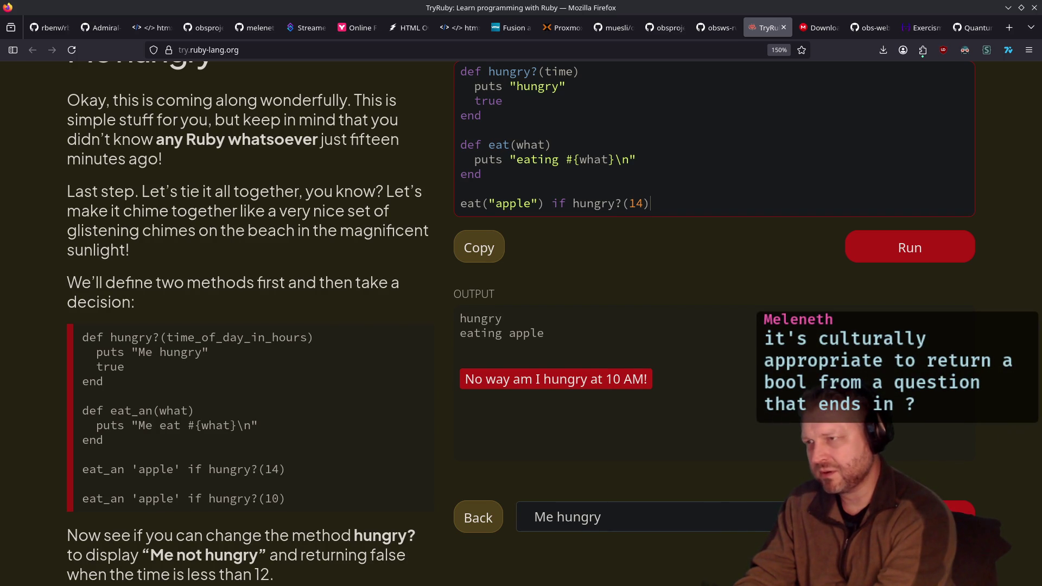
Add a second line eat("babana") if hungry?(10).
key("Return")
type("eat")
key("BackSpace")
type("(\"")
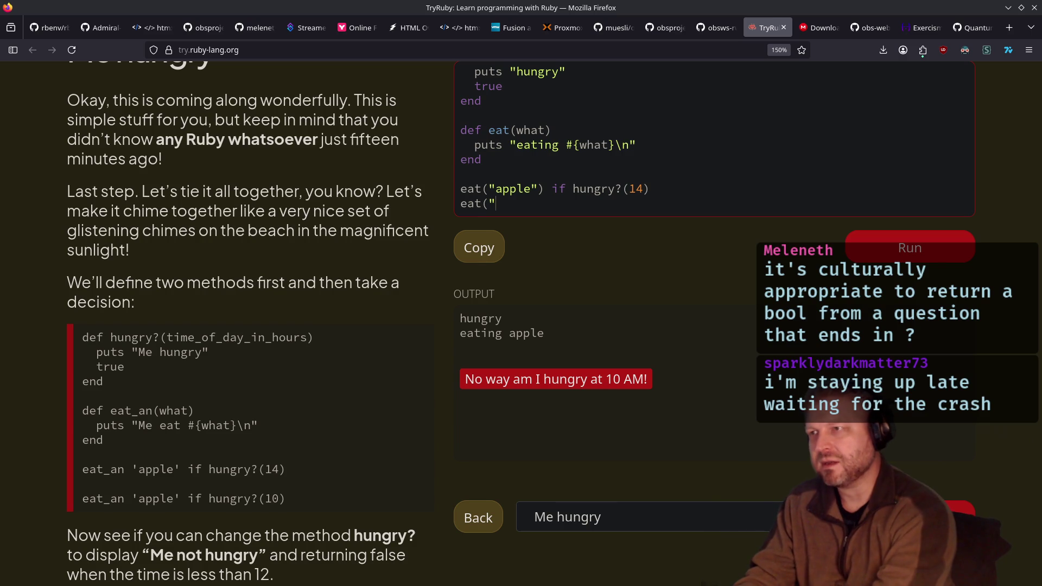
type("babana\"")
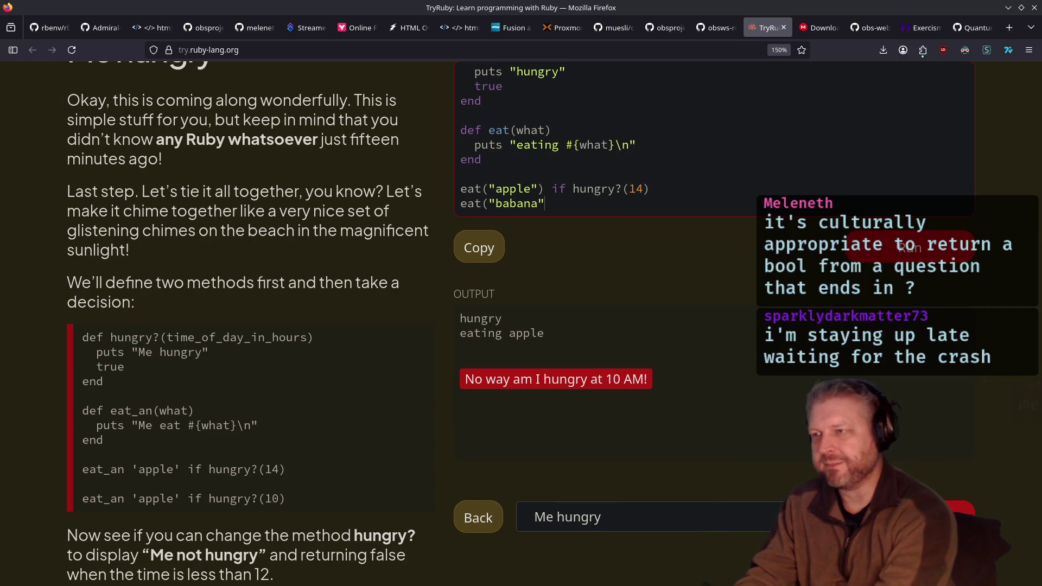
type(") if hung")
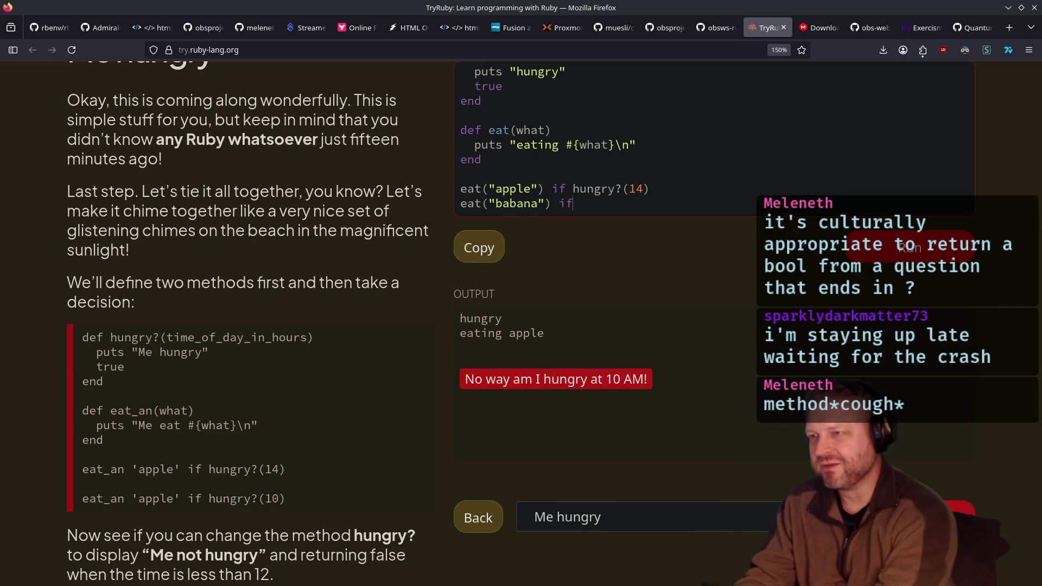
type("ry?(2)")
key("BackSpace")
key("BackSpace")
type("10")
Review the time parameter and lesson text, then load the lesson's hungry?/eat_an sample code.
scroll(528, 235, "up", 2)
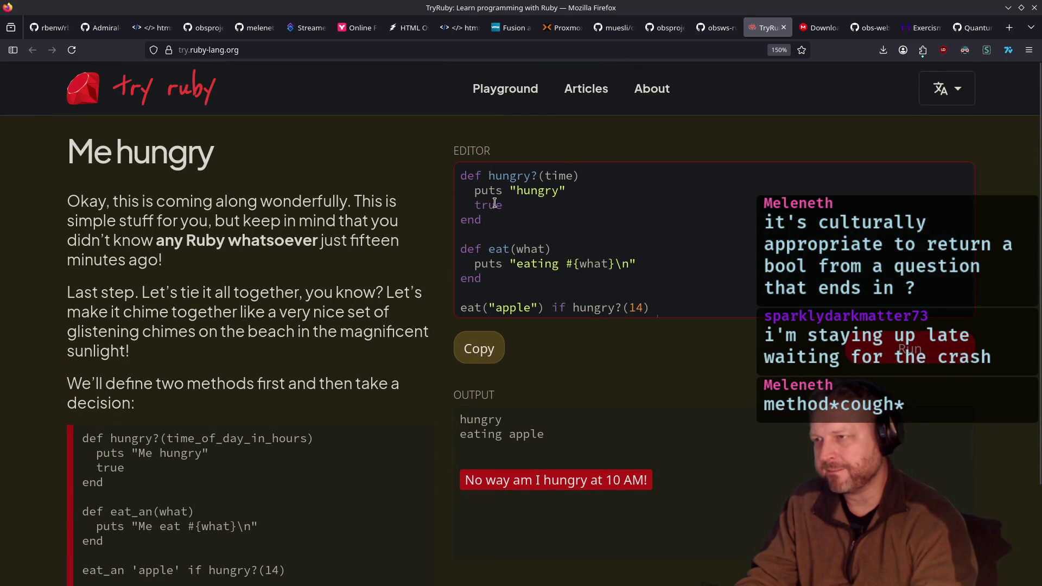
left_click_drag(543, 175, 585, 179)
scroll(213, 324, "down", 2)
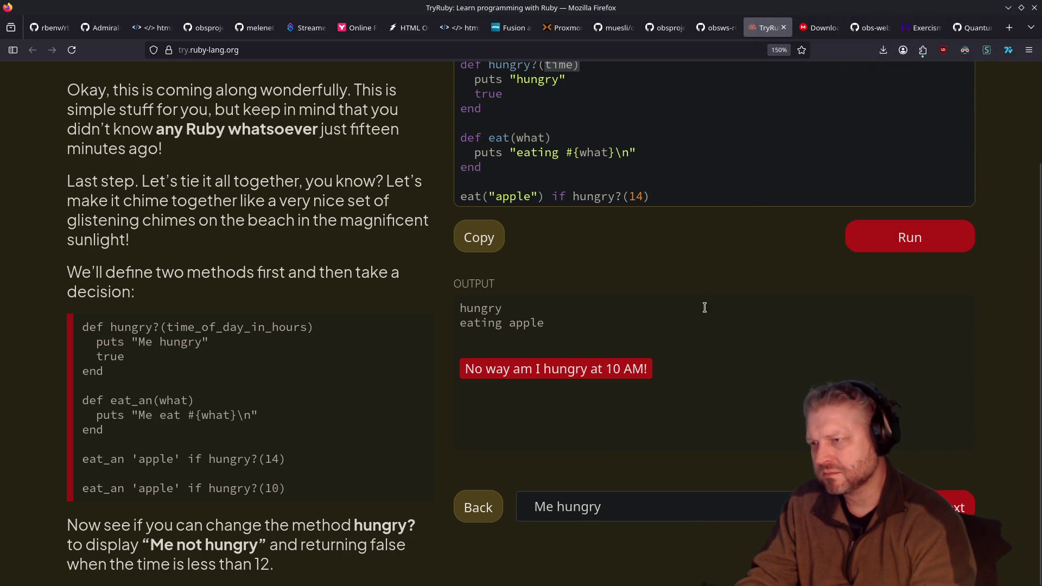
left_click(675, 155)
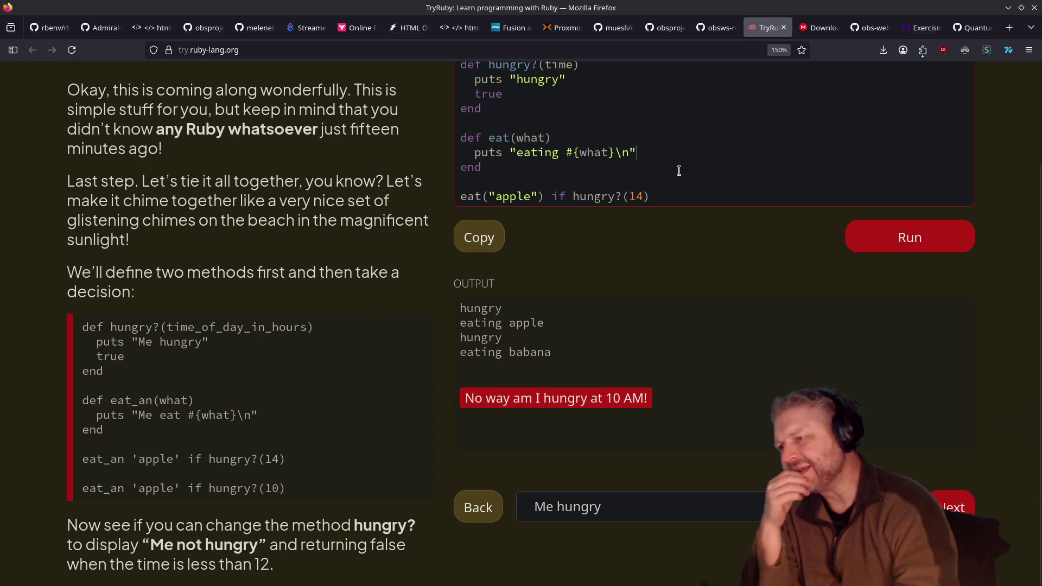
scroll(679, 168, "up", 3)
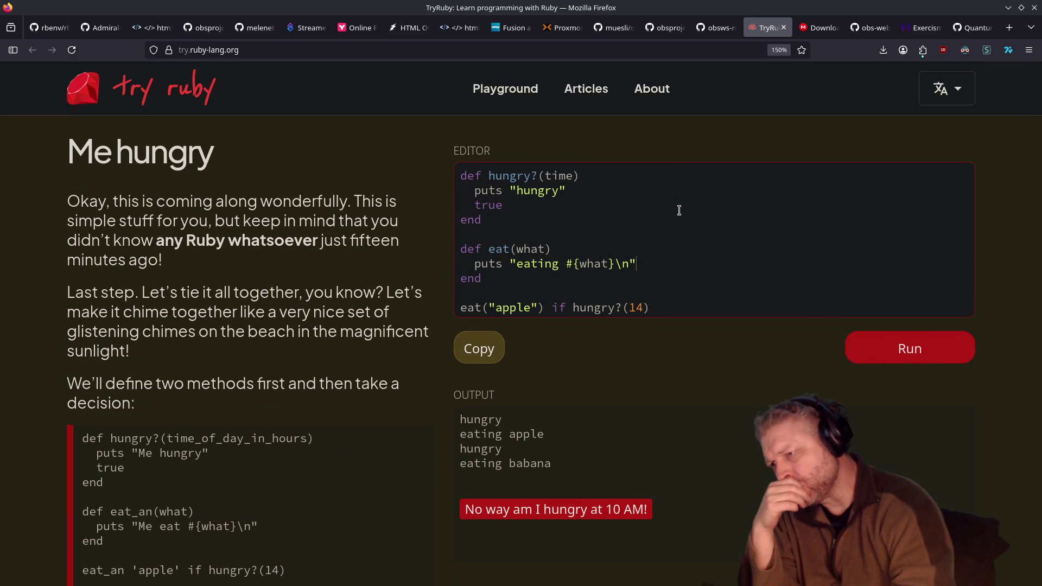
scroll(679, 210, "down", 1)
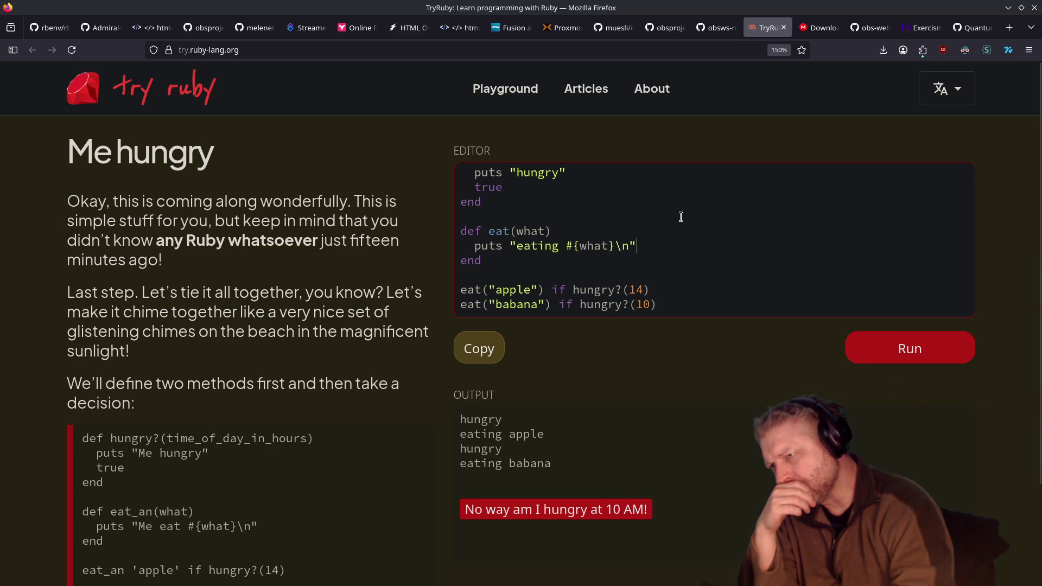
scroll(680, 216, "down", 2)
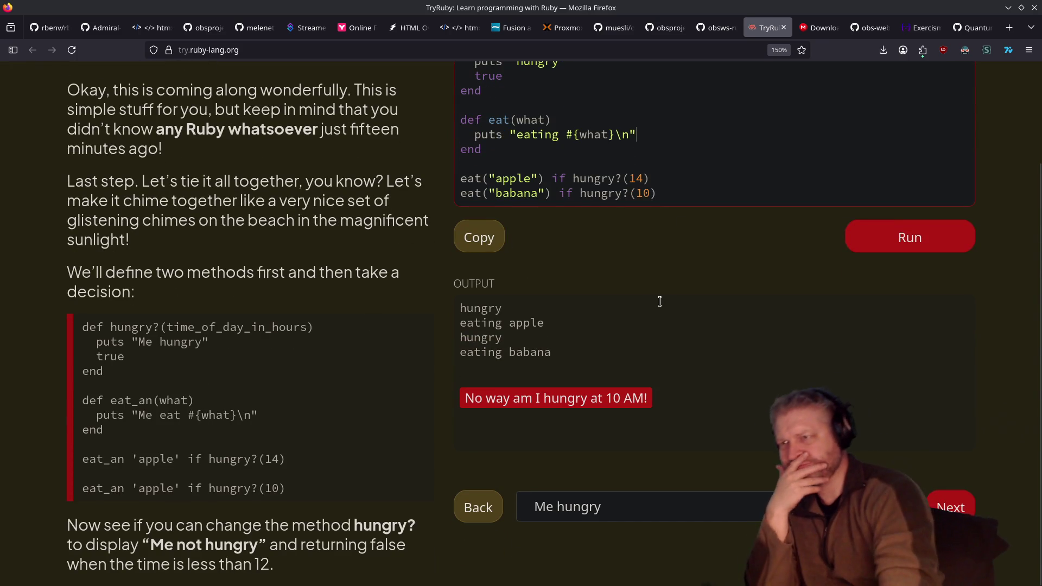
scroll(659, 301, "up", 2)
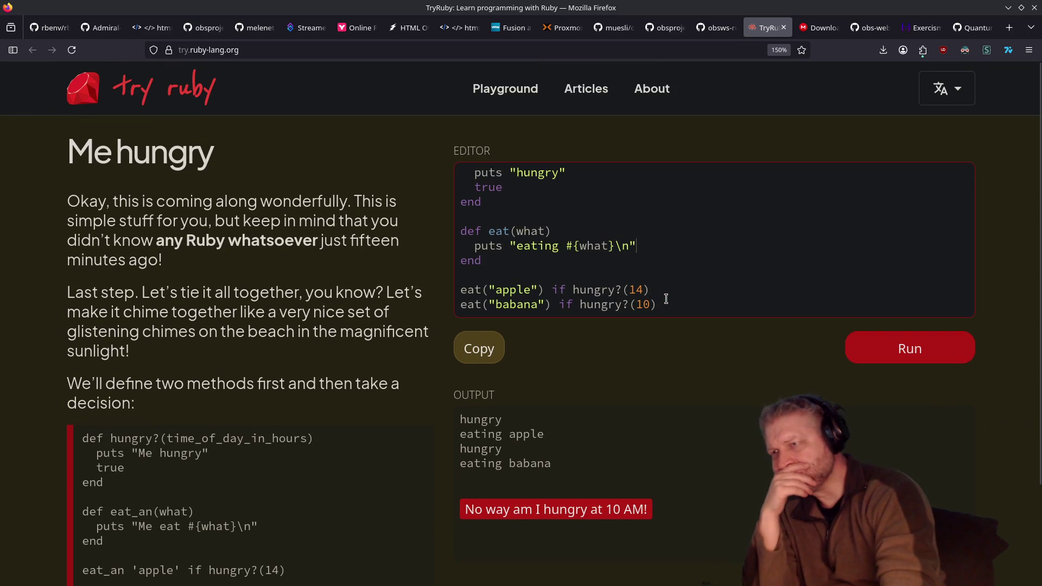
scroll(667, 300, "up", 1)
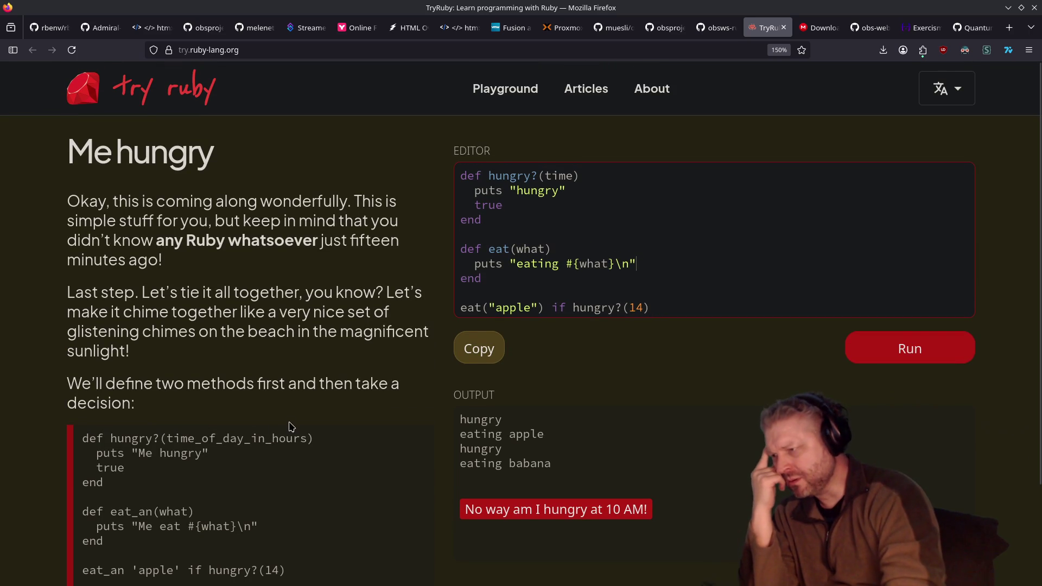
scroll(286, 432, "down", 2)
scroll(461, 417, "up", 2)
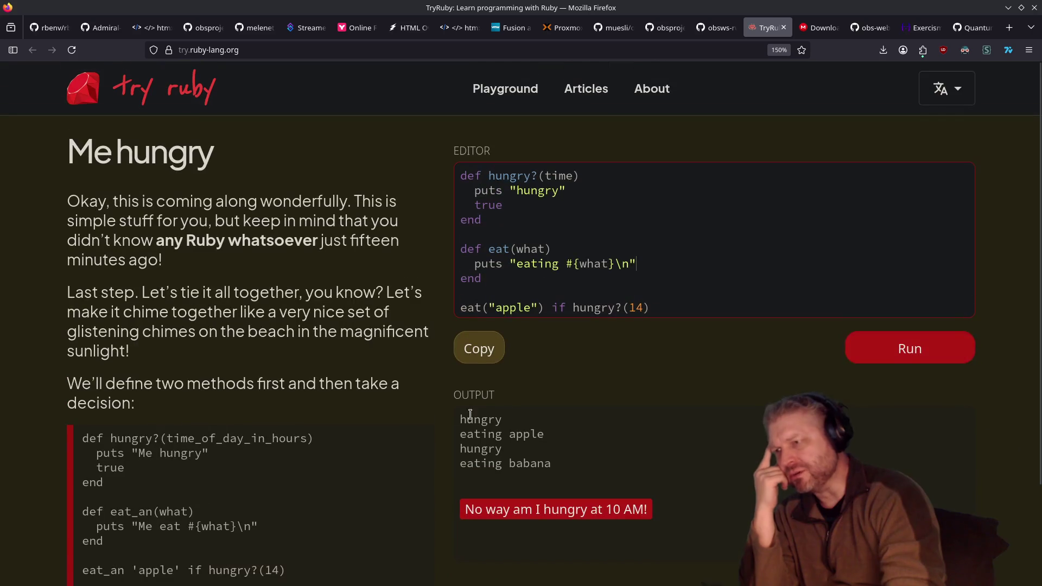
left_click(491, 355)
Run the lesson's sample code, then open a new line at the start of the hungry? method body.
left_click(885, 362)
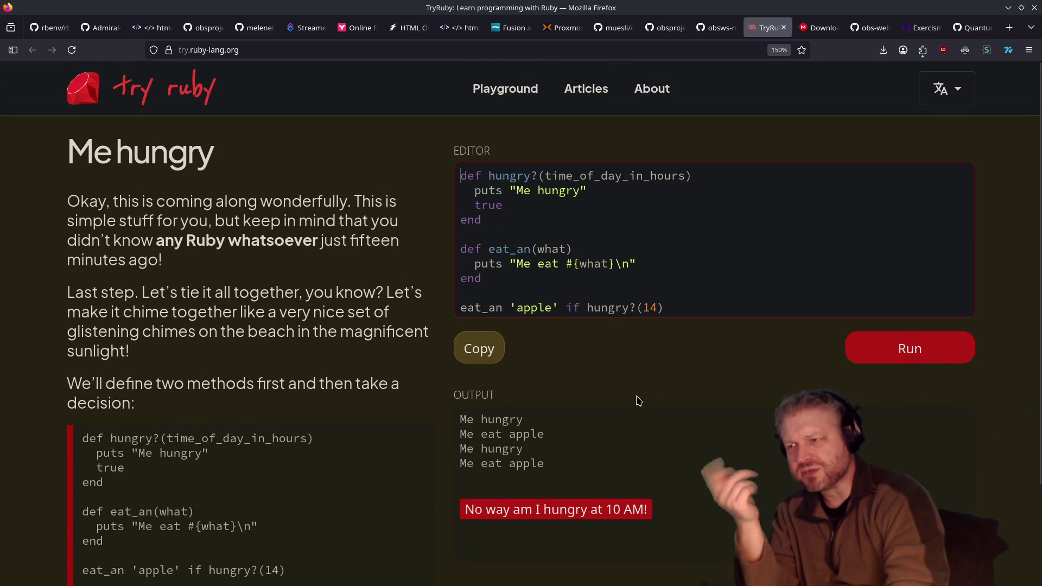
scroll(644, 396, "down", 2)
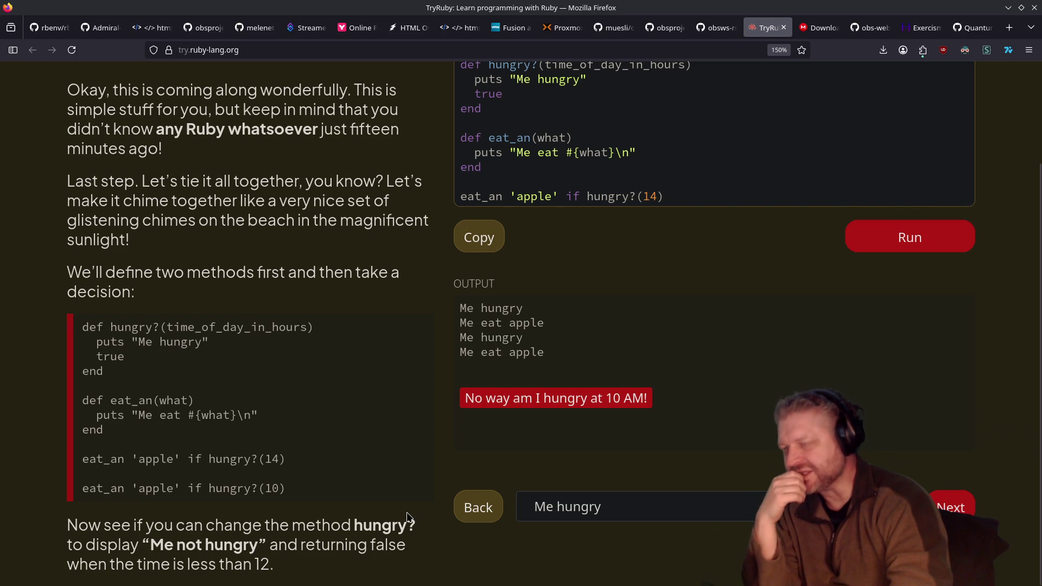
scroll(543, 298, "up", 3)
left_click(580, 203)
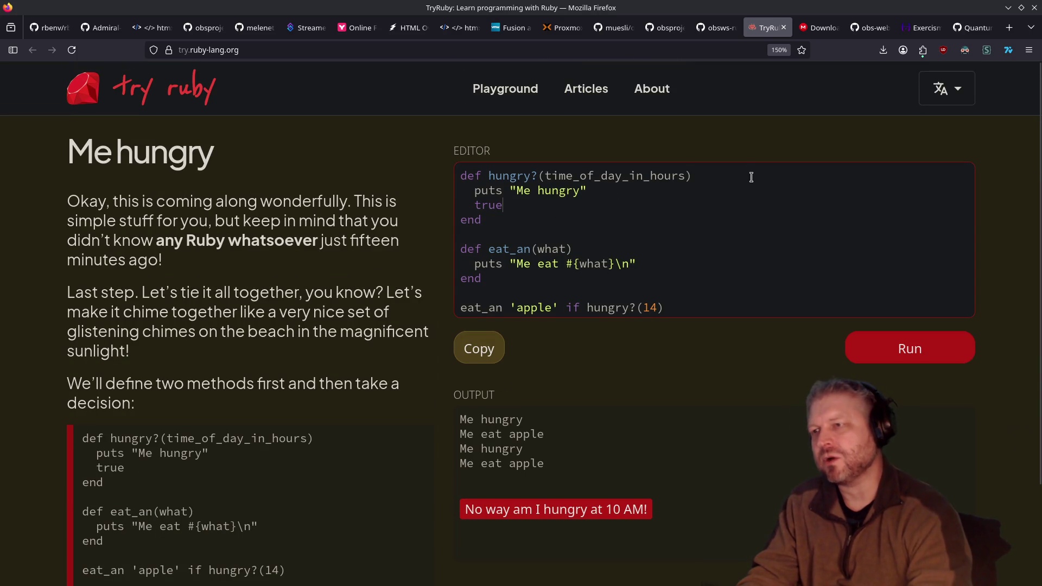
key("Return")
Rename the hungry? parameter to time and add the condition if (time<12).
type("if (t")
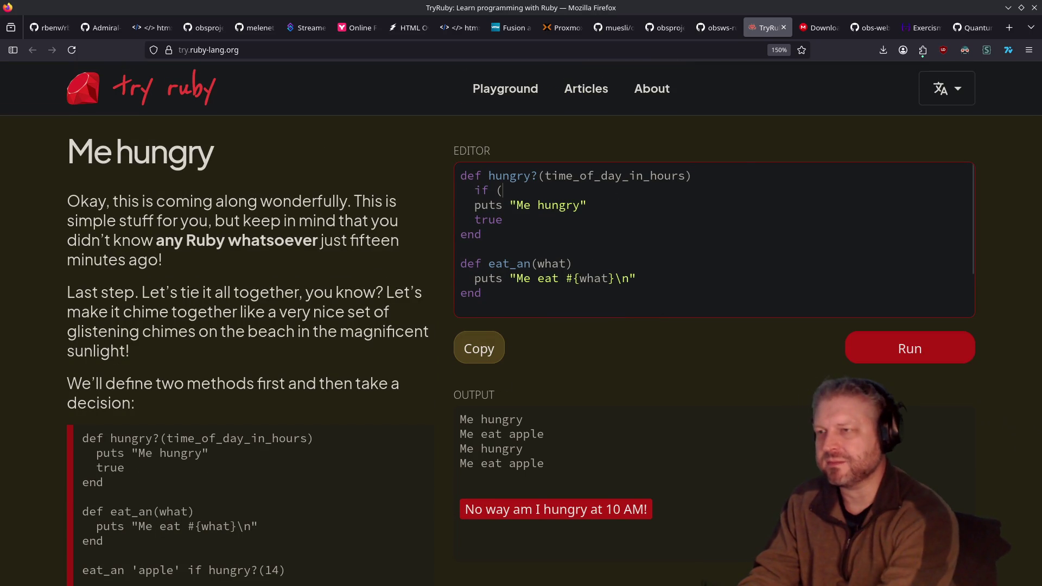
type("ime")
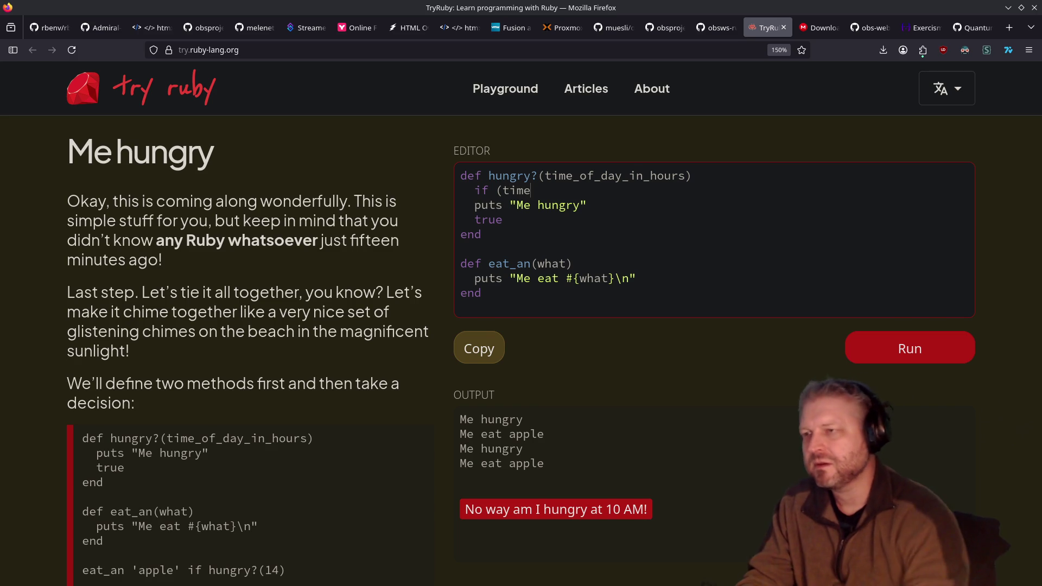
double_click(597, 176)
type("time")
key("Down")
type("<12)")
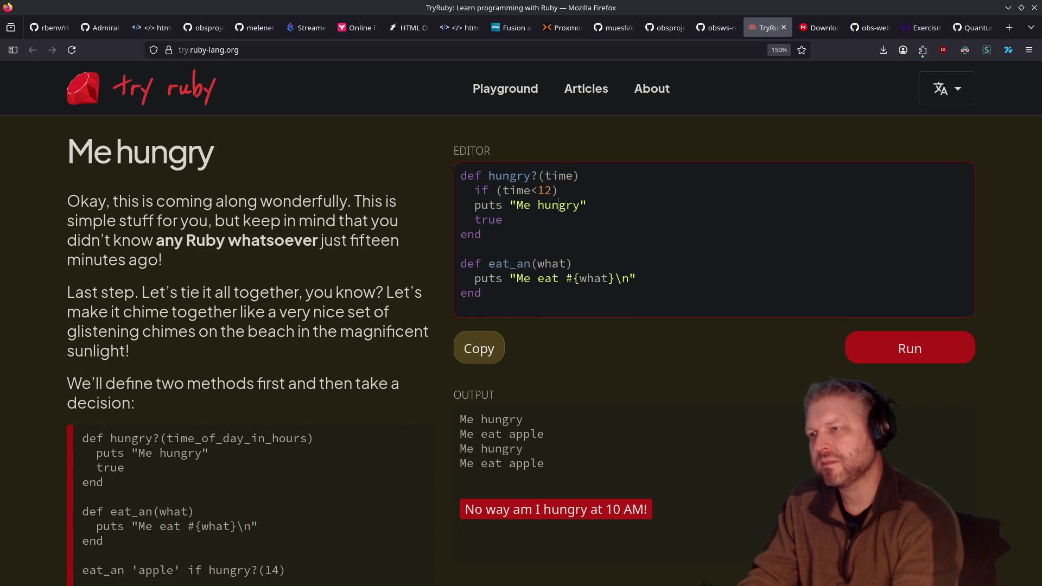
Indent the body under the if and add an else printing "not hungry", closed with end.
key("Home")
key("Tab")
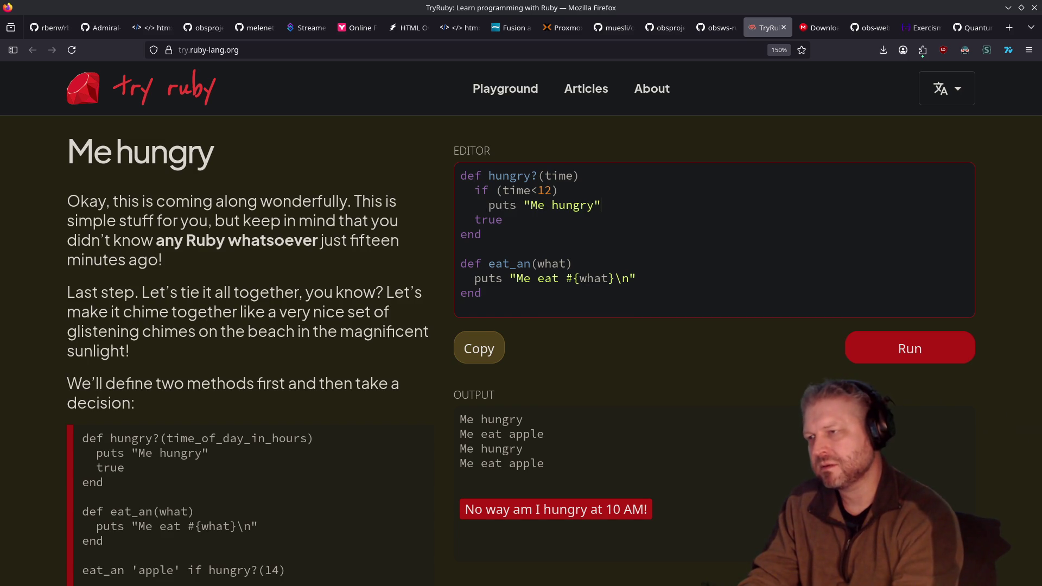
key("Tab")
key("Return")
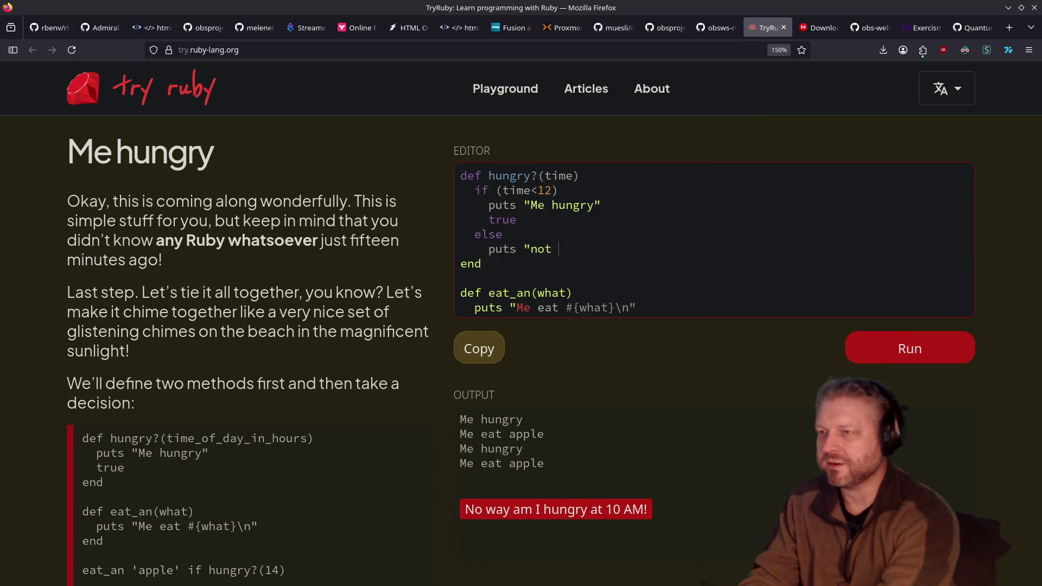
type("hungry\"")
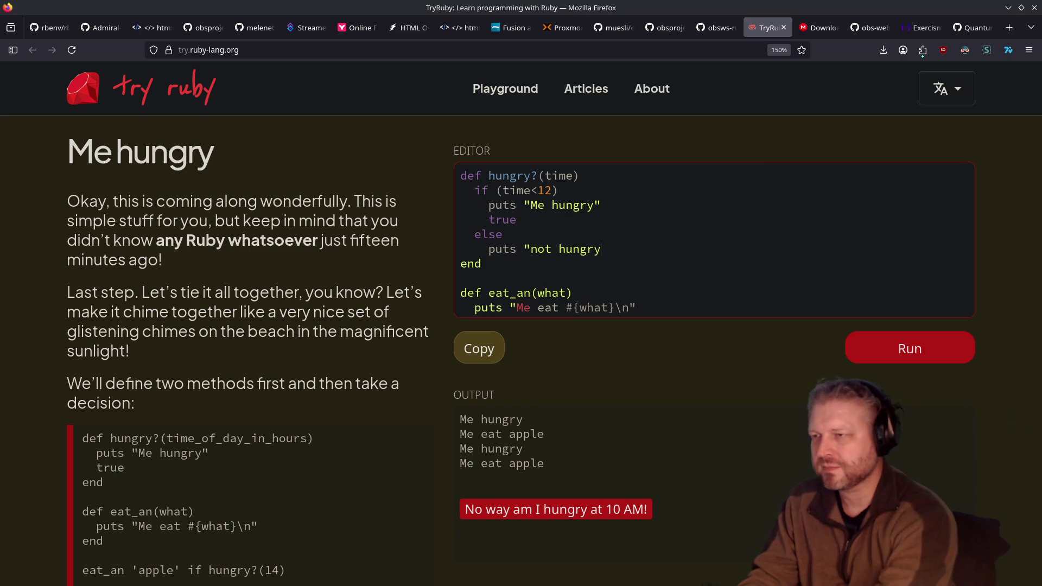
key("Return")
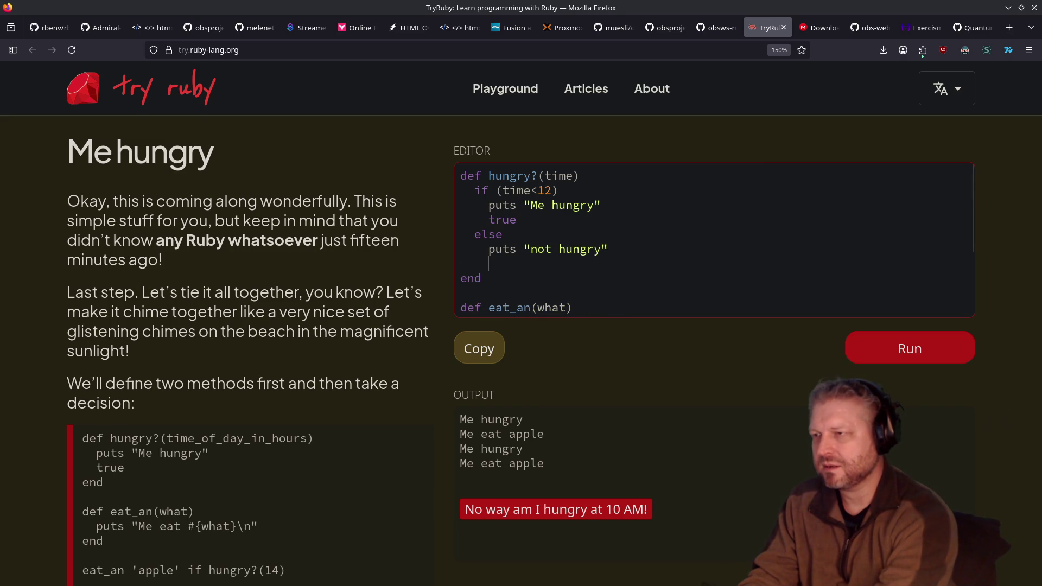
type("end")
Run the updated hungry? code and review the output: not hungry, Me hungry, Me eat apple.
key("ctrl+Return")
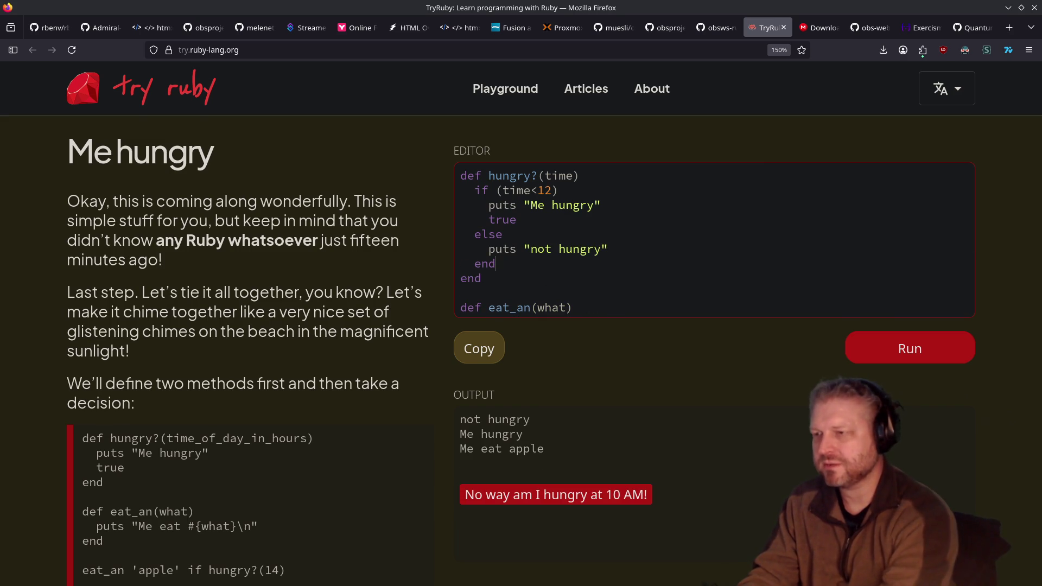
scroll(609, 328, "down", 2)
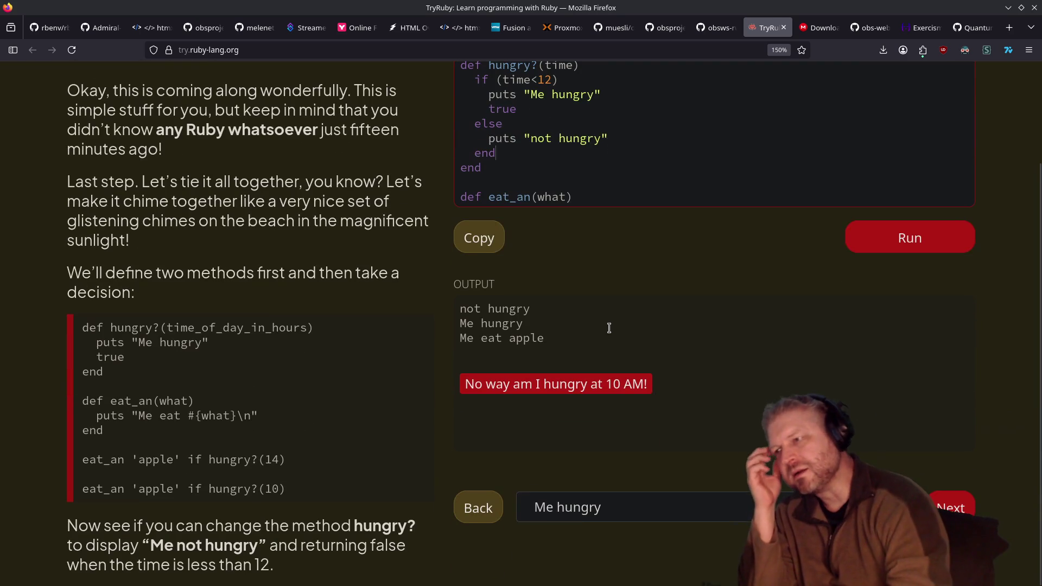
scroll(596, 309, "up", 2)
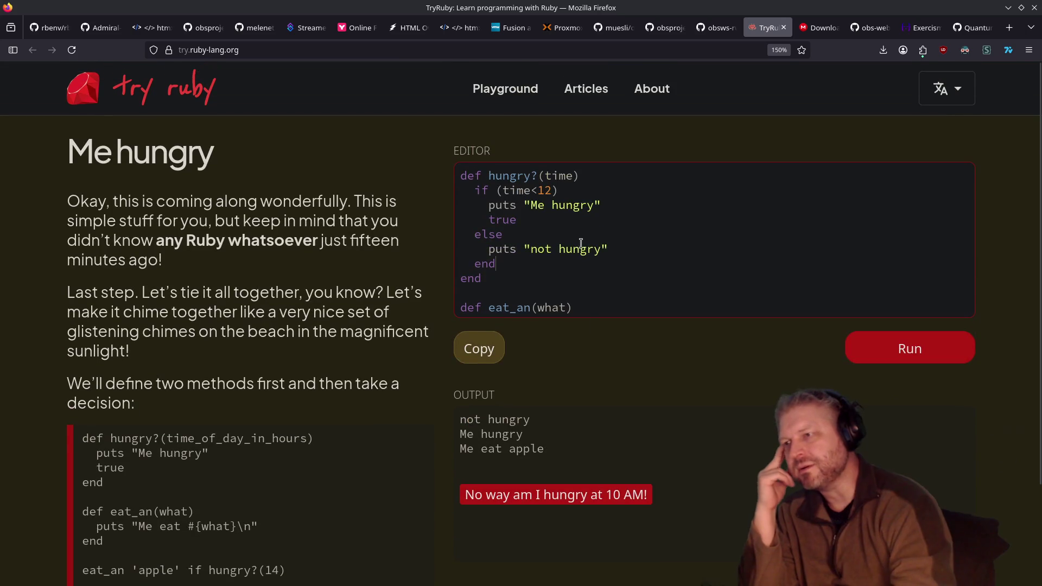
scroll(571, 234, "down", 2)
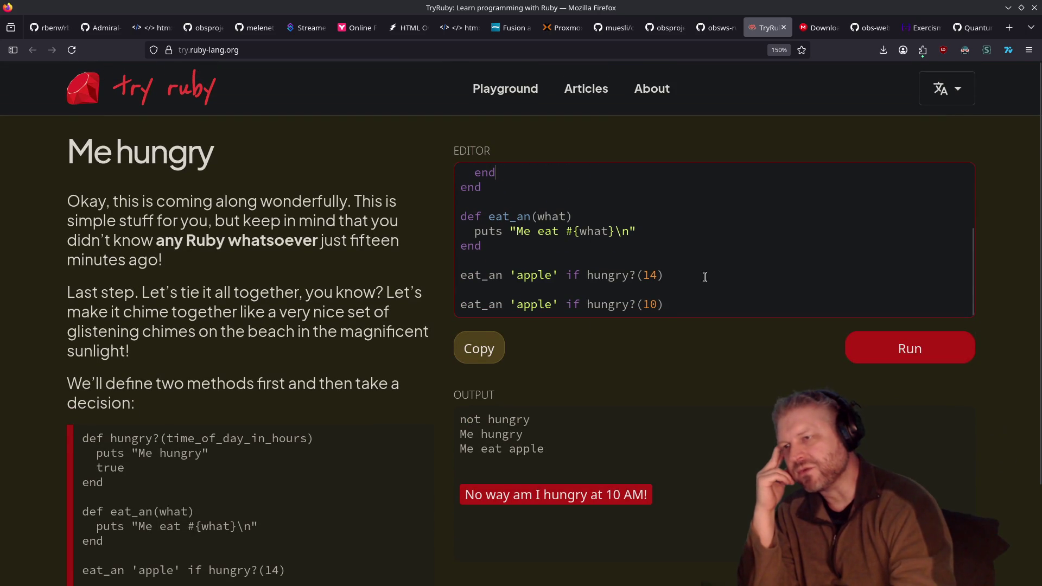
scroll(682, 287, "up", 2)
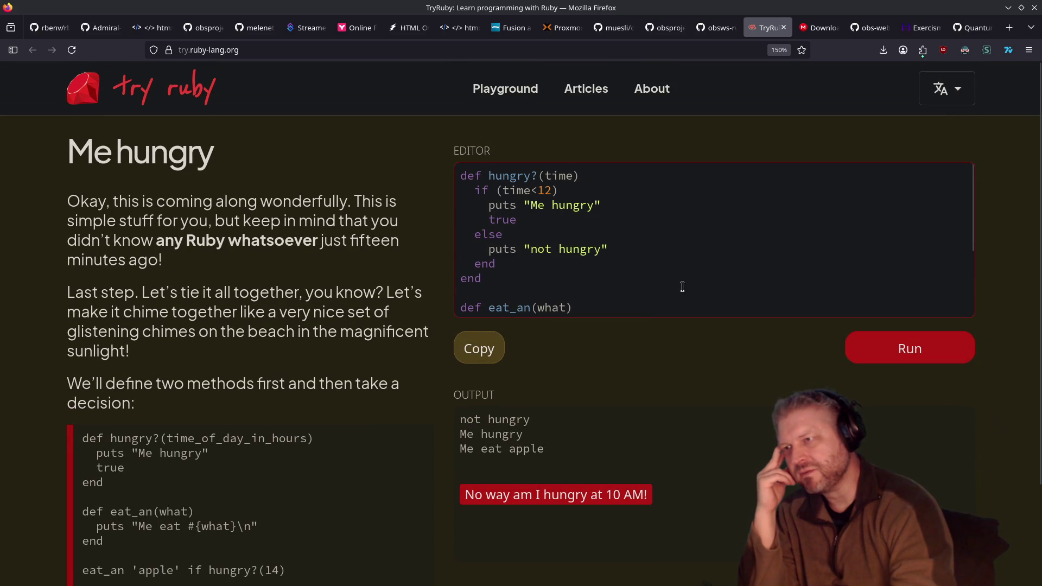
key("shift+Up")
key("shift+Up")
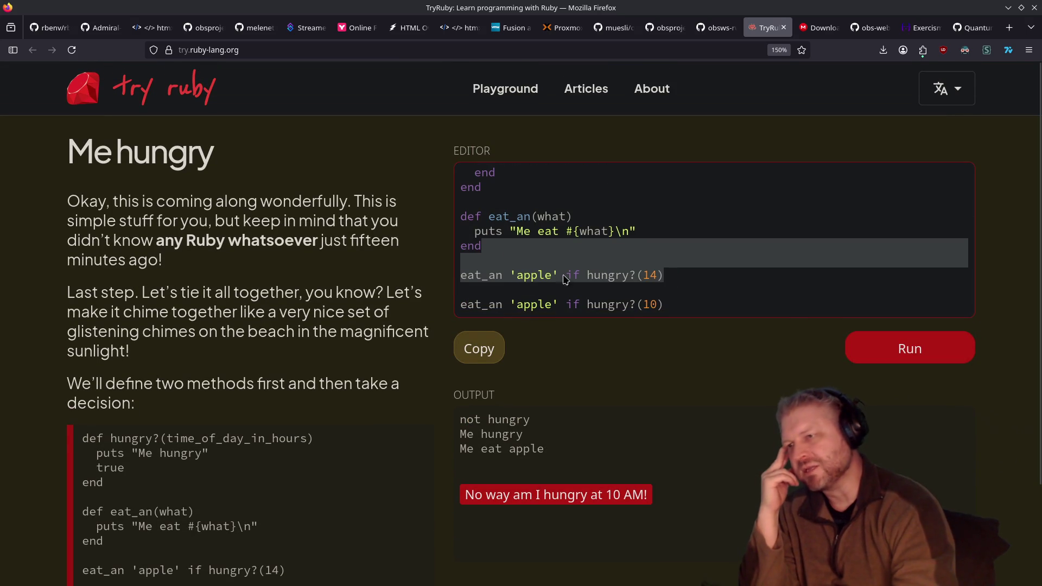
scroll(232, 383, "down", 2)
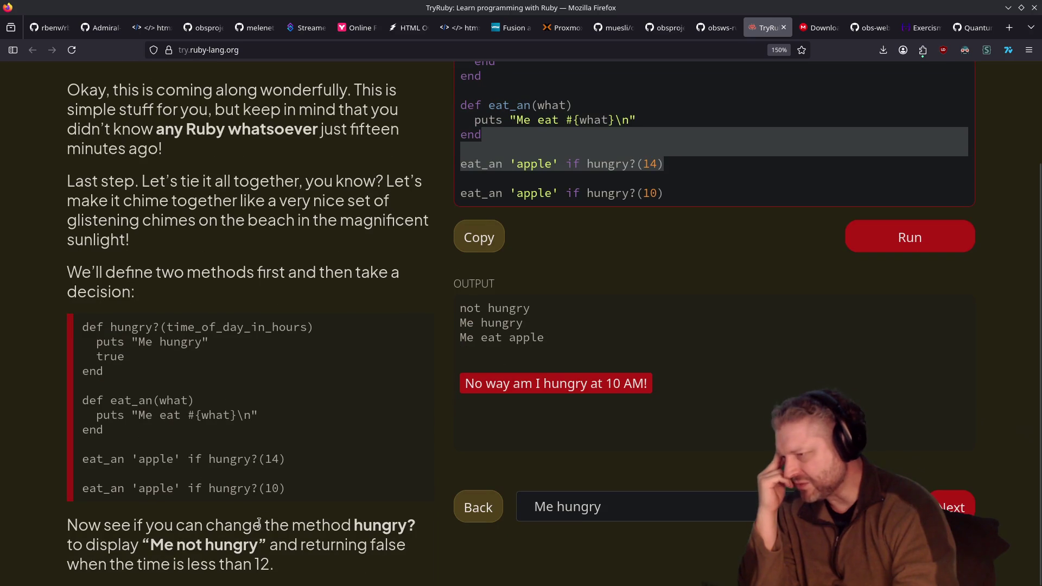
scroll(320, 404, "up", 2)
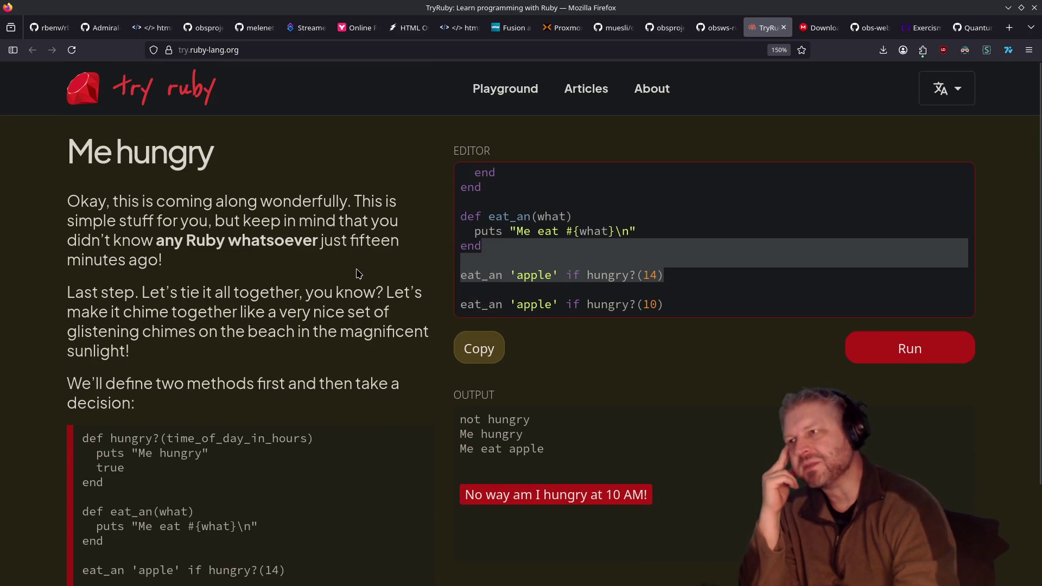
scroll(543, 223, "up", 2)
Flip the test to time>12, rerun the code, and advance to Summary #6.
left_click(531, 190)
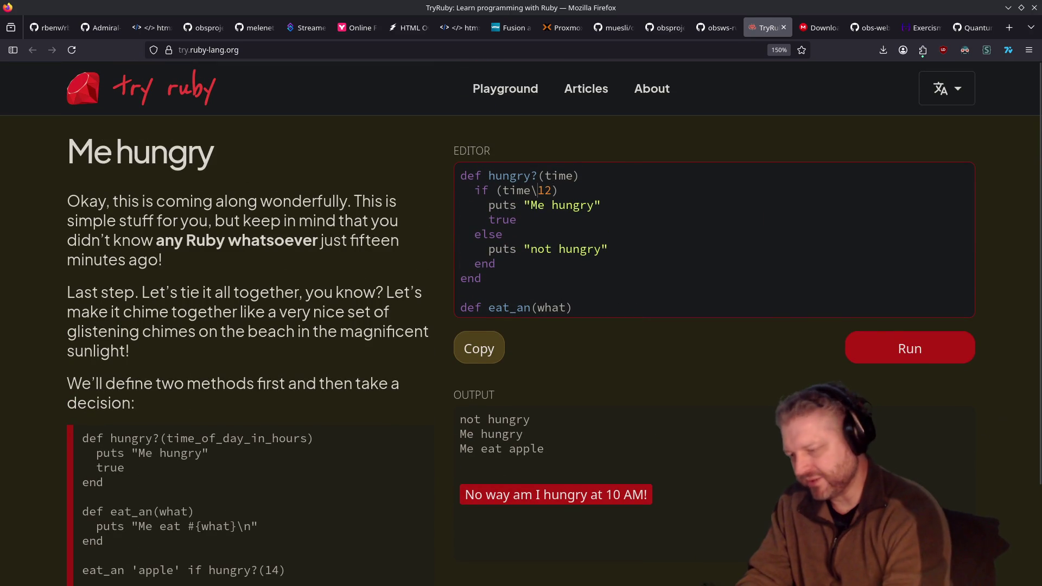
type(">")
key("ctrl+Return")
scroll(665, 230, "down", 2)
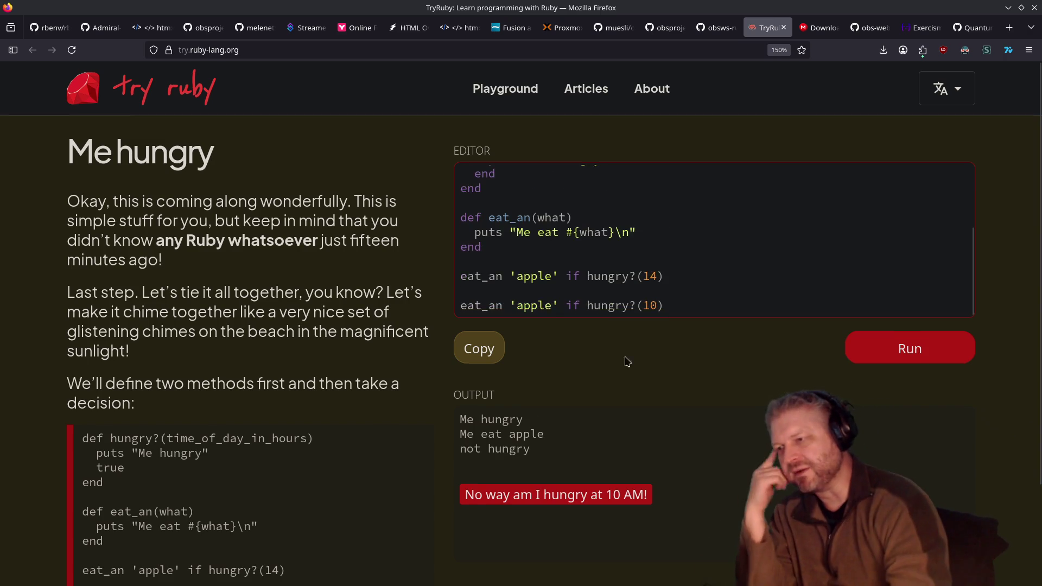
scroll(634, 341, "down", 2)
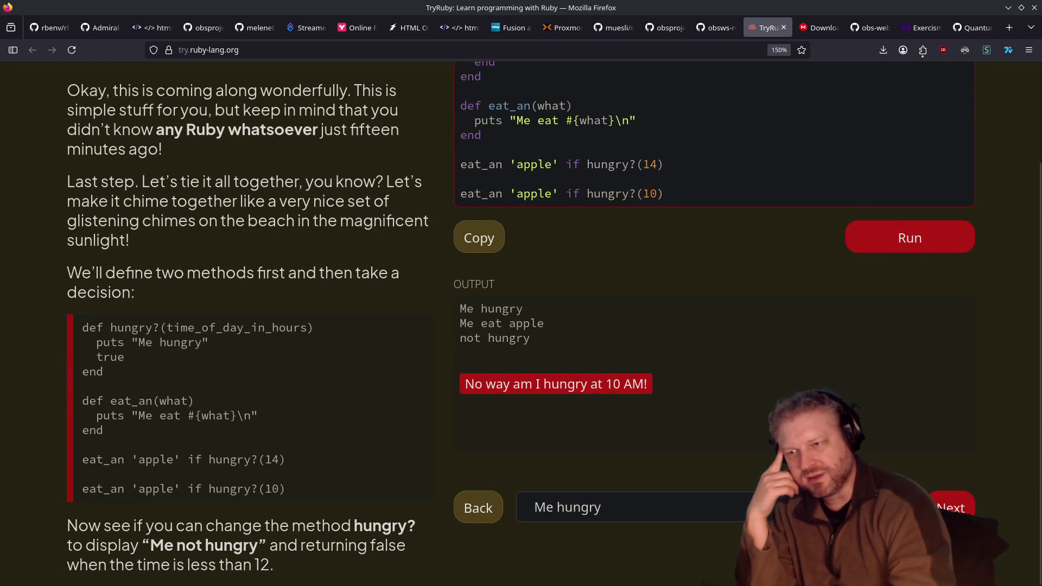
left_click(959, 508)
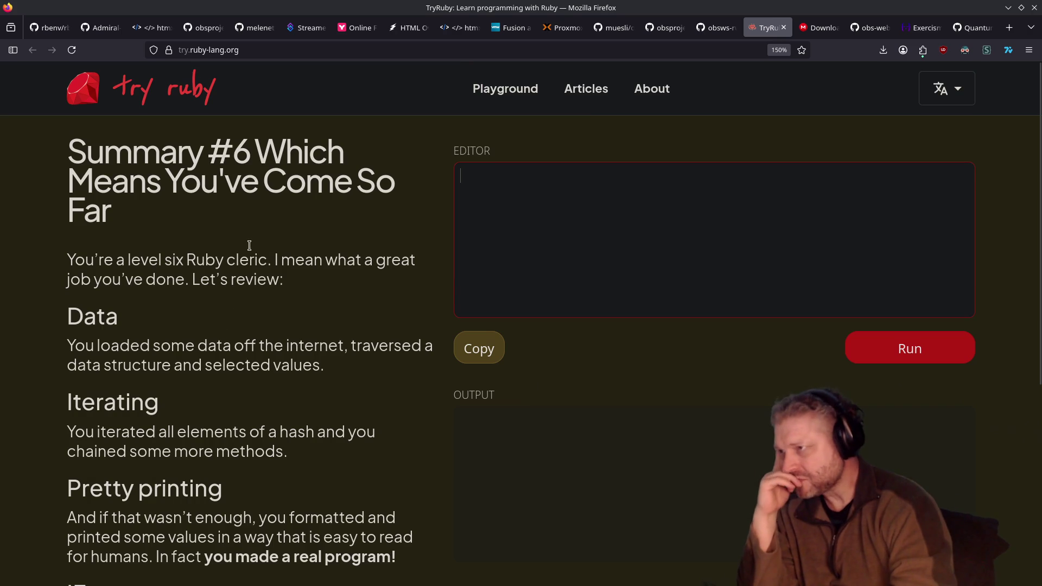
Check the lesson list and stay on Summary #6.
scroll(781, 372, "down", 5)
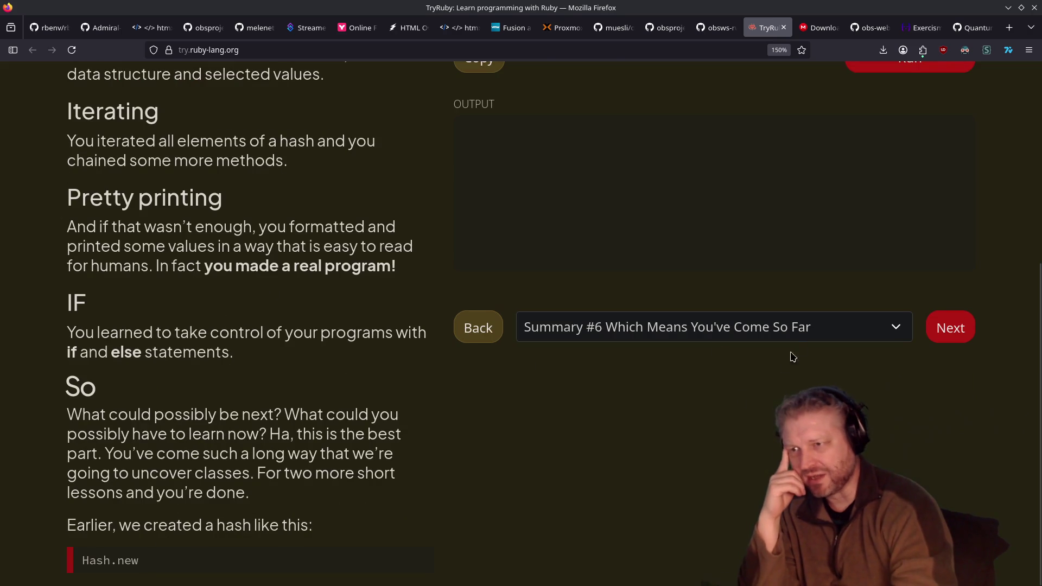
left_click(813, 332)
scroll(803, 256, "down", 3)
left_click(441, 296)
scroll(434, 277, "up", 5)
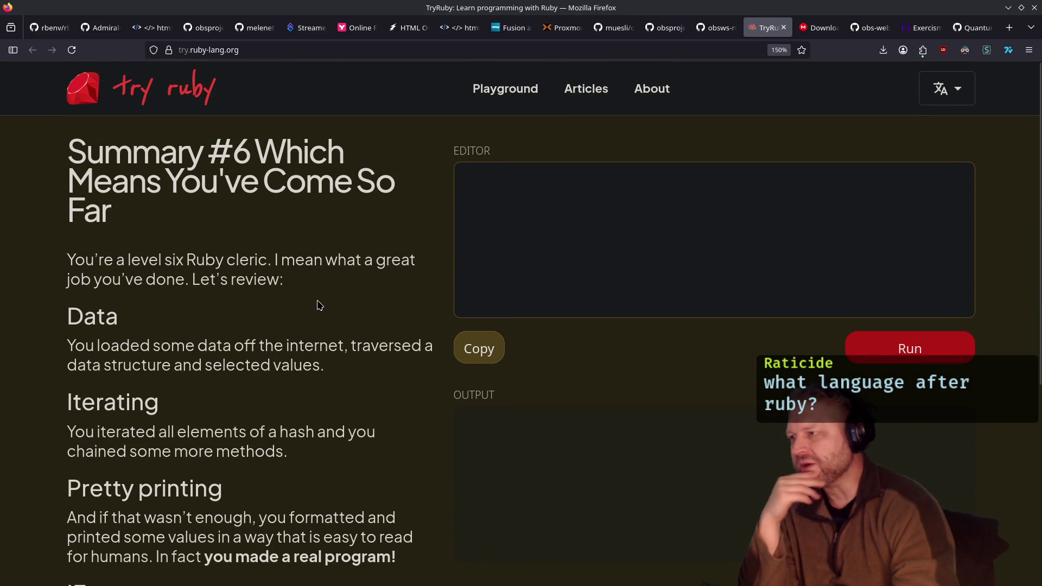
Run Hash.new in the editor, producing the empty hash {}.
scroll(320, 306, "down", 2)
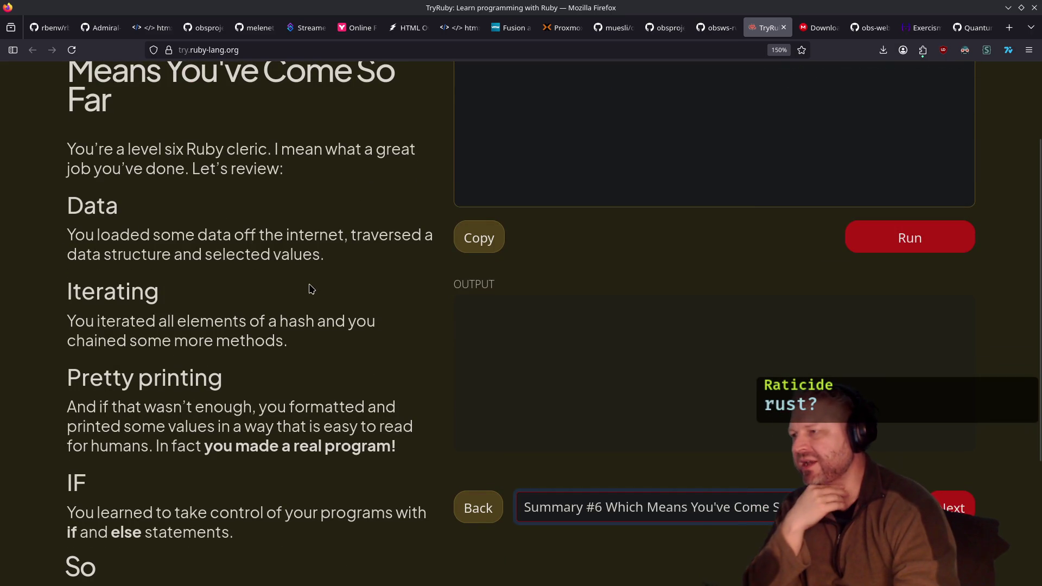
scroll(312, 299, "down", 2)
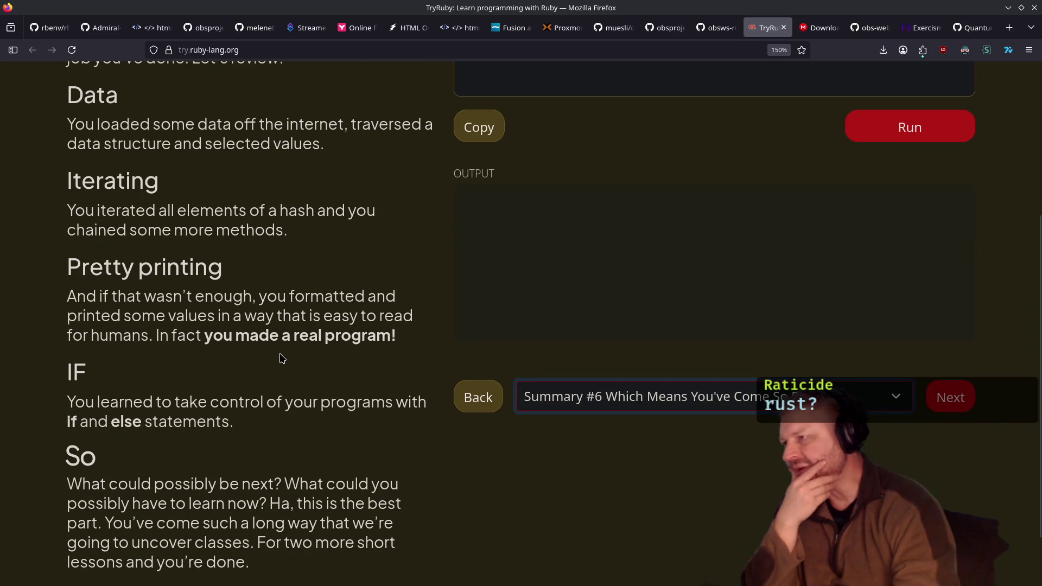
scroll(282, 359, "down", 1)
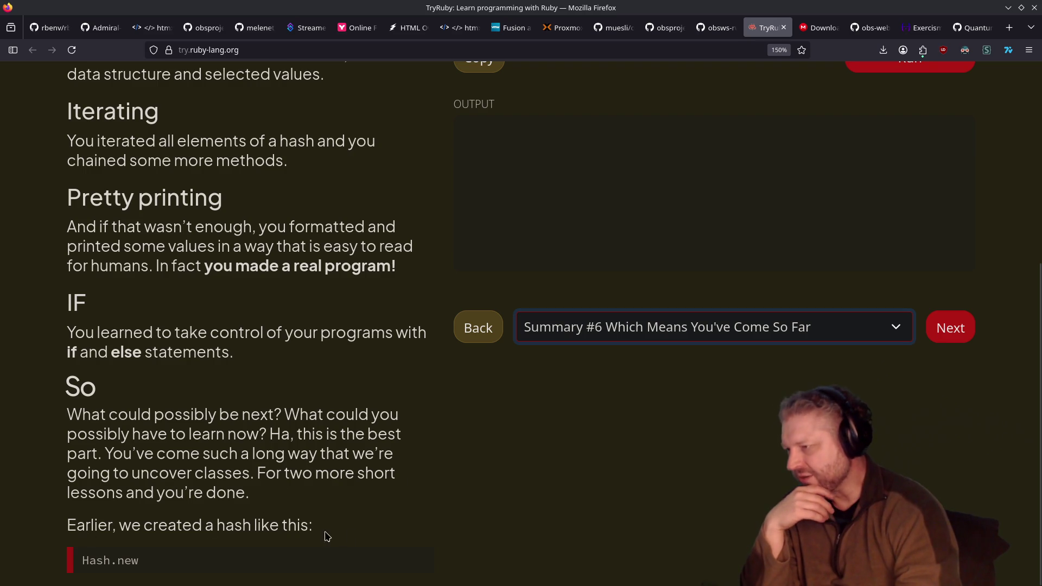
scroll(541, 432, "up", 5)
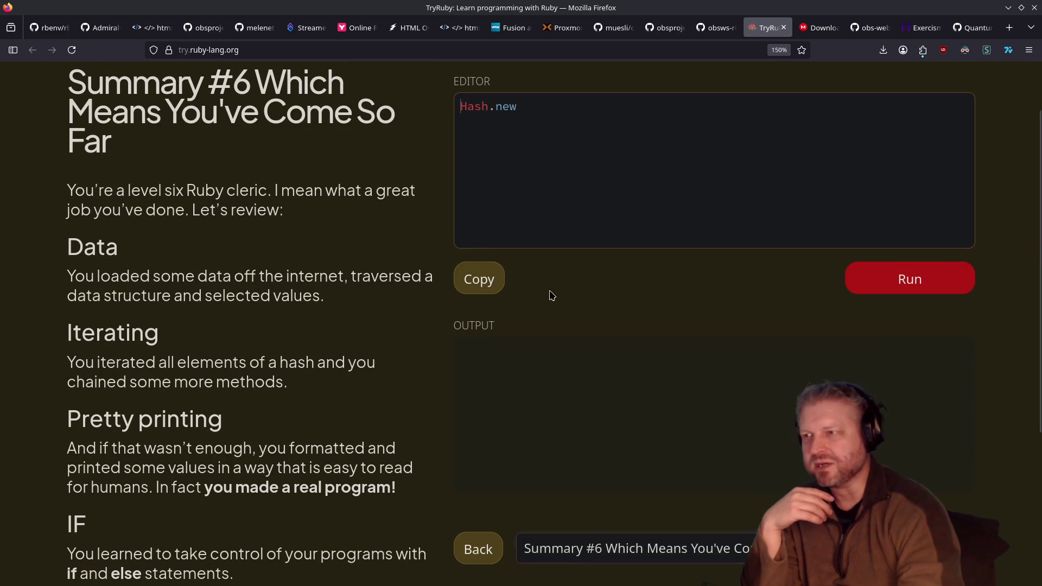
left_click(907, 279)
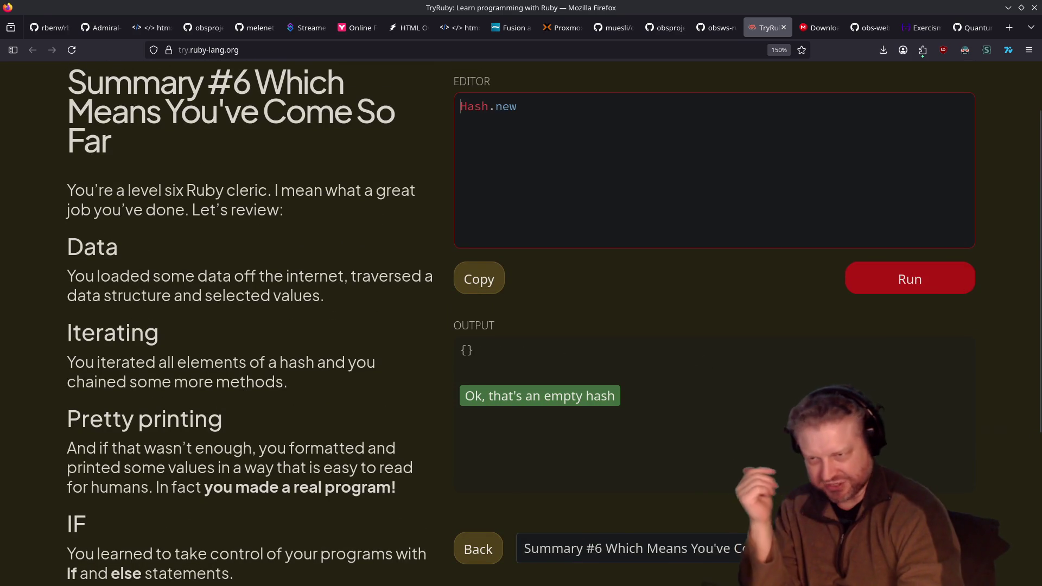
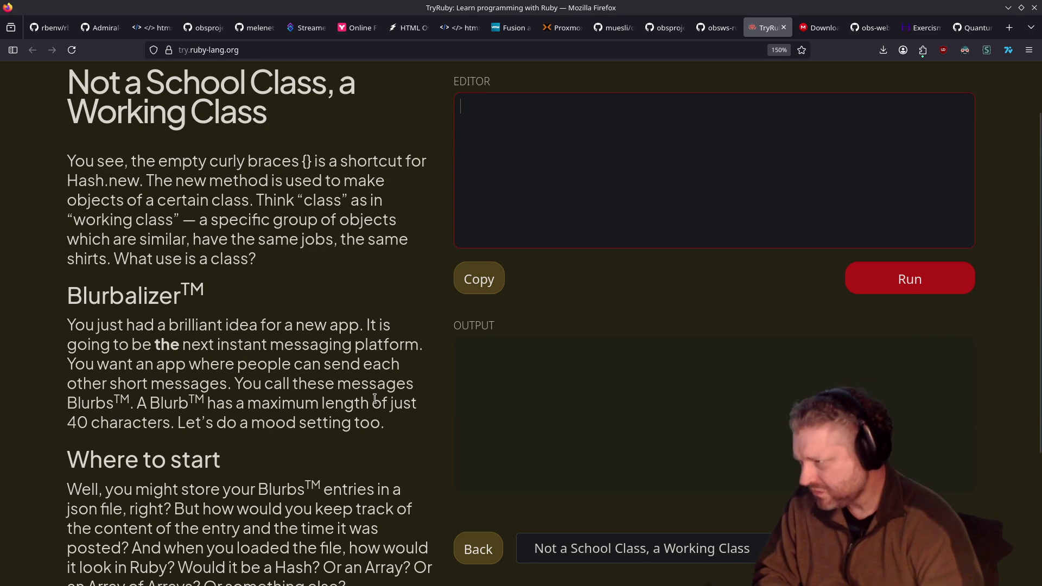
Write a class Blurb whose body does puts "blurb".
scroll(369, 411, "down", 3)
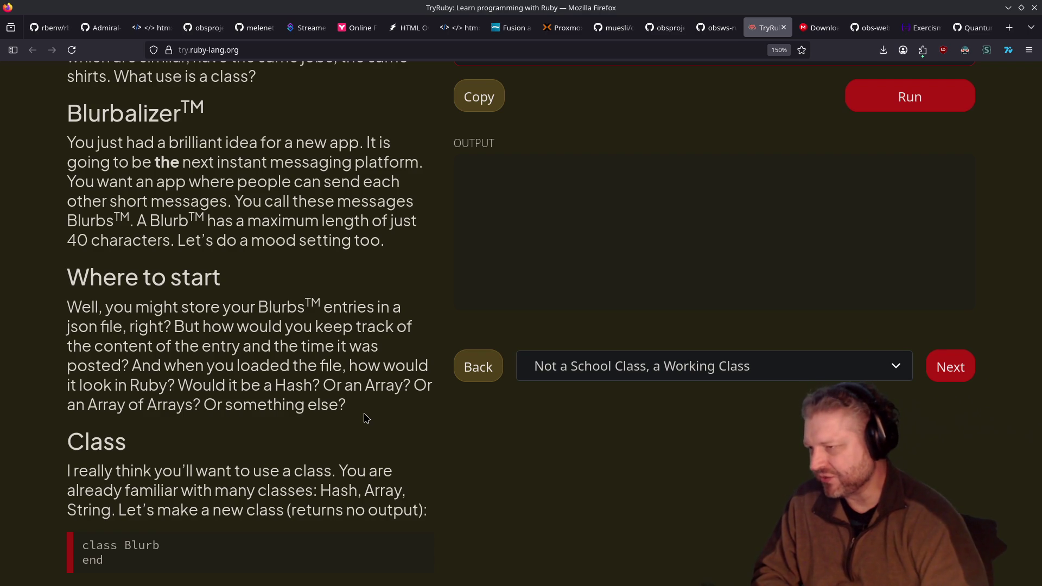
scroll(575, 266, "up", 5)
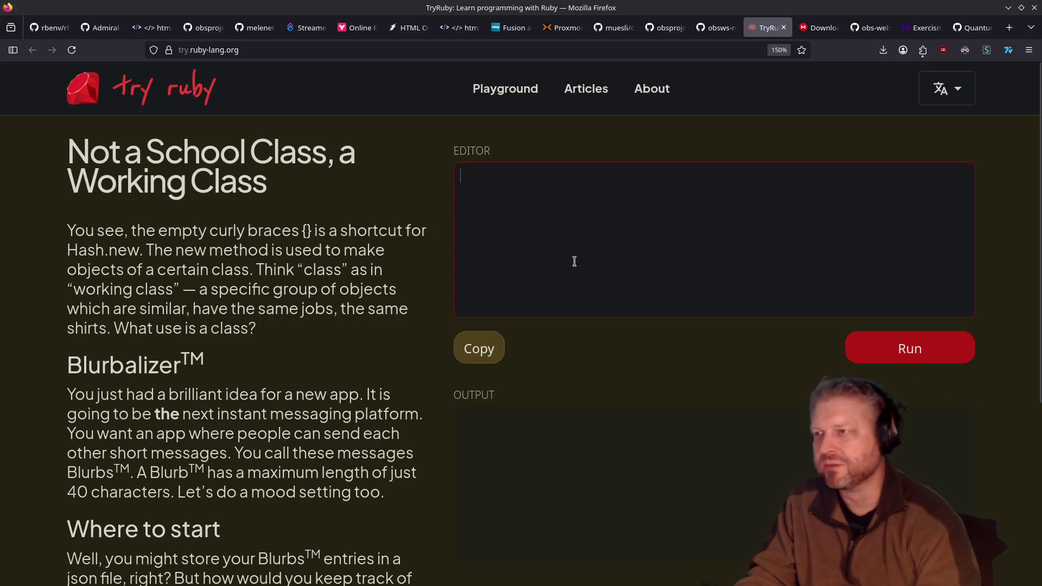
type("class Blur")
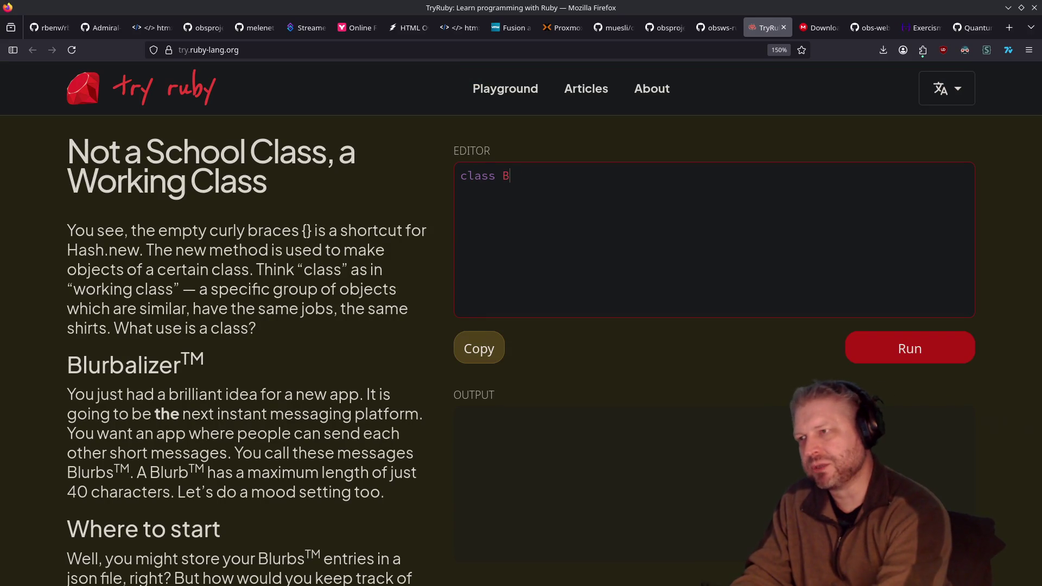
type("b")
key("Return")
type("end")
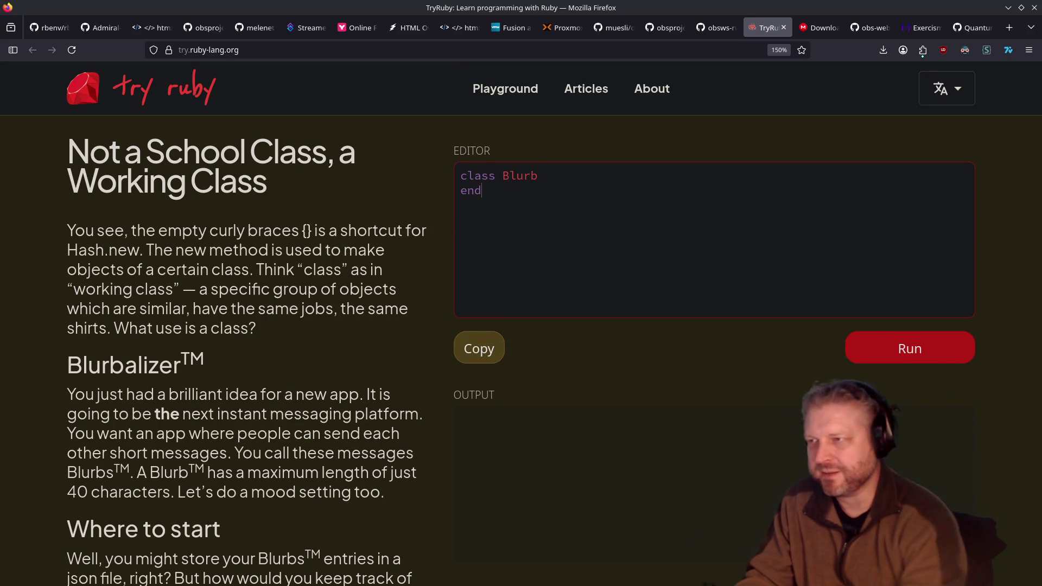
key("Return")
type("puts \"blurb\"")
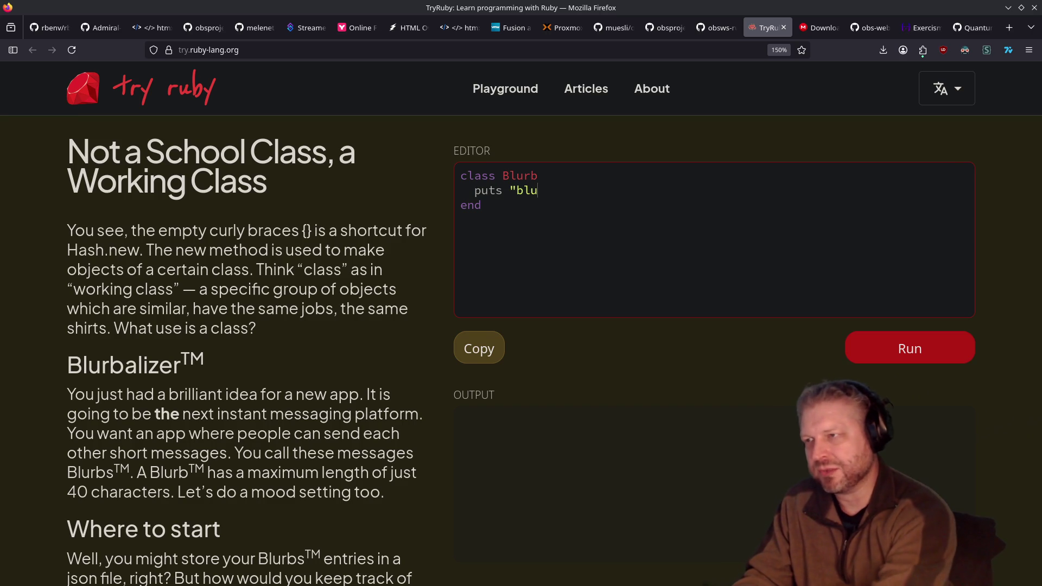
Run the Blurb class and advance to 'The Stuff Apps are Made of' lesson.
key("ctrl+Return")
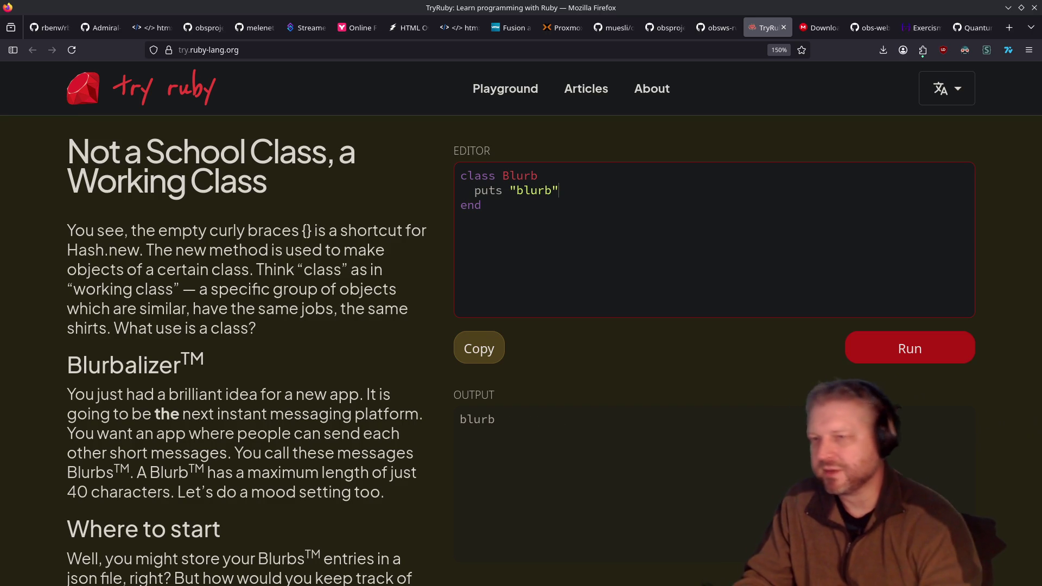
scroll(777, 311, "down", 5)
left_click(947, 365)
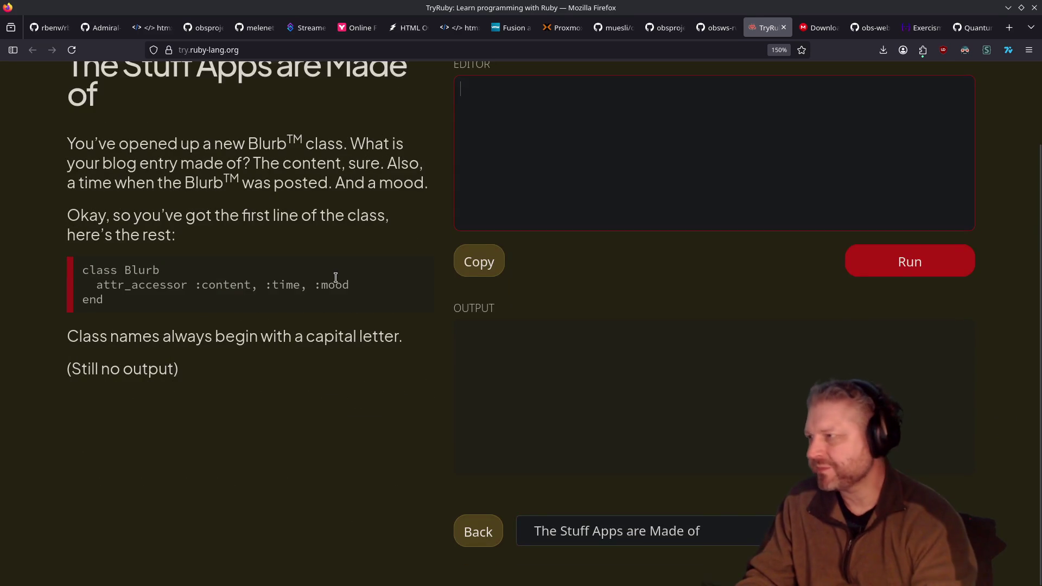
Define class Blurb with attr_accessor :content, :time, :mood and run it.
scroll(336, 277, "up", 2)
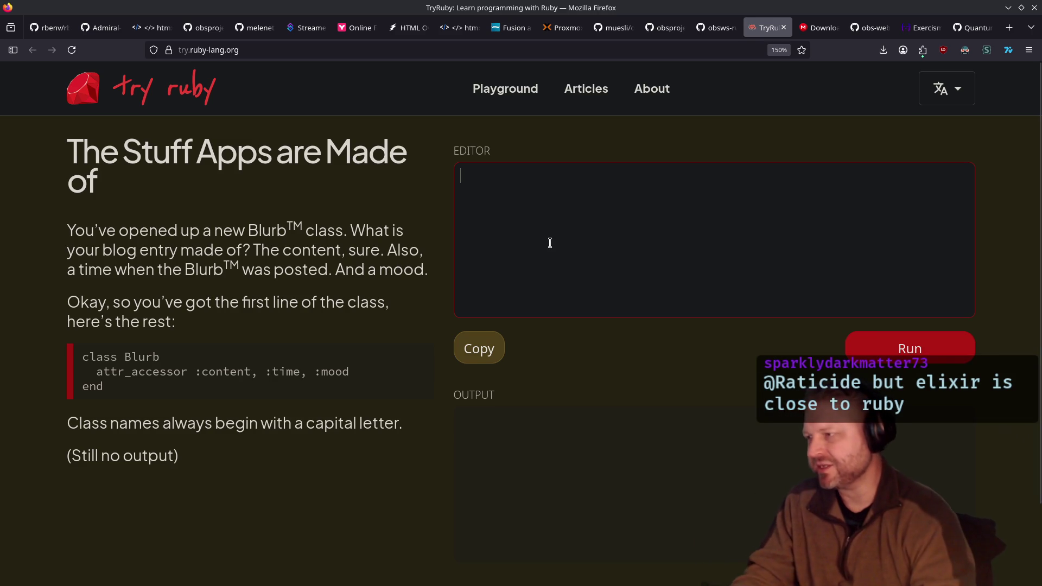
type("class Blurb")
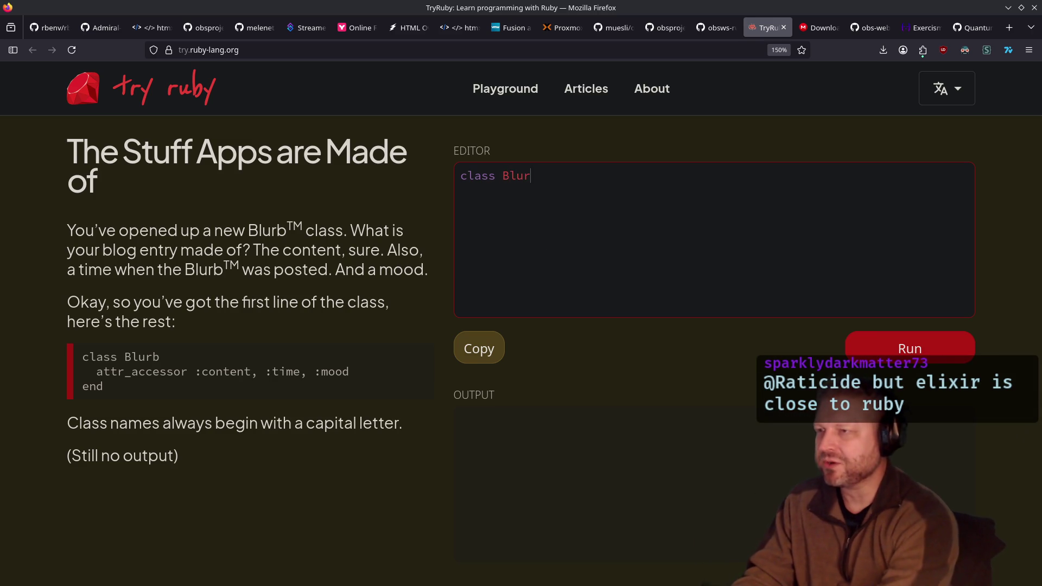
key("Return")
type("attr")
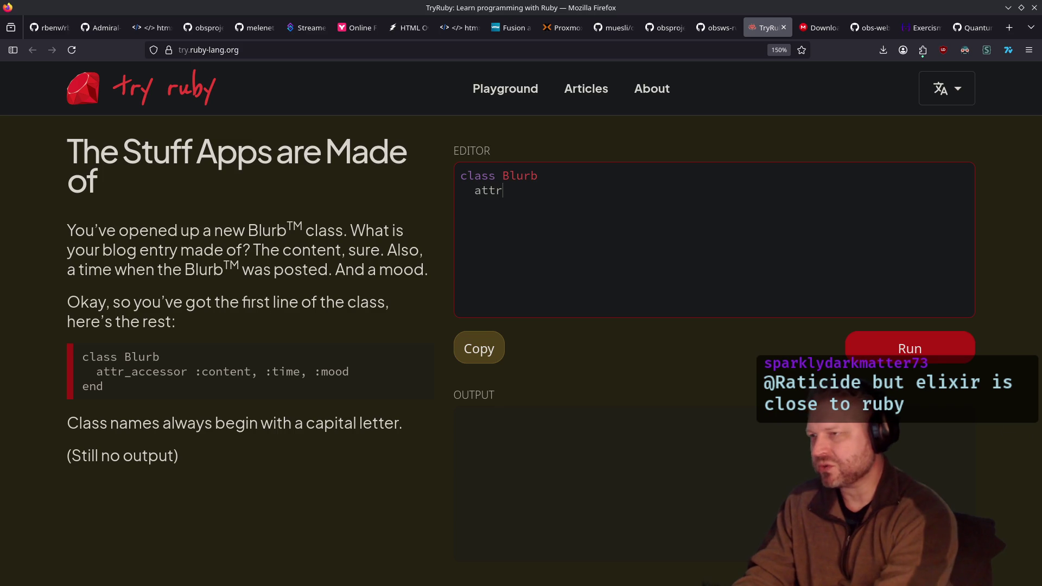
type("_acce")
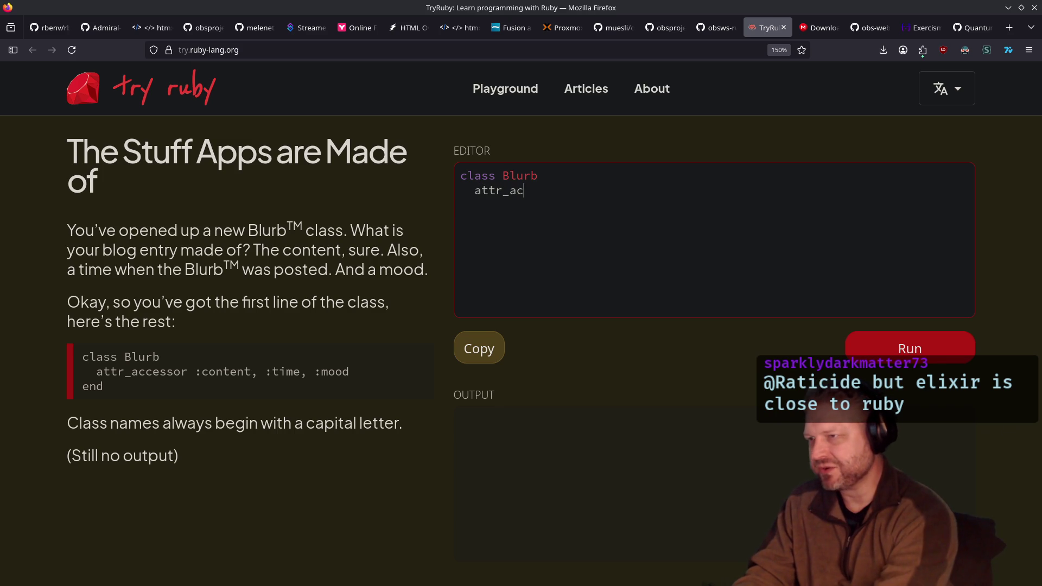
type("ssor :")
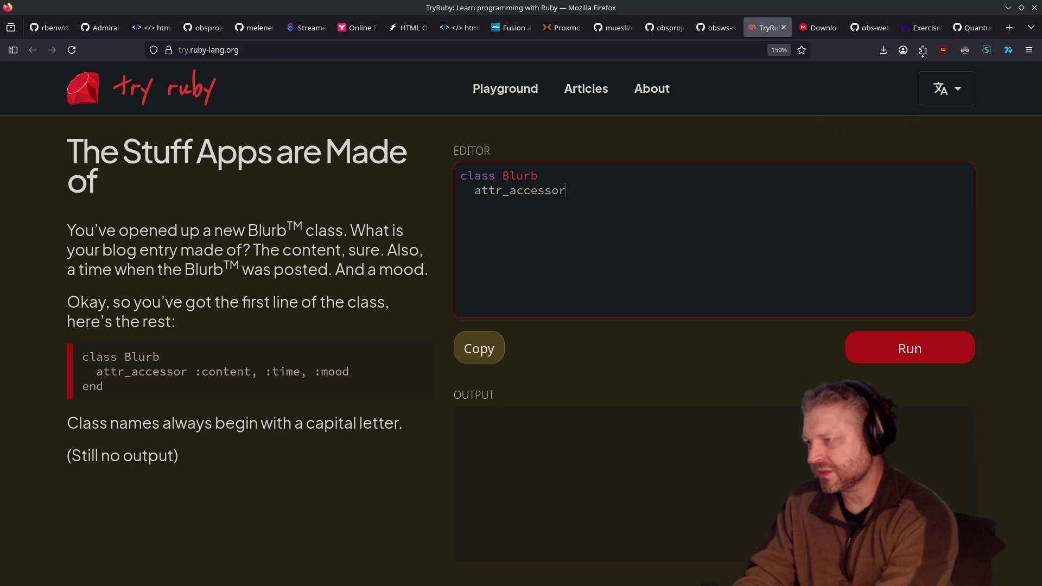
type("content")
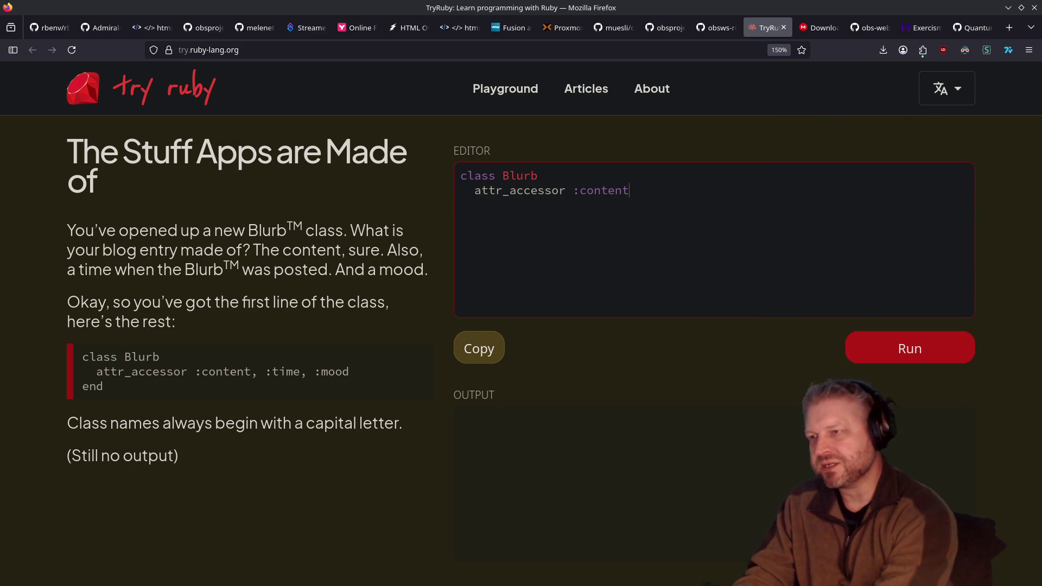
type(", :time, ")
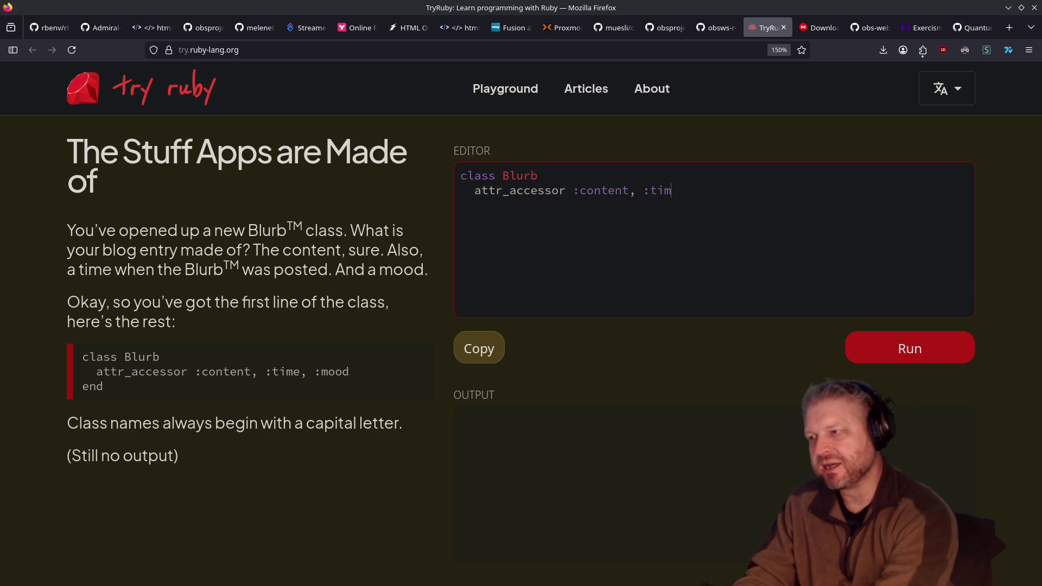
type(":mood")
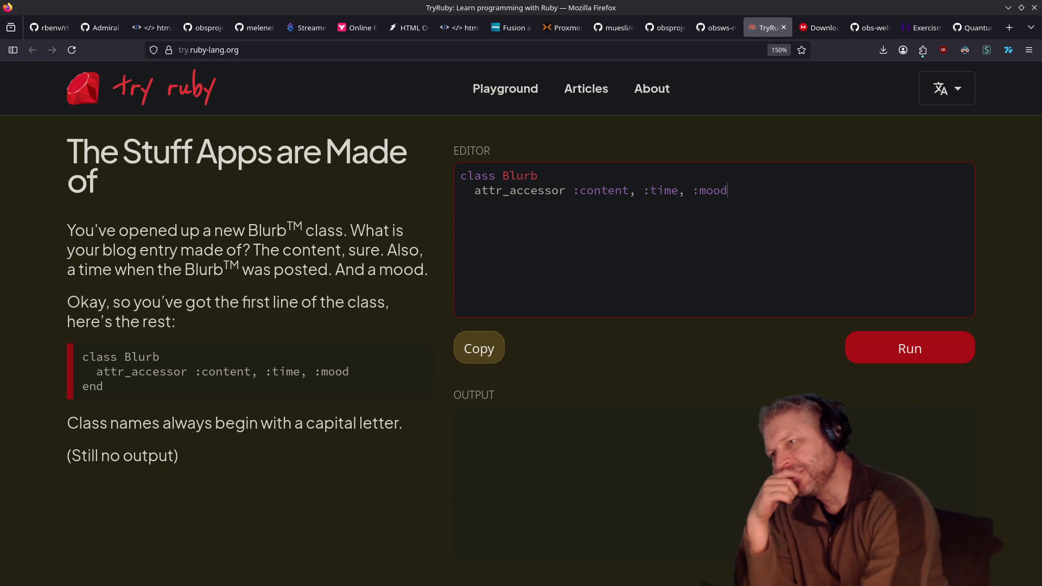
key("Return")
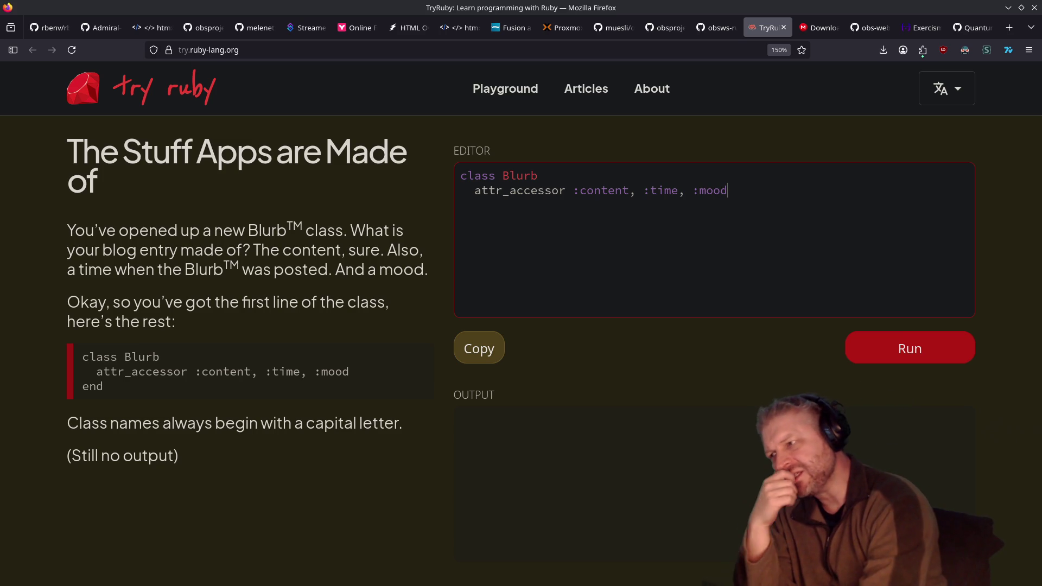
type("end")
key("ctrl+Return")
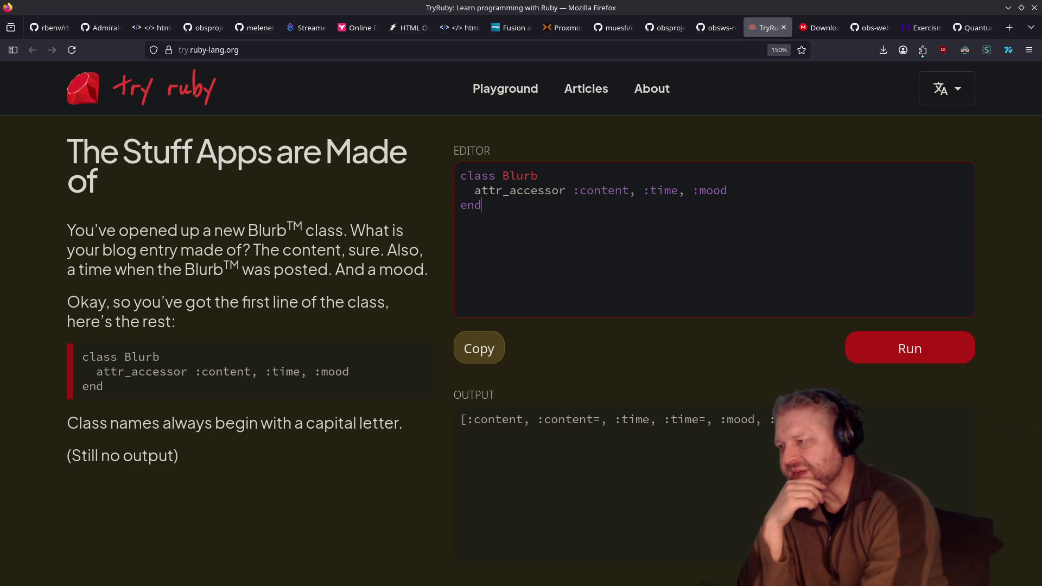
Rename the class to lowercase 'blurb' and run it to trigger a SyntaxError.
left_click(510, 176)
key("BackSpace")
type("b")
key("ctrl+Return")
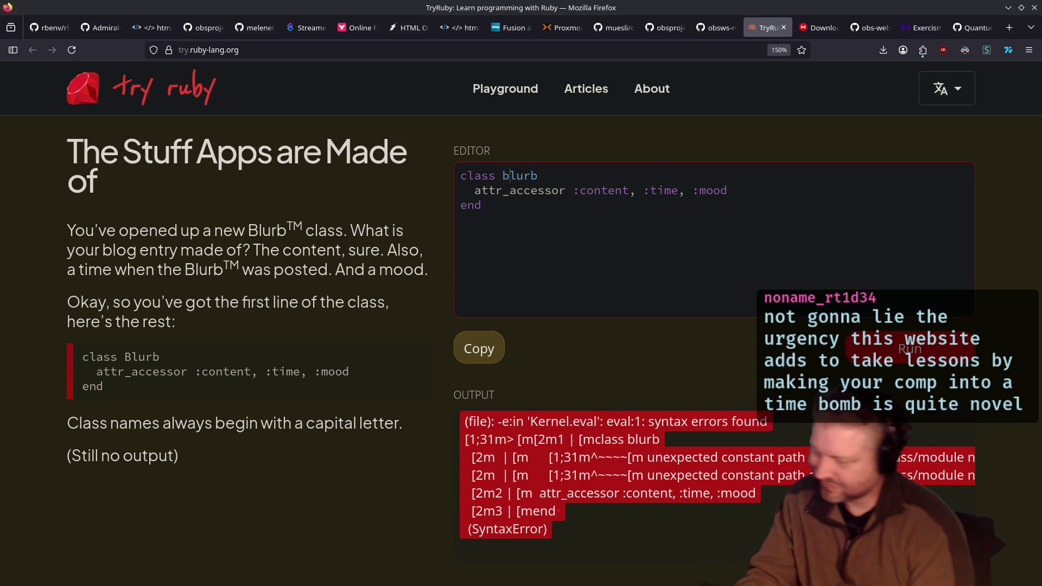
Restore the class name to 'Blurb' and rerun the definition successfully.
key("BackSpace")
type("B")
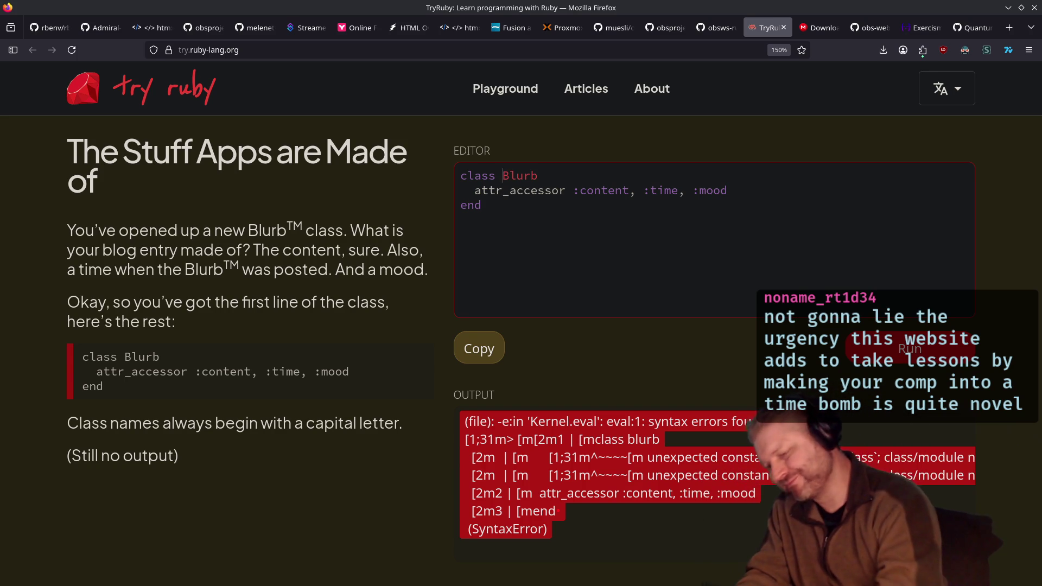
key("ctrl+Return")
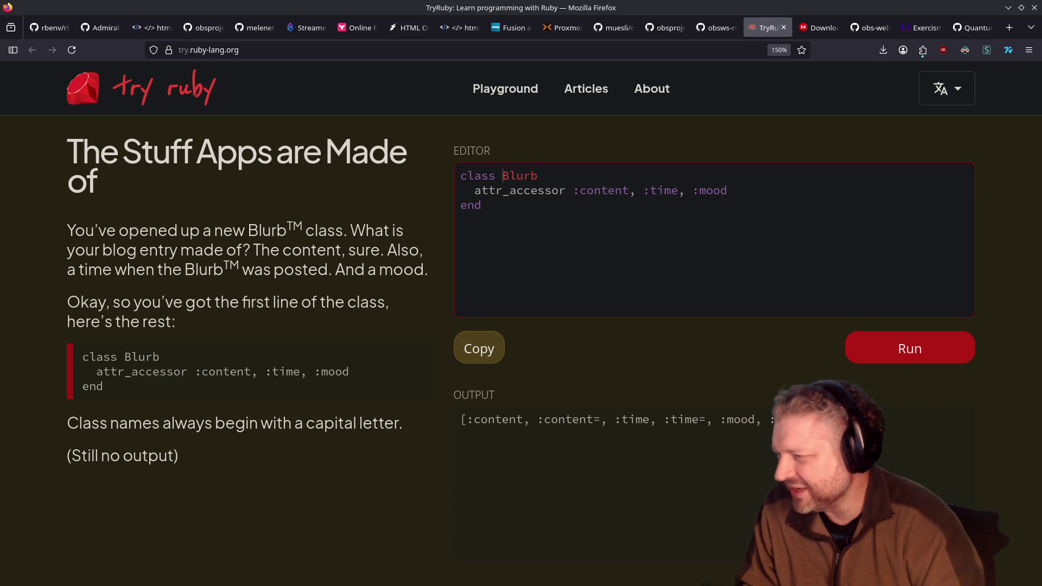
scroll(574, 274, "down", 3)
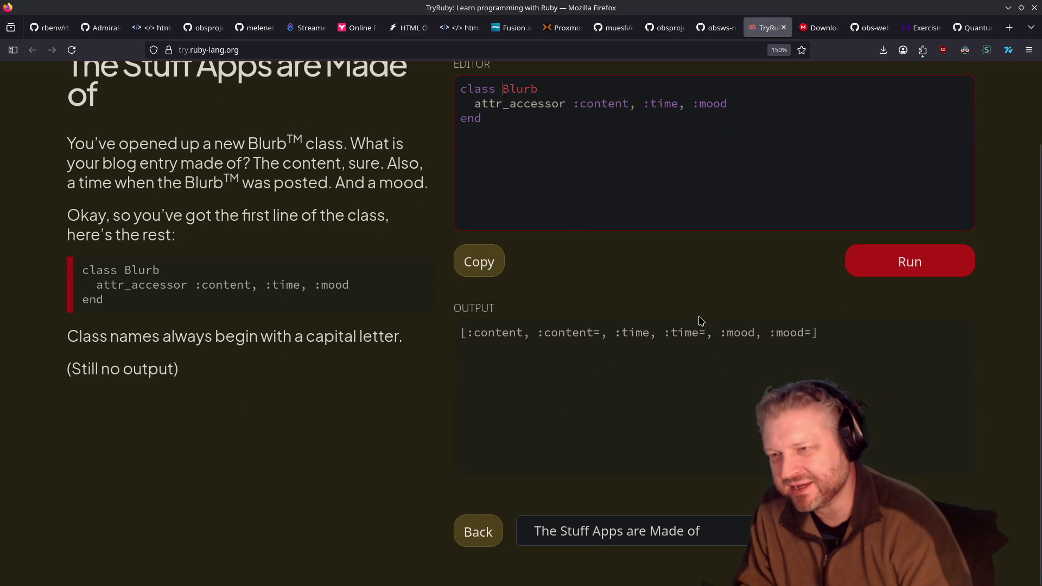
scroll(414, 413, "up", 3)
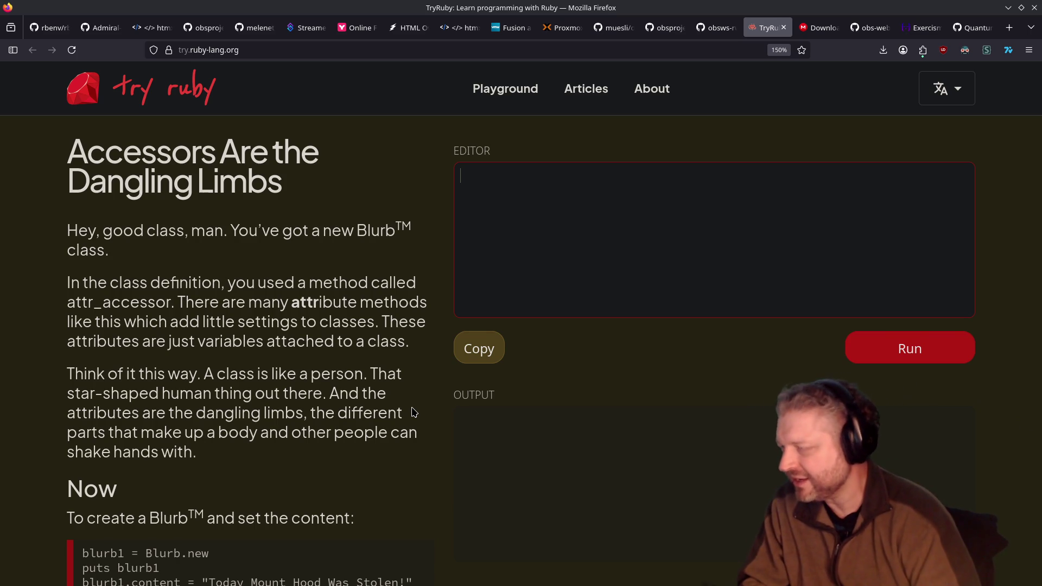
scroll(315, 363, "down", 2)
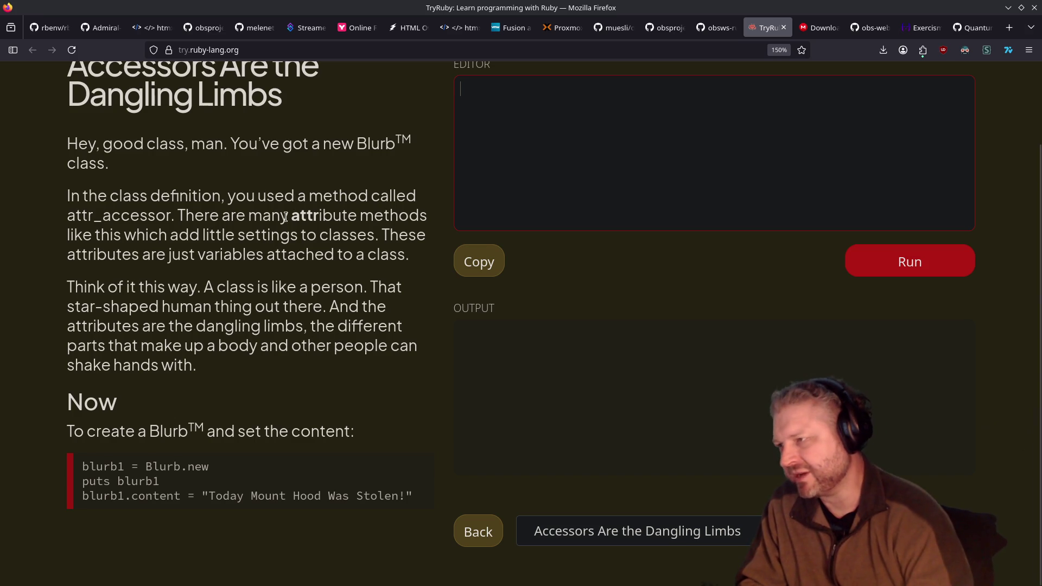
left_click_drag(290, 216, 332, 226)
left_click(367, 321)
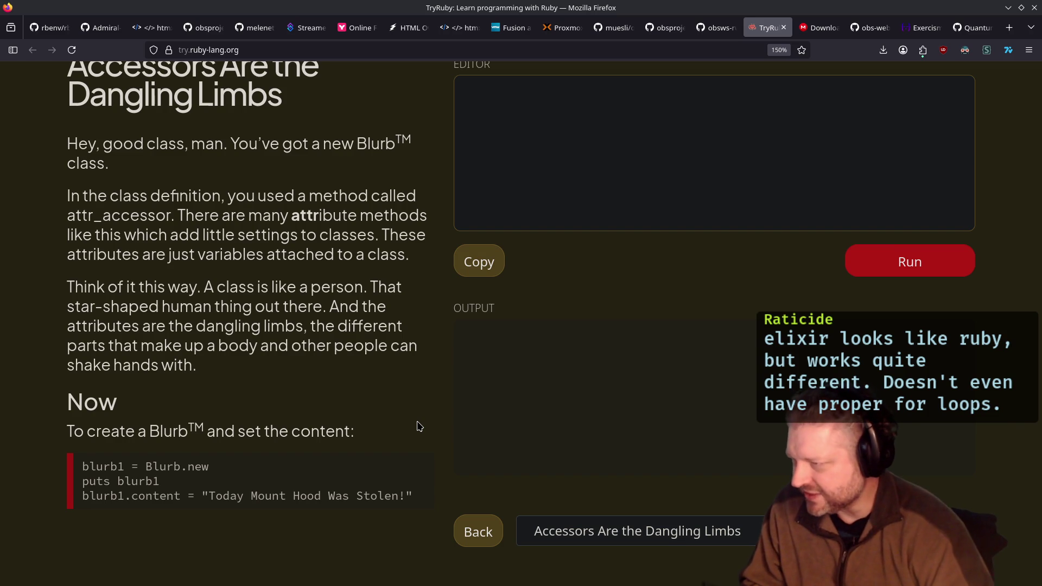
Create blurb1 = Blurb.new, set its content to "BLABALBA" and print blurb1.content.
left_click(593, 194)
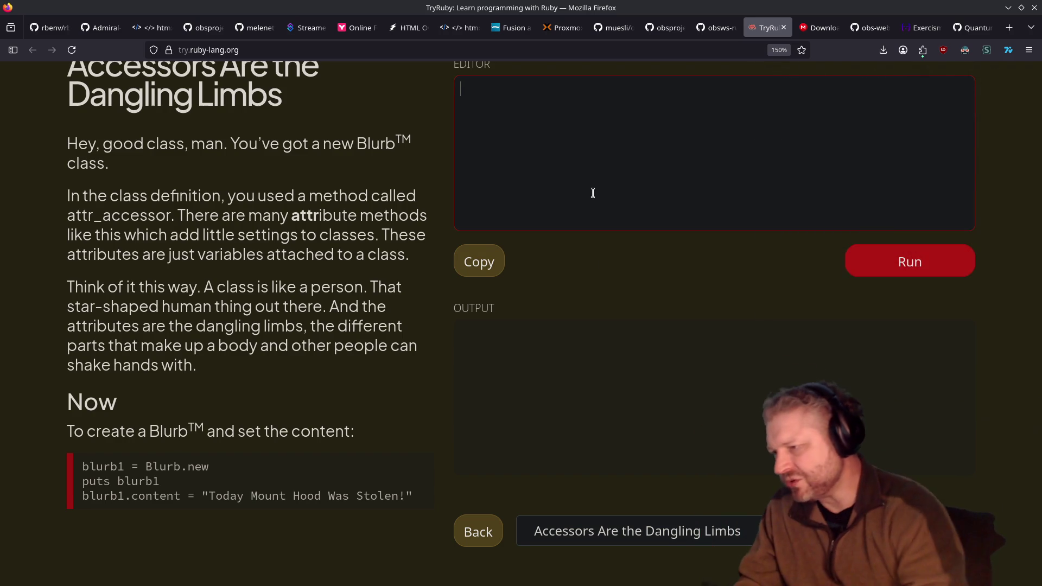
type("blurb1")
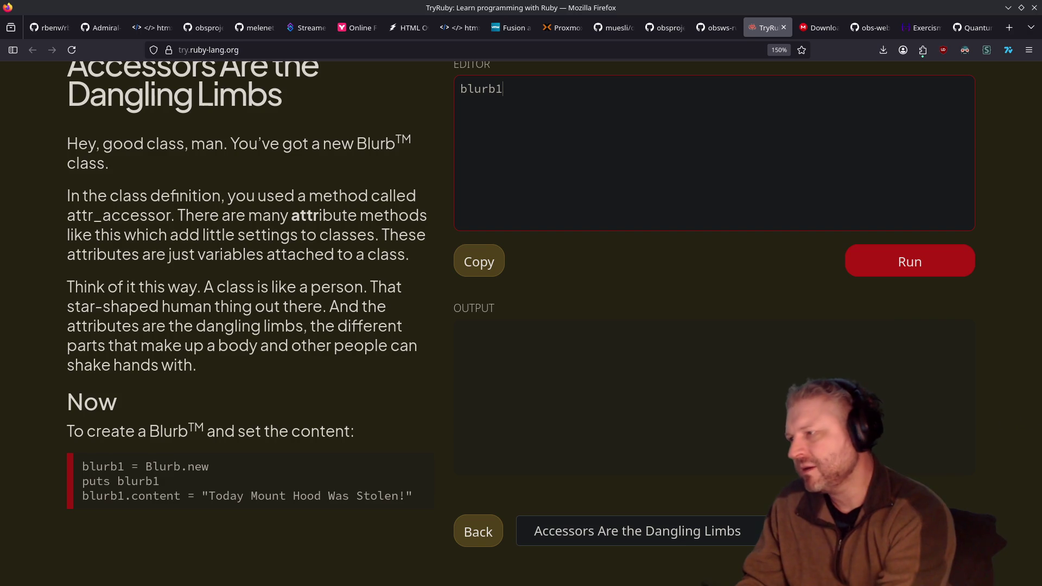
type(" = Blurb")
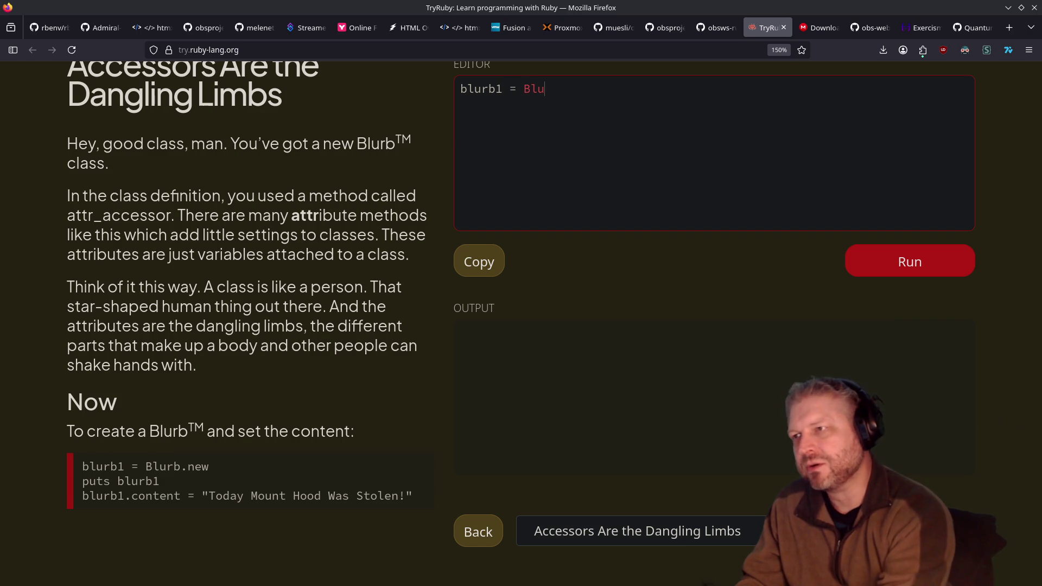
type(".new ")
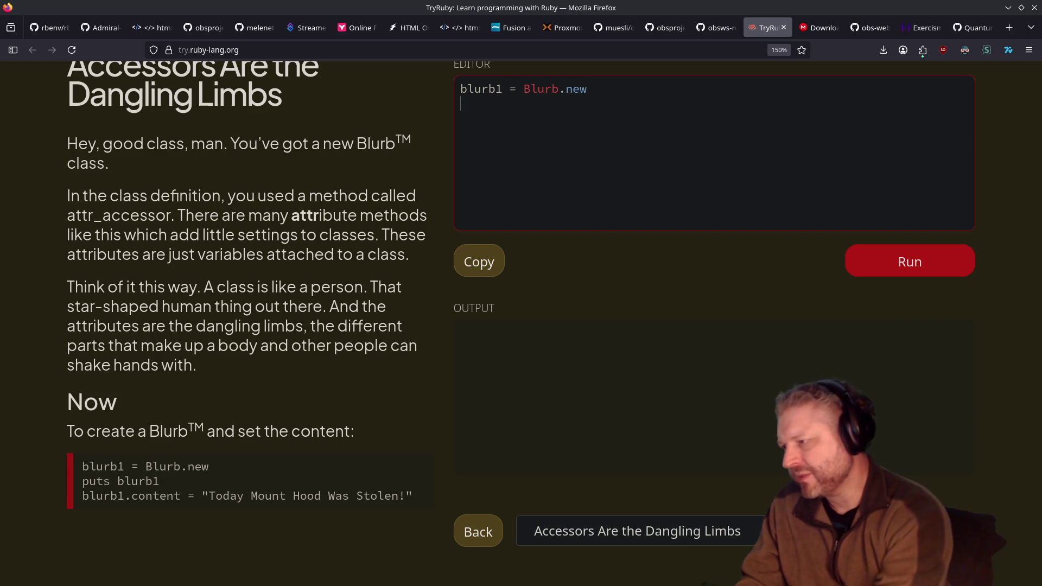
type("puts blurb1")
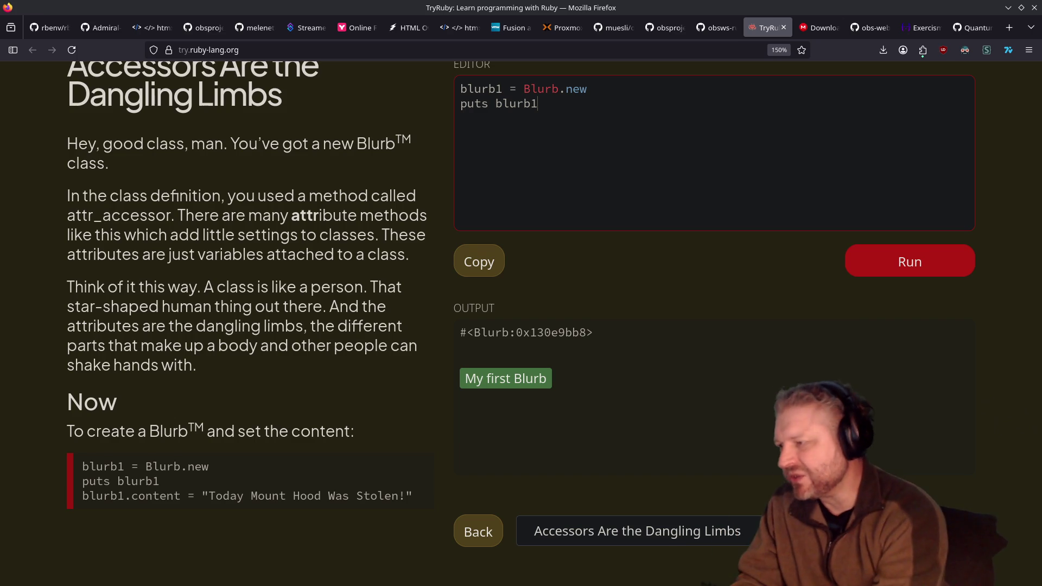
type("blurb1.")
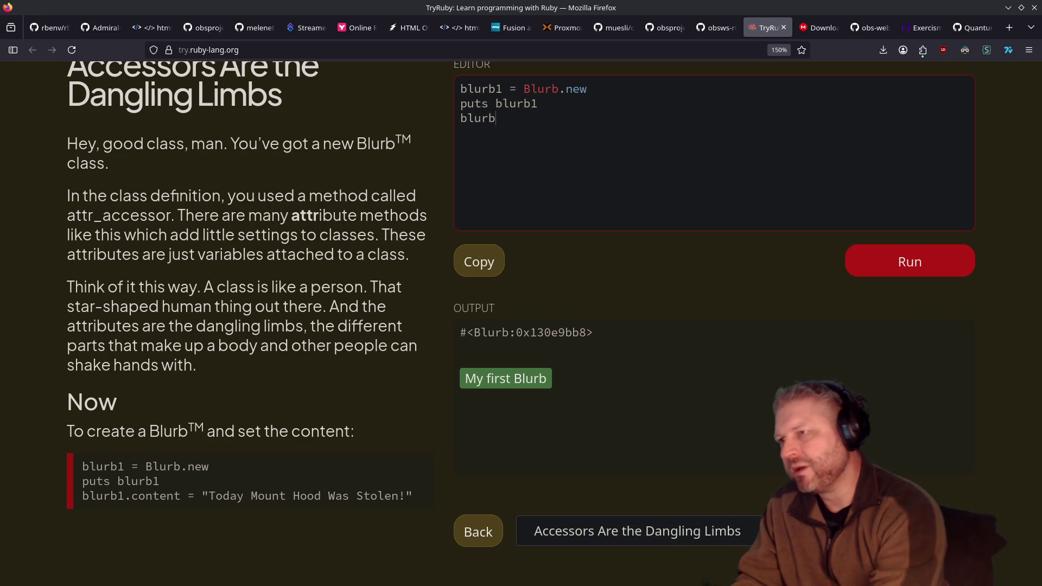
type("content = ")
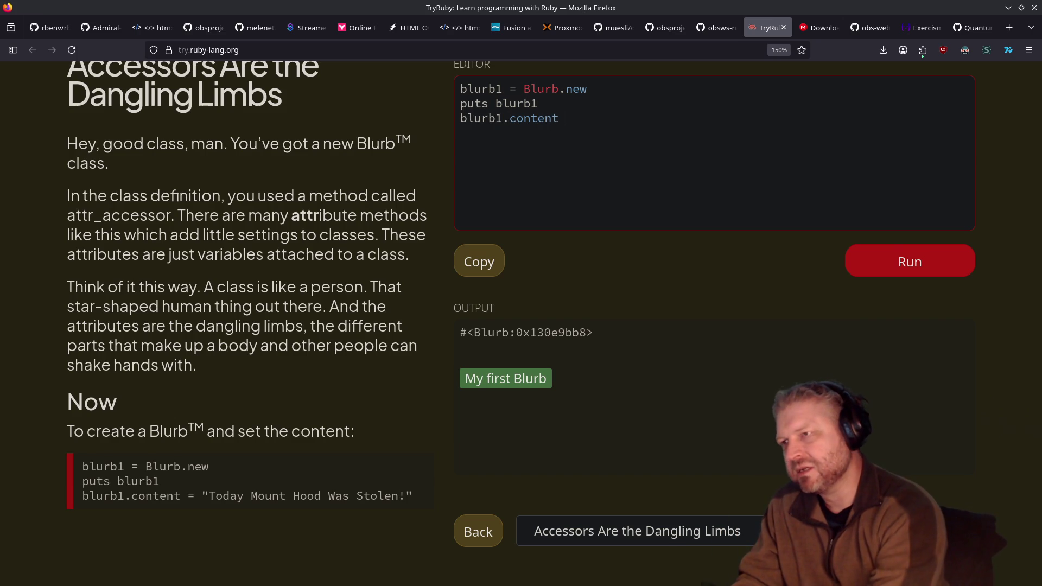
type("\"BLA")
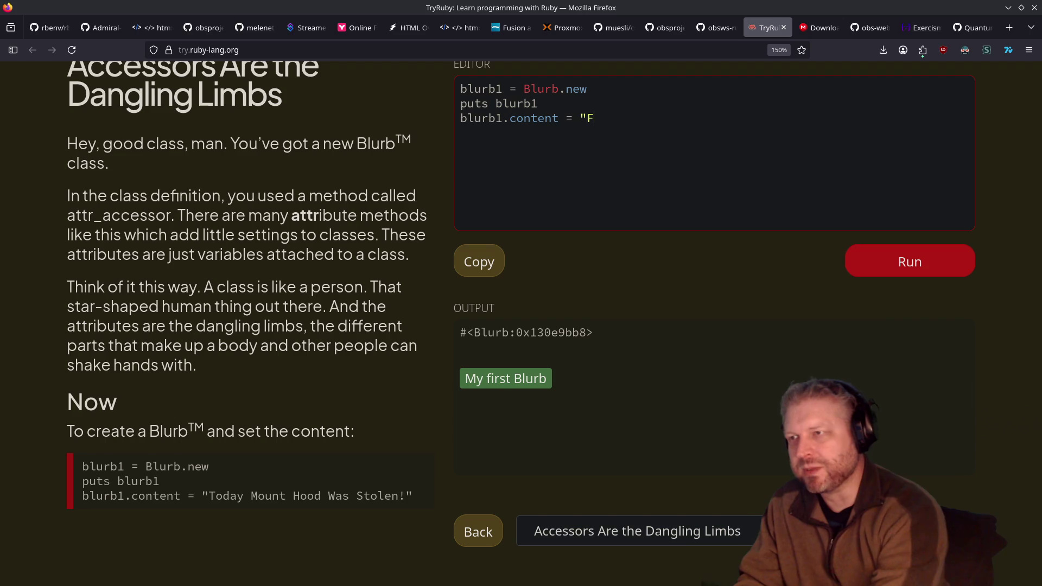
type("BALBA")
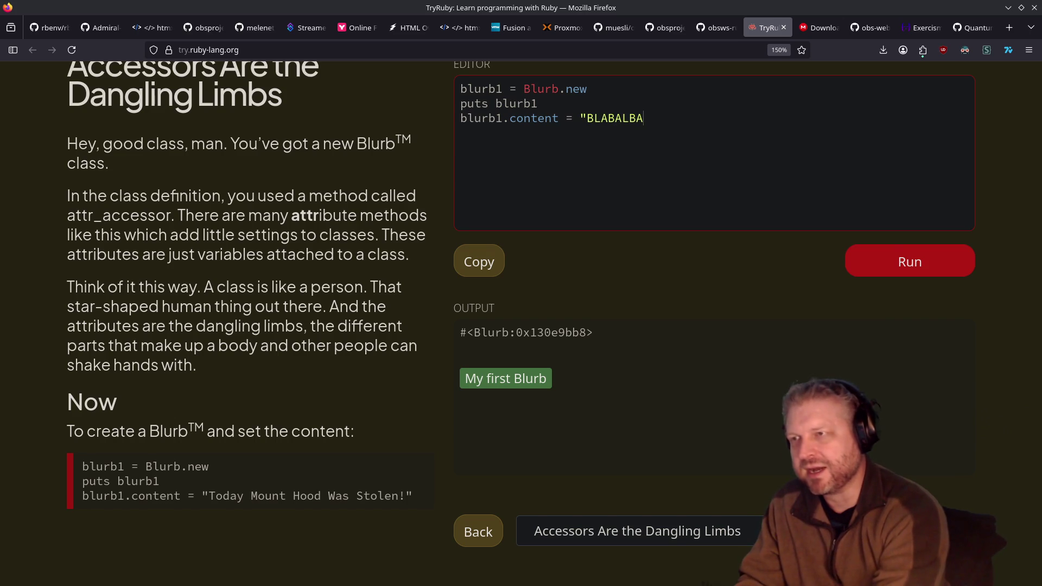
type("\"")
key("ctrl+Return")
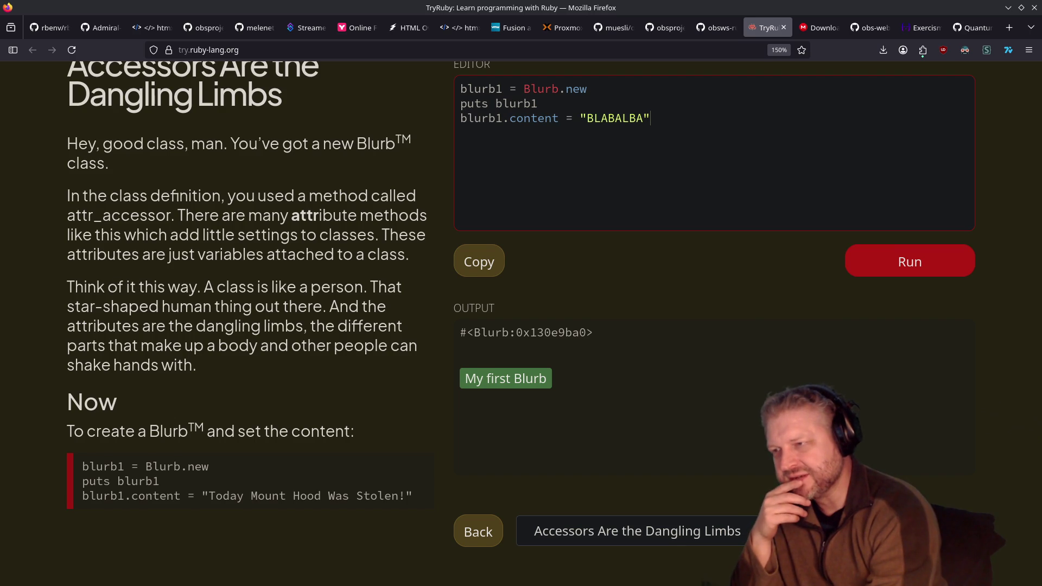
key("Return")
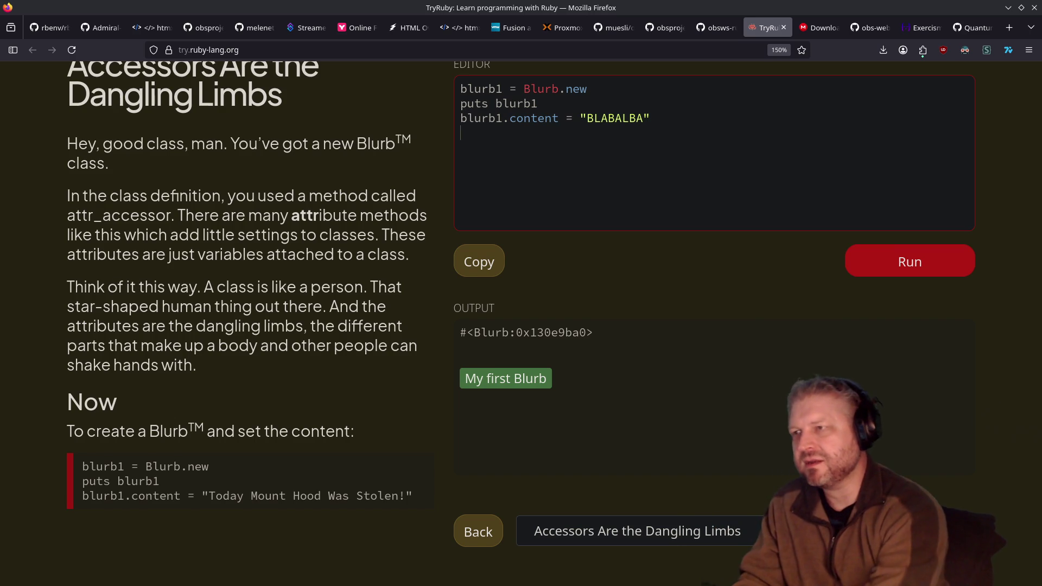
type("puts blu")
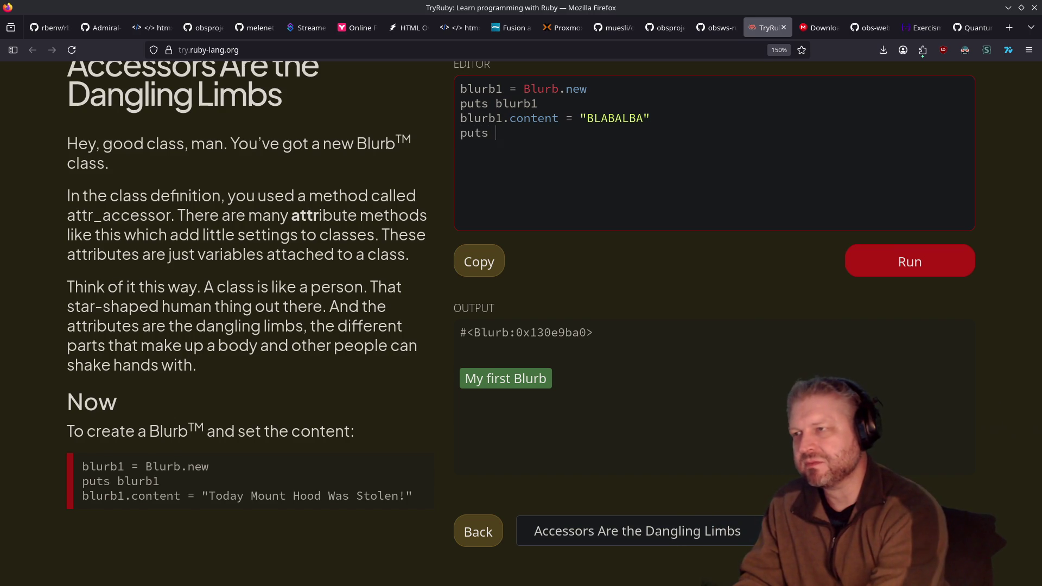
type("rb1.content")
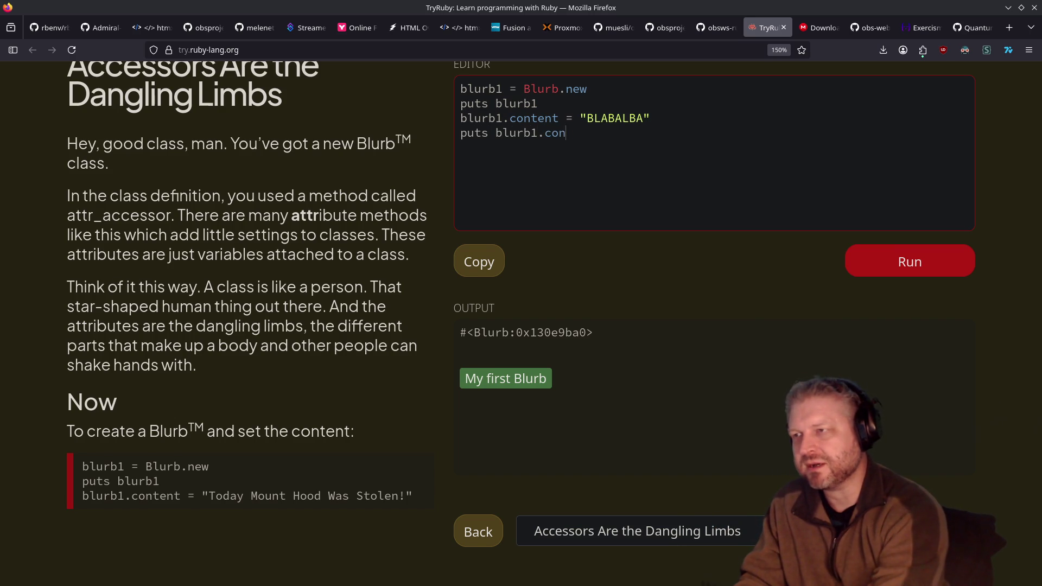
key("ctrl+Return")
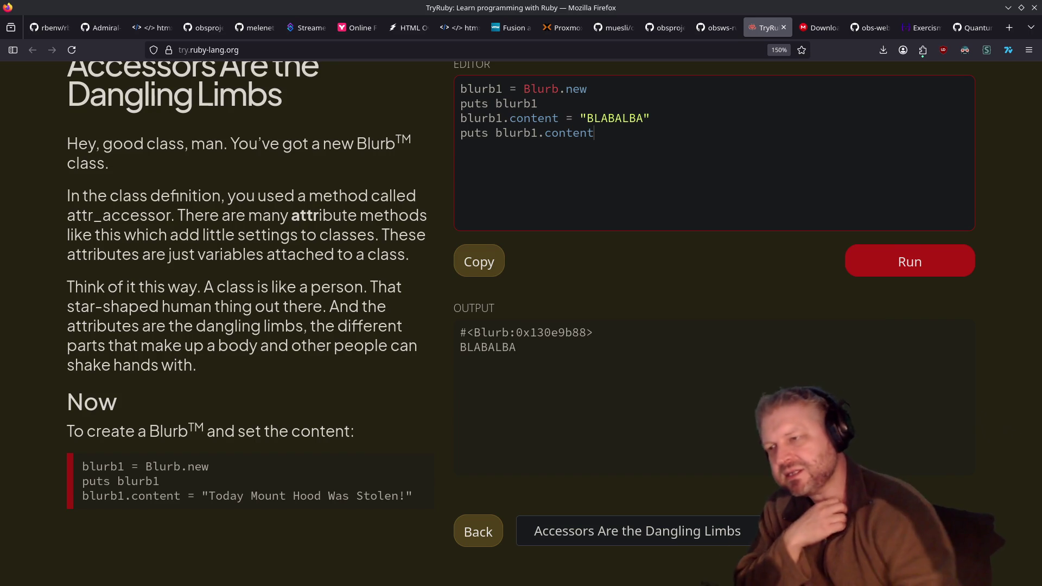
Load the lesson's example code and run it to pass the lesson.
double_click(545, 332)
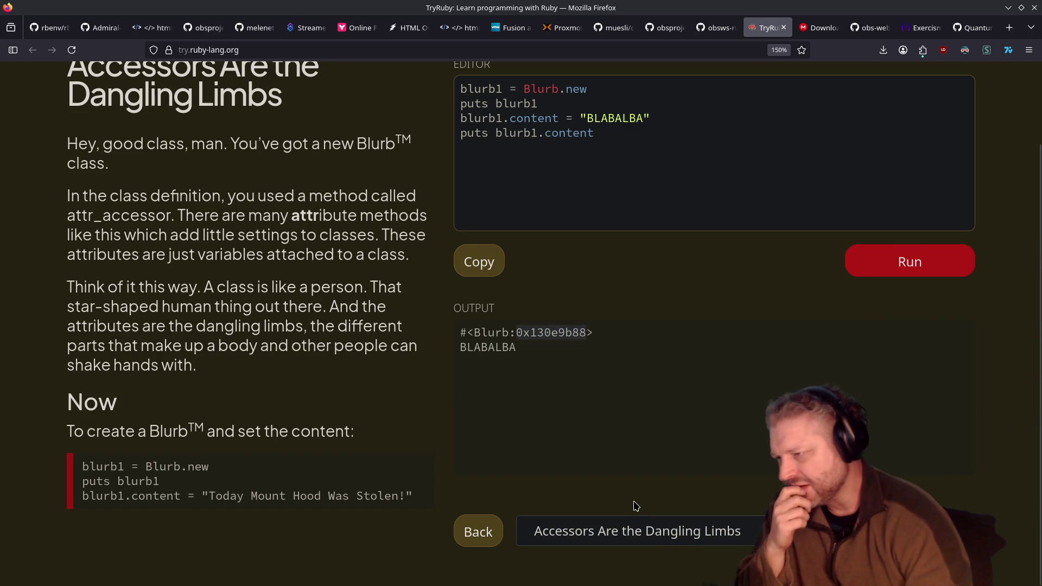
left_click(489, 268)
left_click(870, 268)
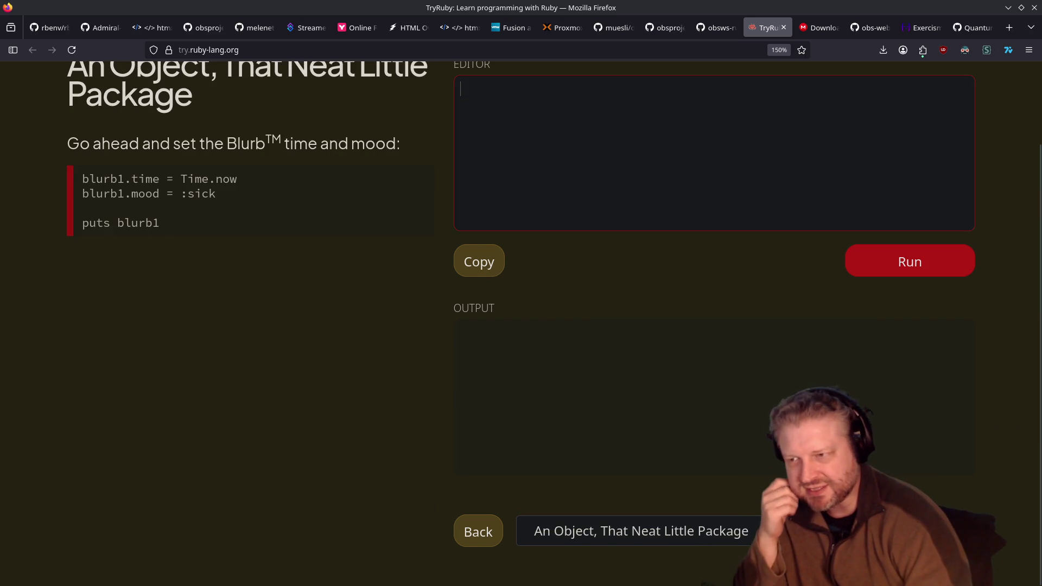
Set blurb1.time = Time.now and blurb1.mood = :sick, print blurb1, then advance to 'Quickening it Up'.
scroll(353, 370, "up", 2)
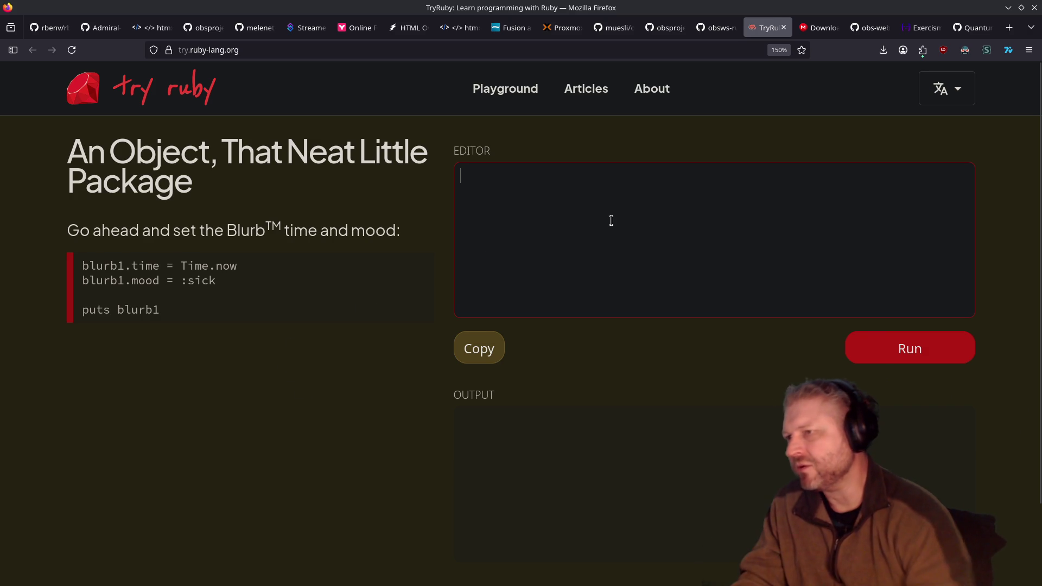
type("blurb1.time = T")
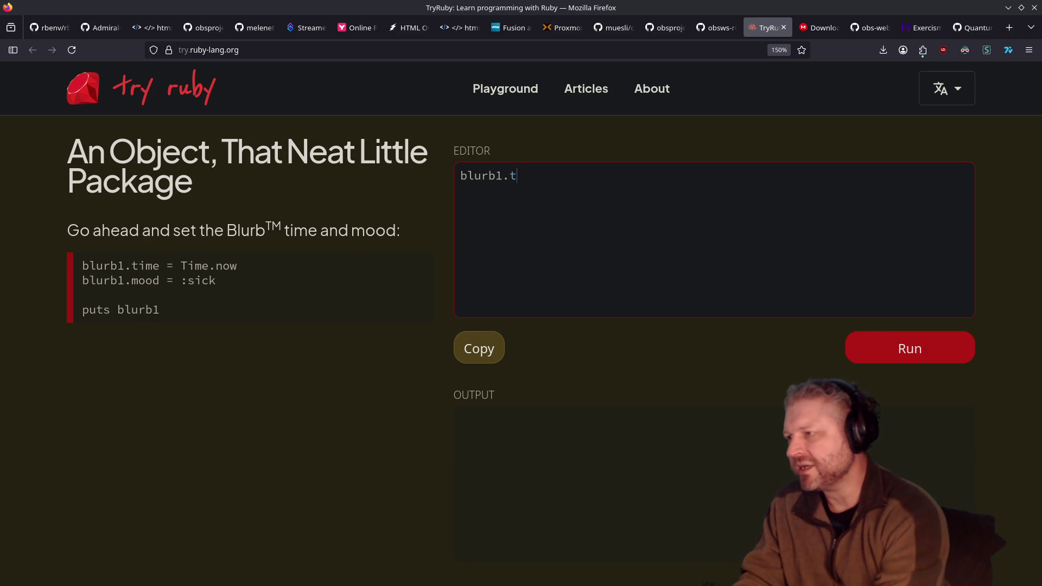
type("ime.now")
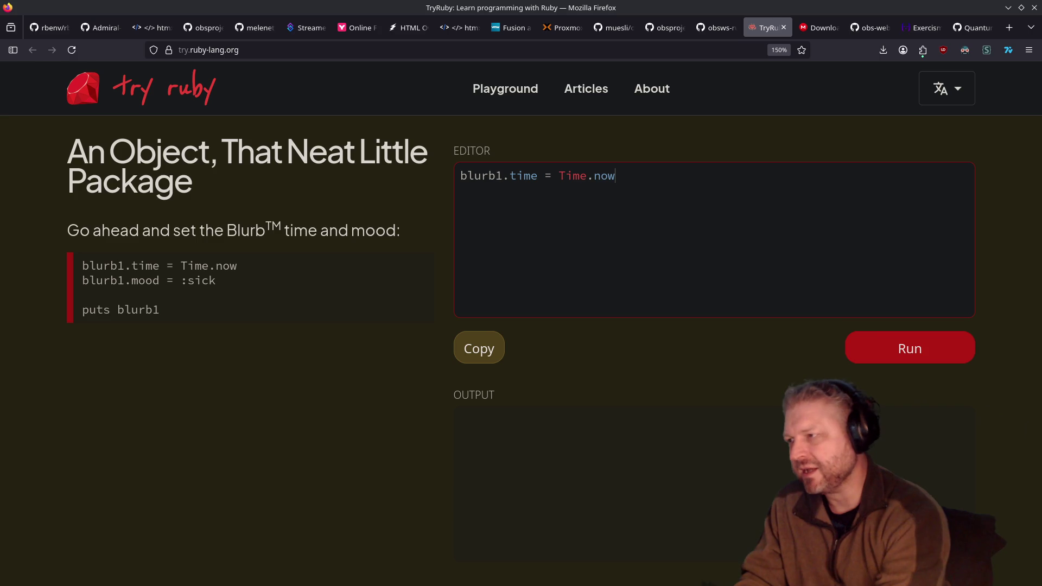
key("Return")
type("blurb1.mo")
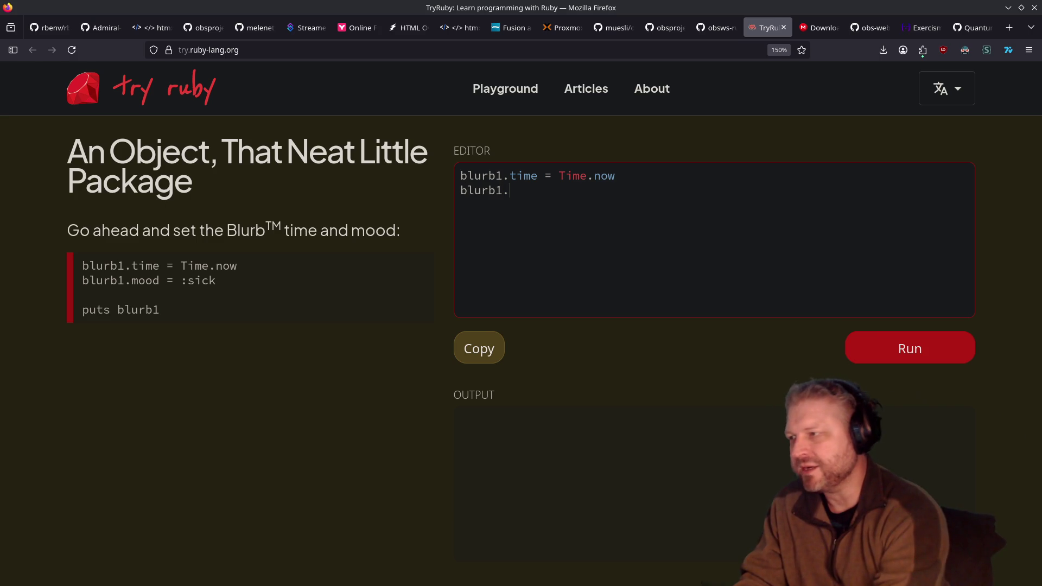
type("od = :sick")
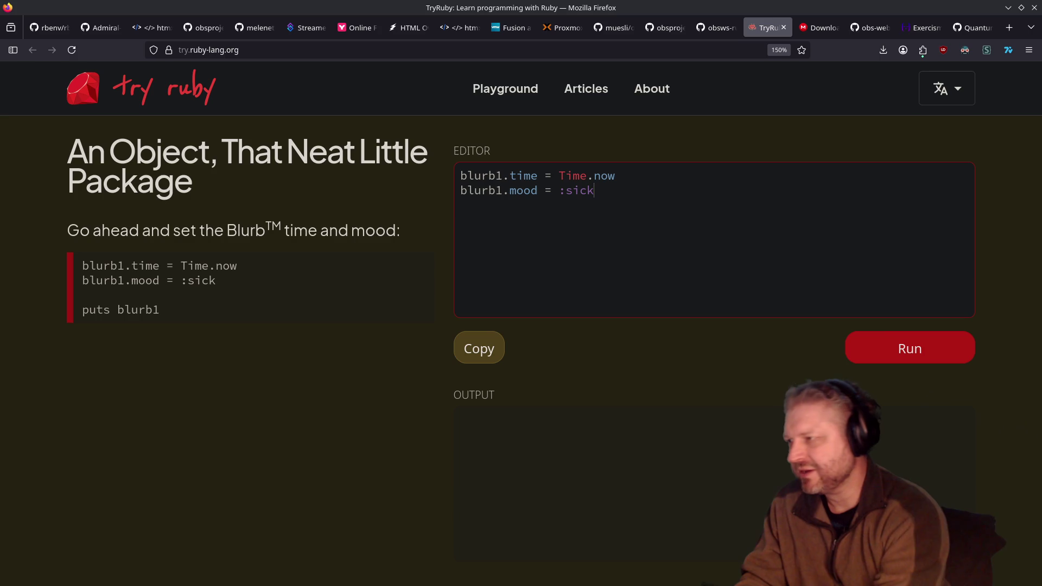
key("Return")
type("puts bl")
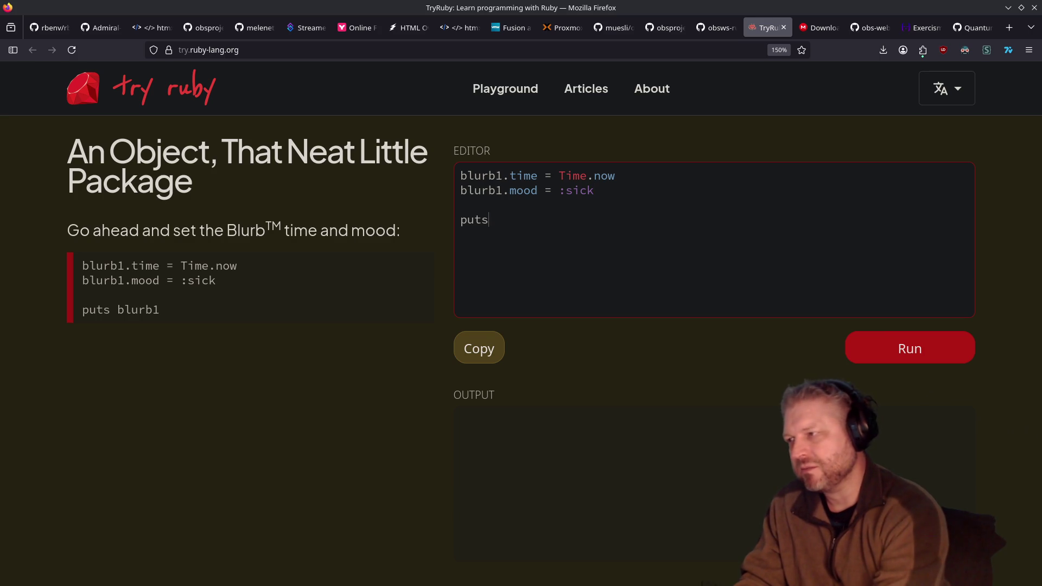
type("urb1")
key("ctrl+Return")
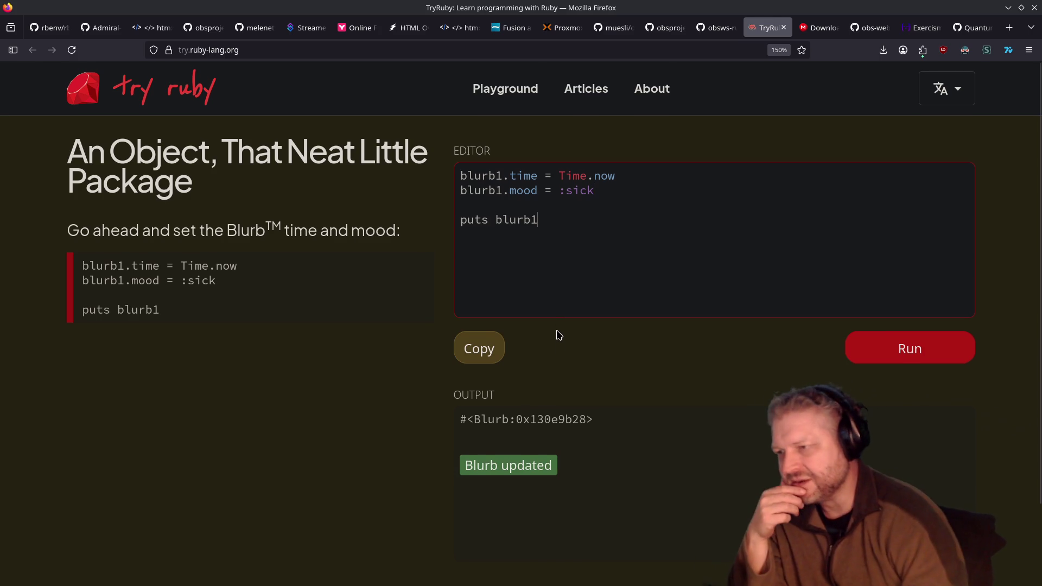
scroll(559, 336, "down", 2)
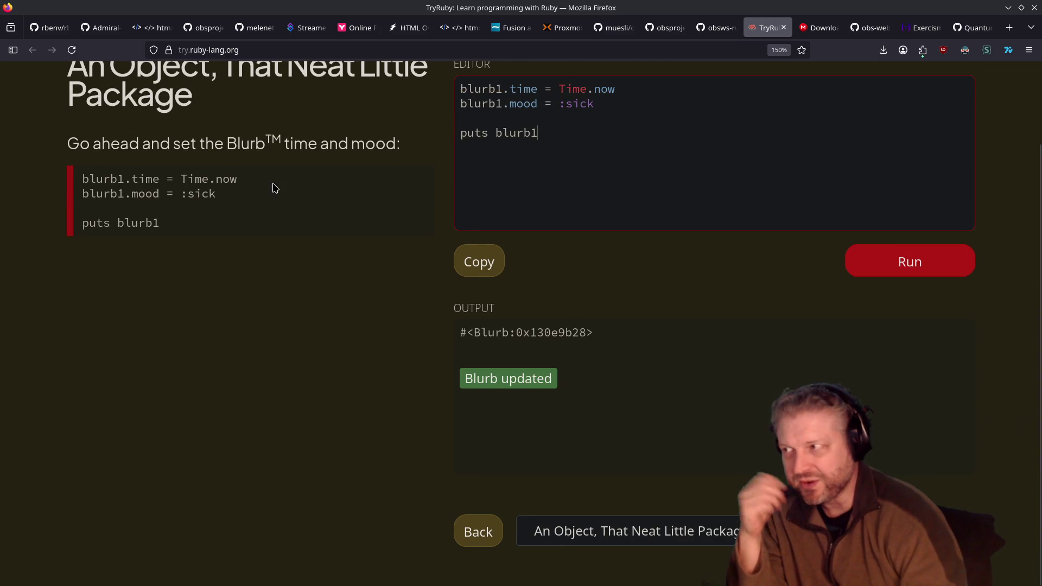
left_click(641, 530)
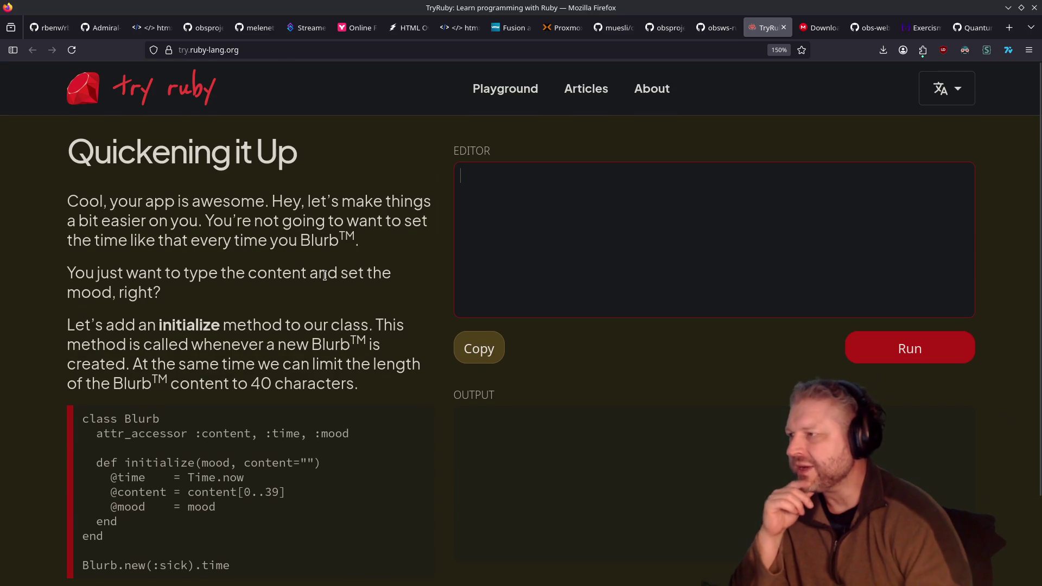
Scroll down to view the lesson's Blurb initialize(mood, content="") example.
scroll(324, 276, "down", 3)
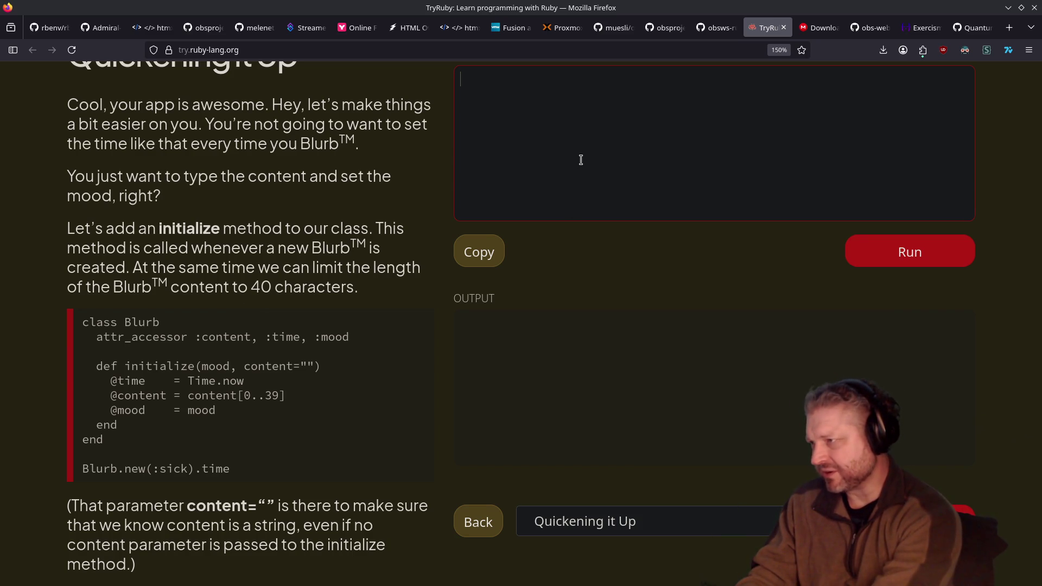
Start class Blurb with attr_accessor :content, :time, :mood and def initialize(mood, content="").
type("class Blur")
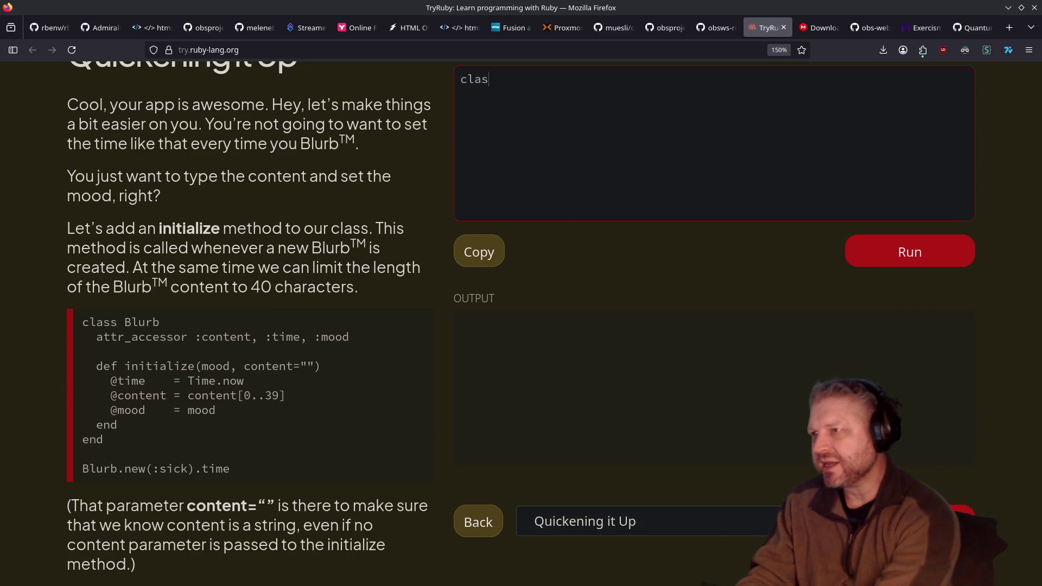
type("b")
key("Return")
type("attr_")
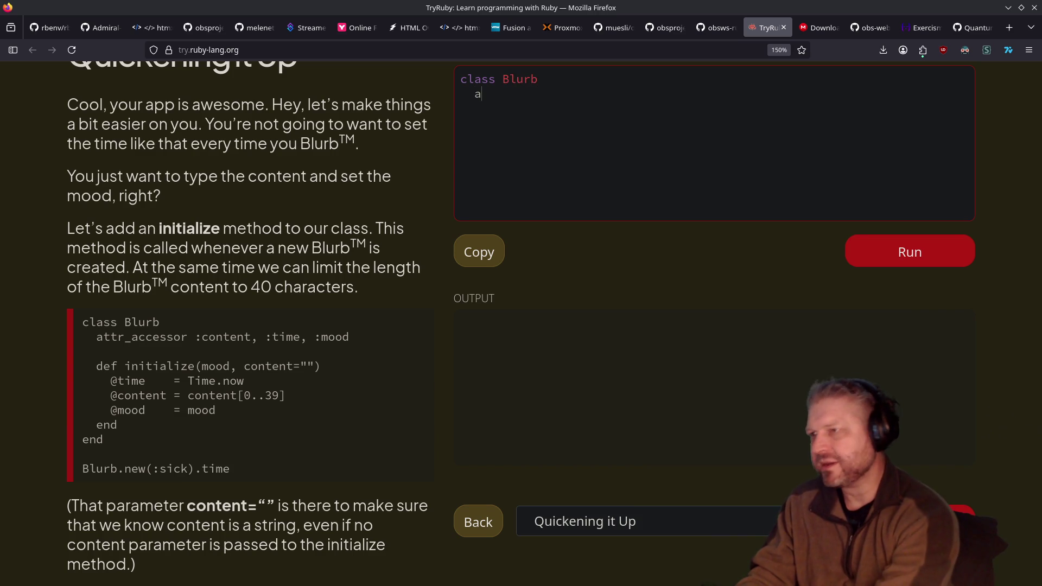
type("acces")
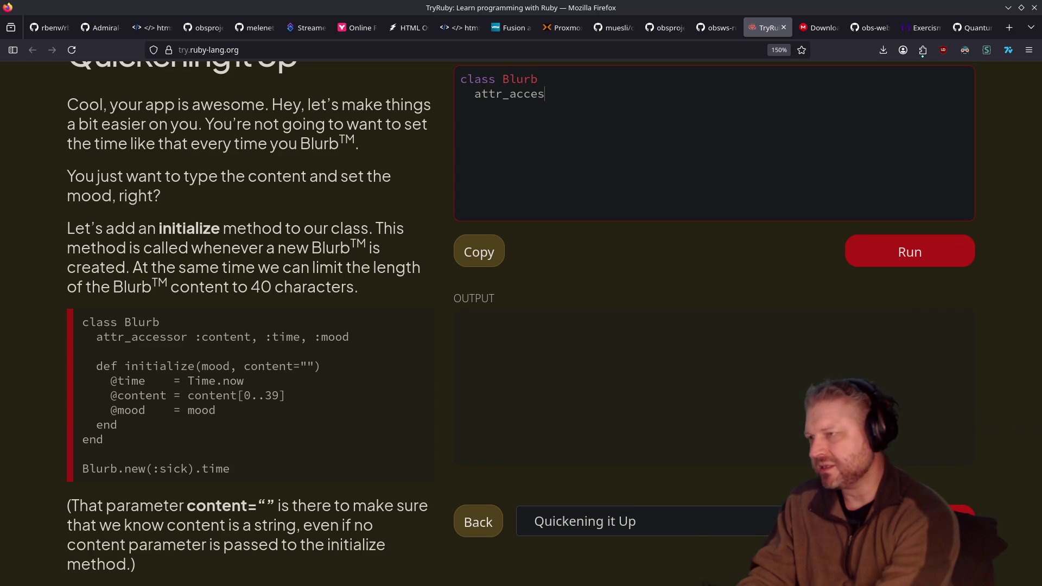
type("sor :content, :time, :mood")
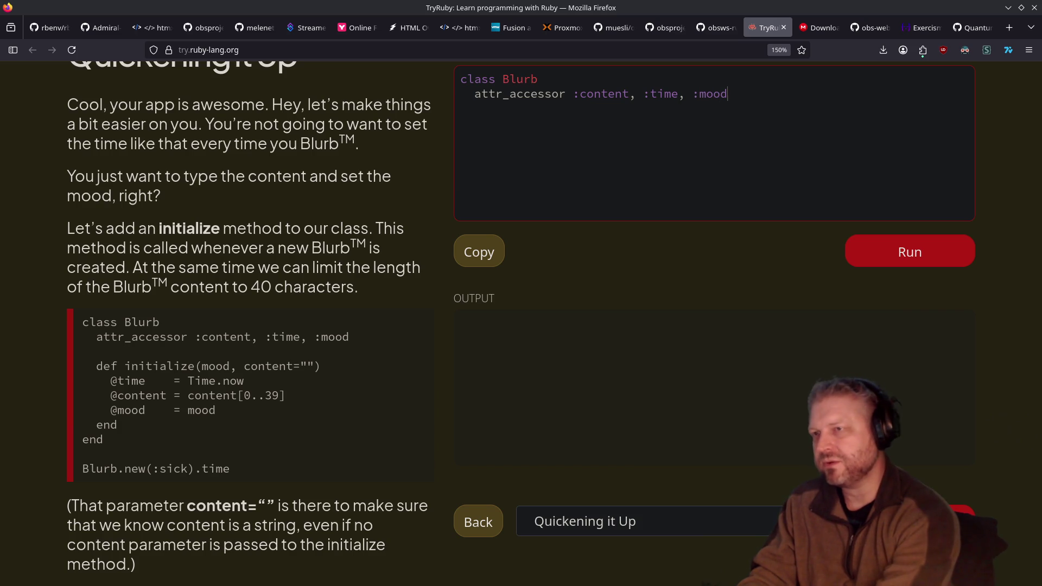
key("Return")
key("Return")
type("def initialize(mood, content=")
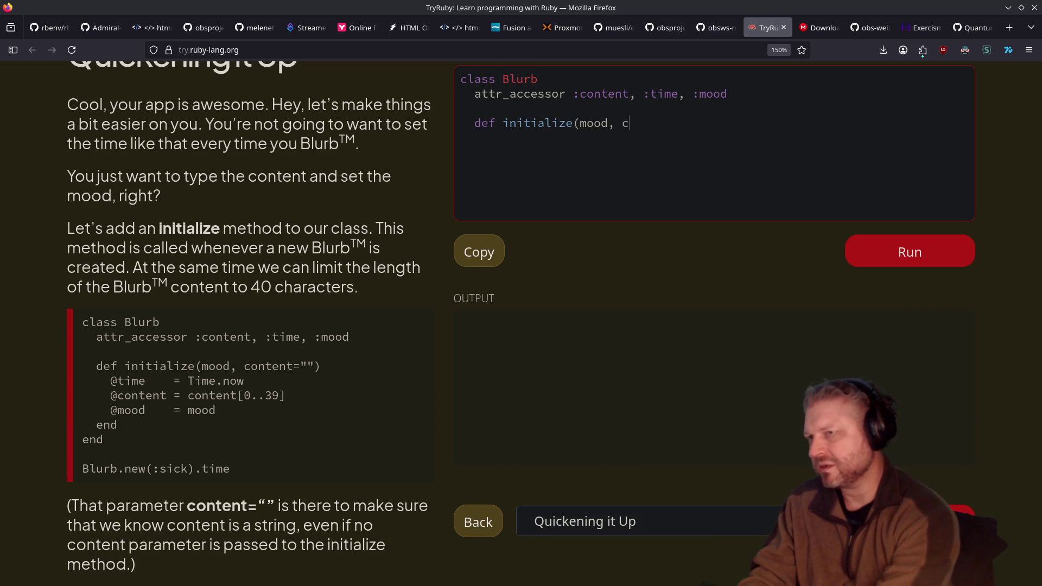
type("\"\")")
key("Return")
type("$")
key("BackSpace")
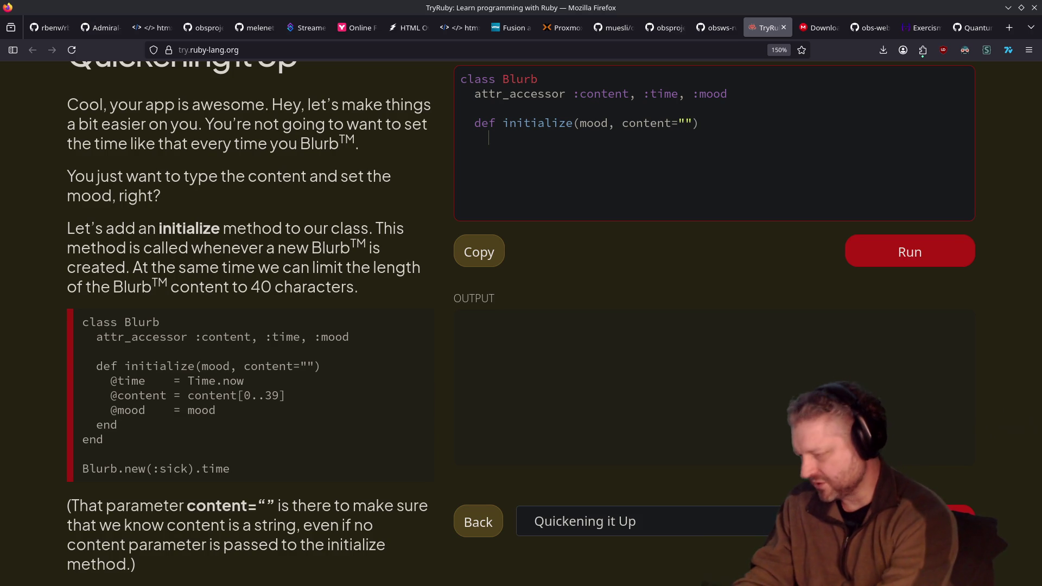
type("@time = ")
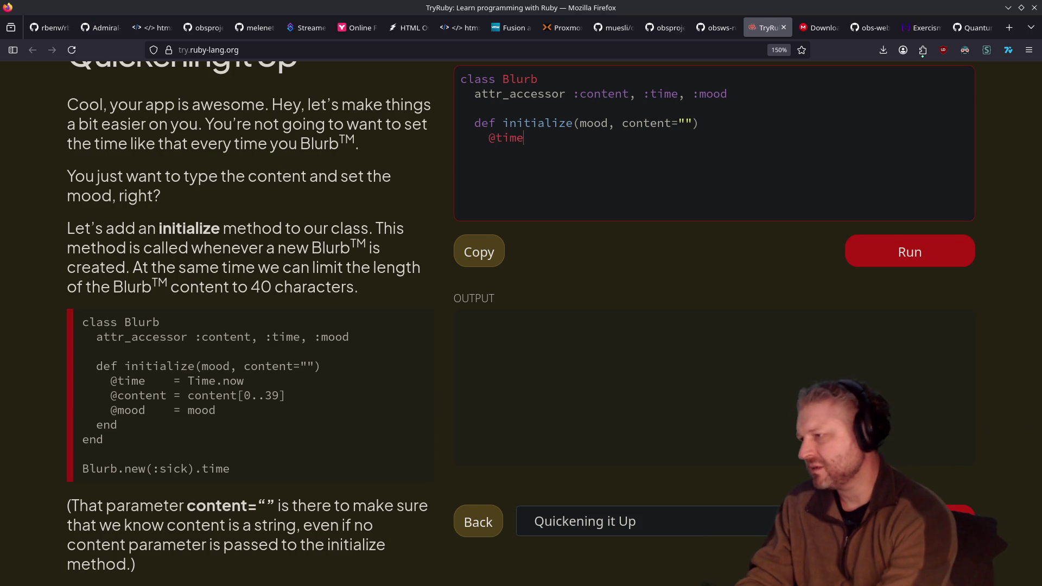
type("Time.now")
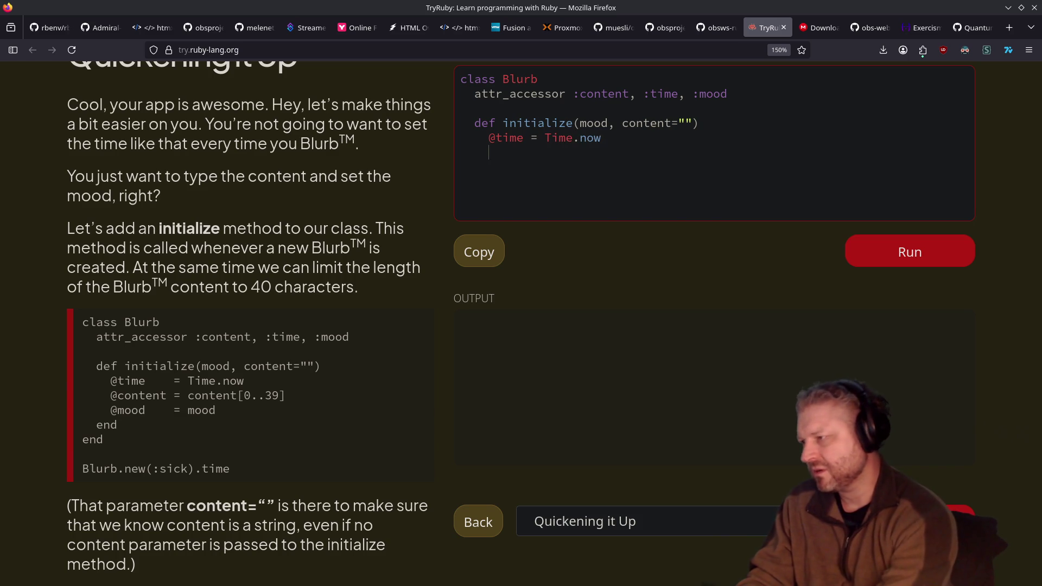
key("Return")
type("@content = ")
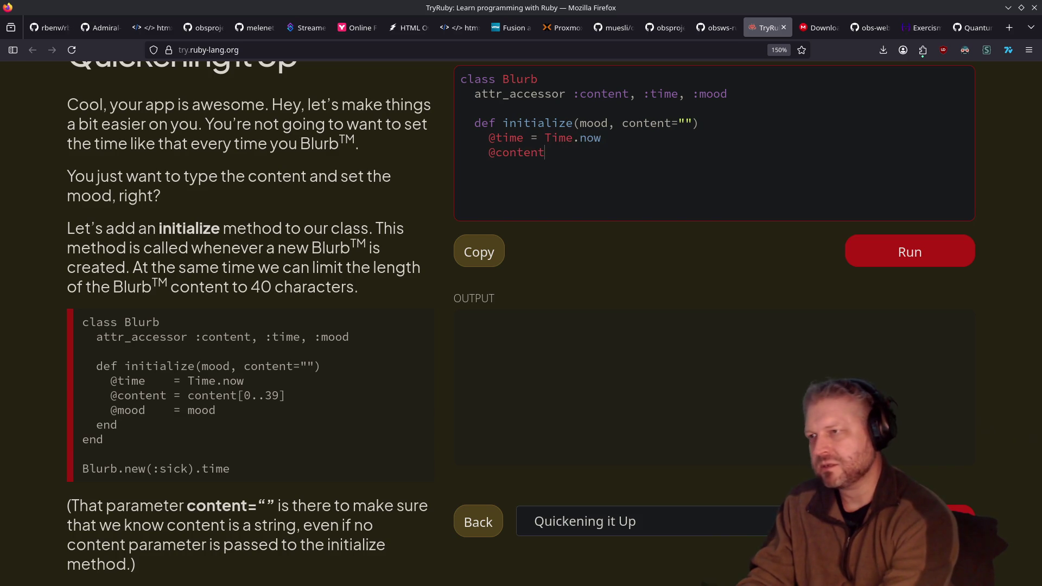
type("content")
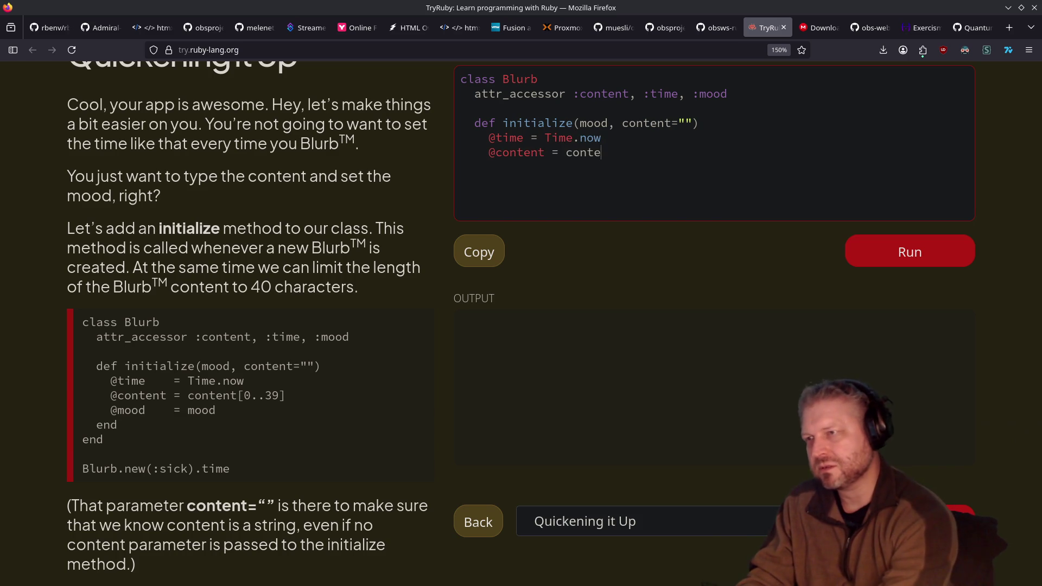
type("[0..30")
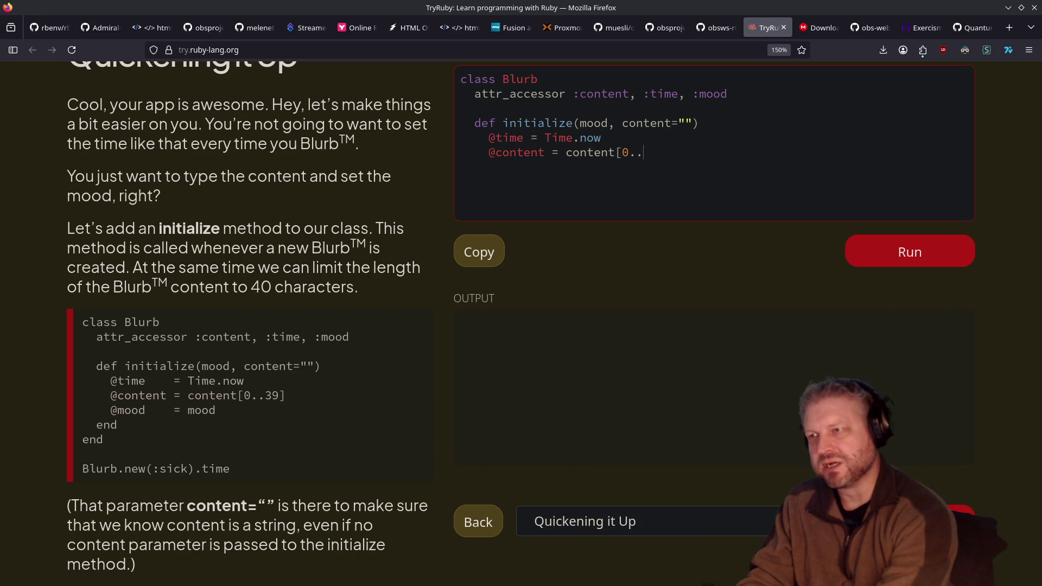
key("BackSpace")
type("9]")
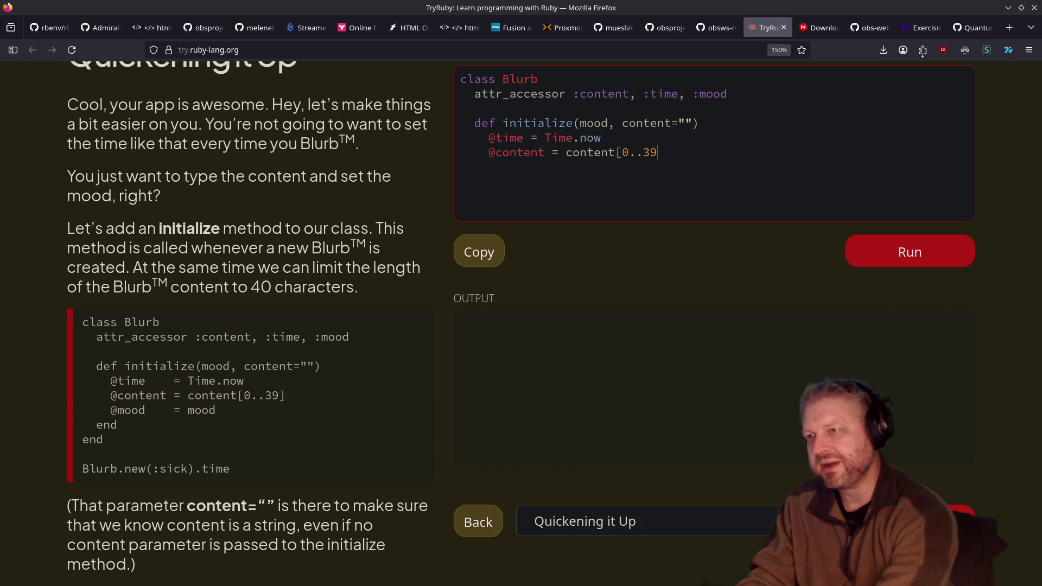
key("Return")
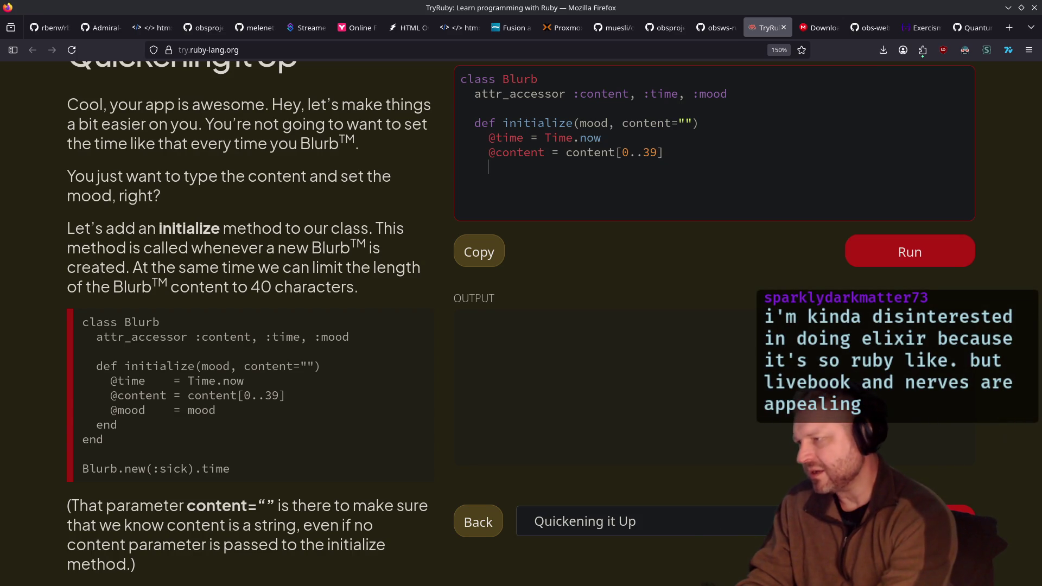
type("@mood ")
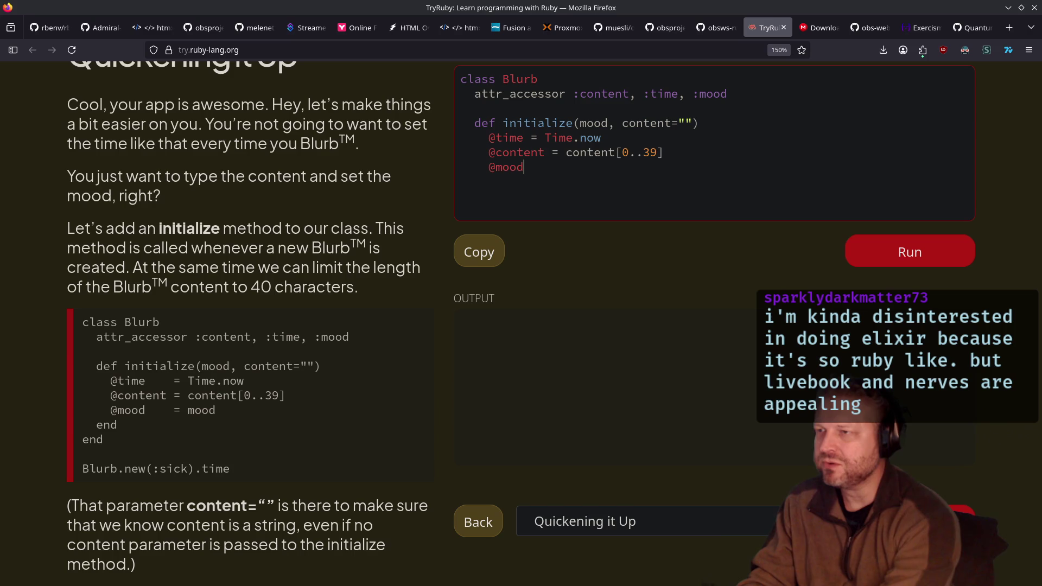
type("= mood   ")
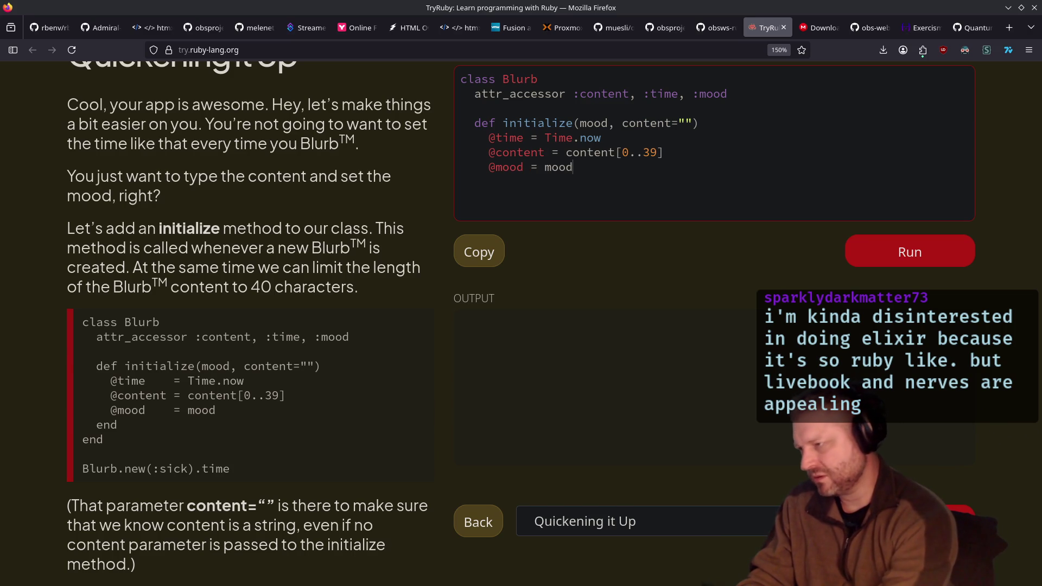
type("end ")
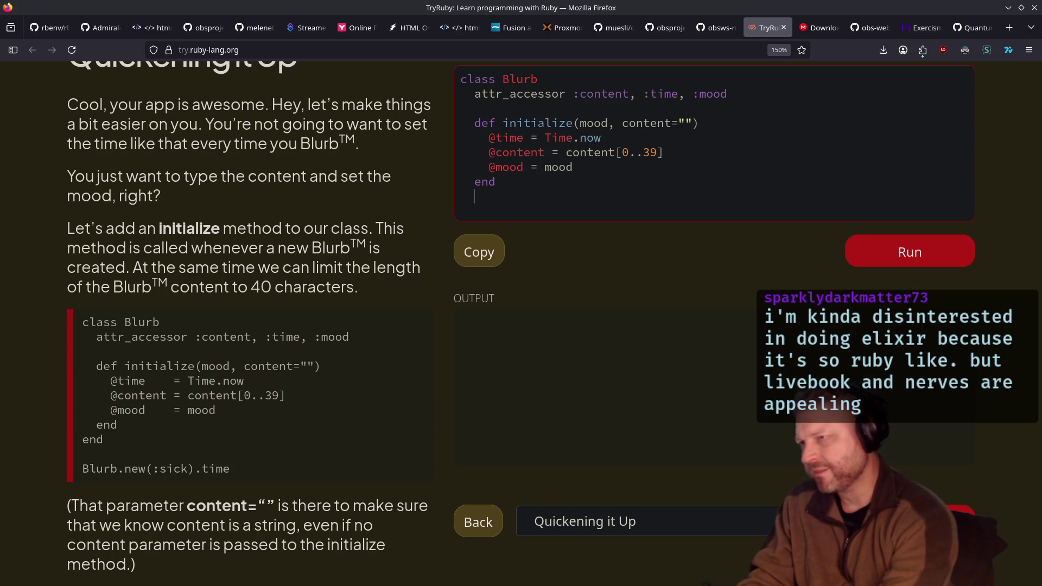
type("end")
key("Return")
type("Blurb.new")
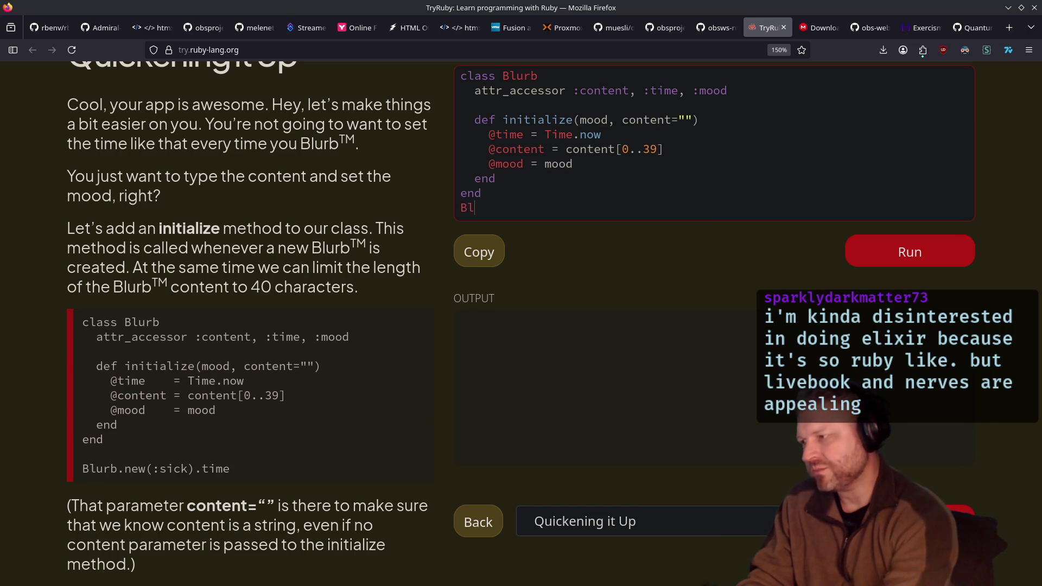
type("(:sick")
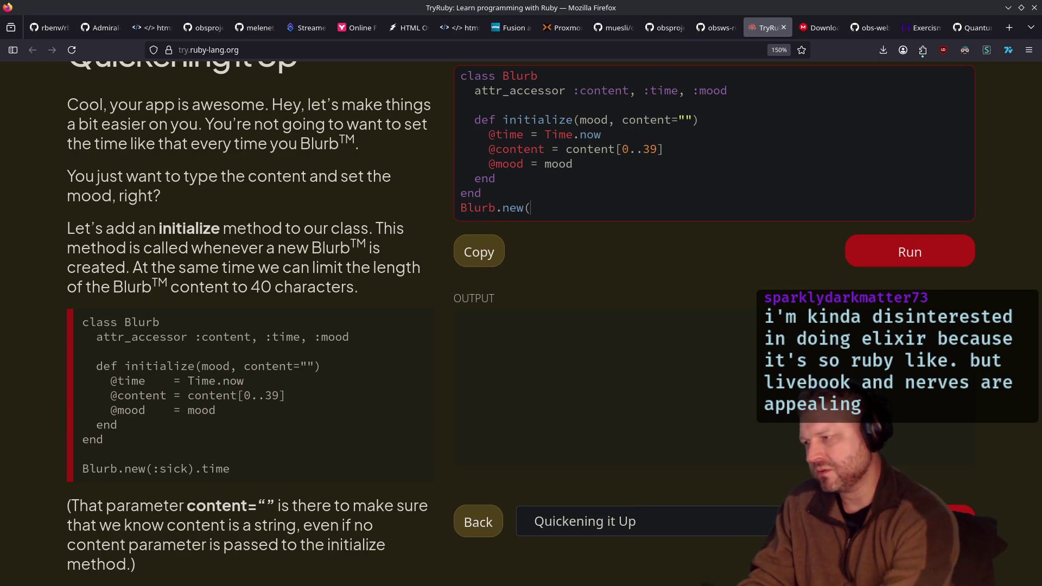
type(").time")
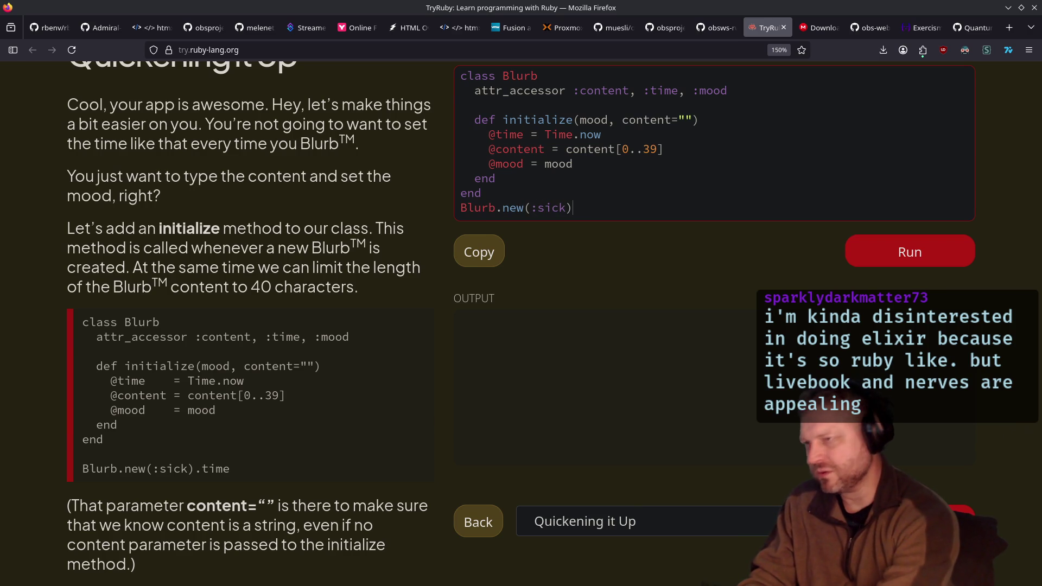
key("ctrl+Return")
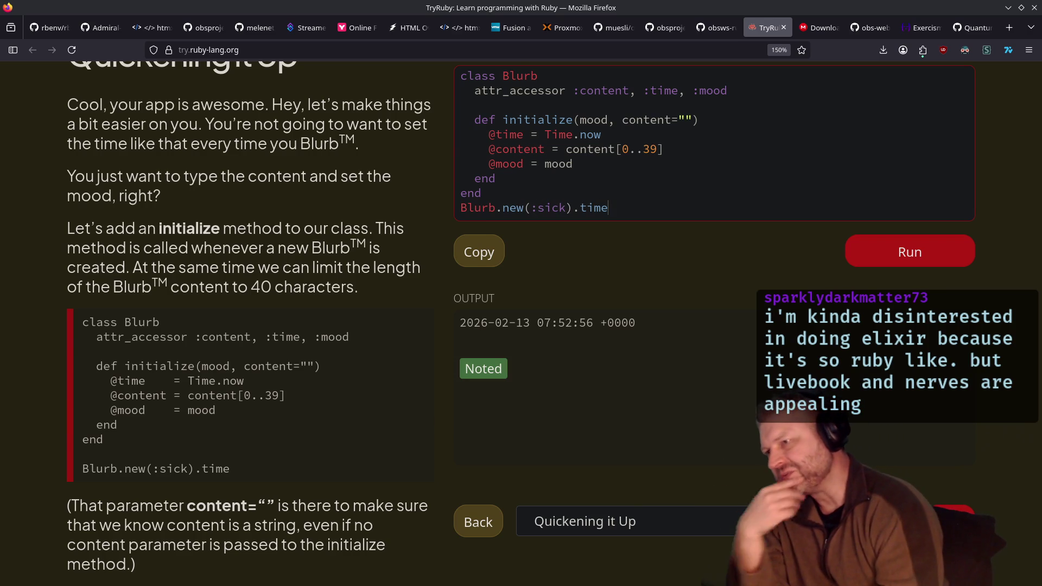
Store Blurb.new(:sick).time in b, add puts b, and rerun the code.
key("Return")
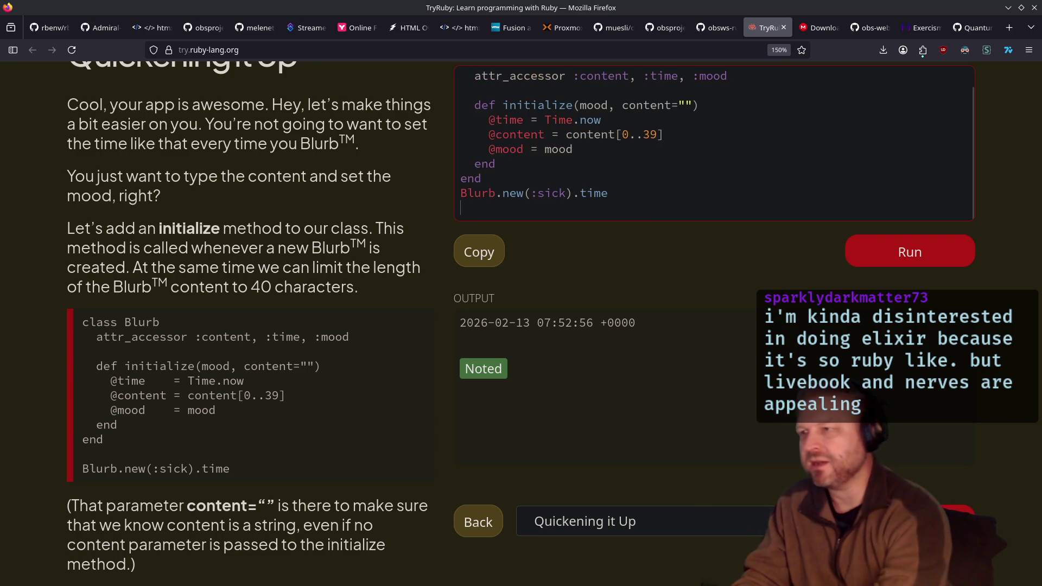
key("Up")
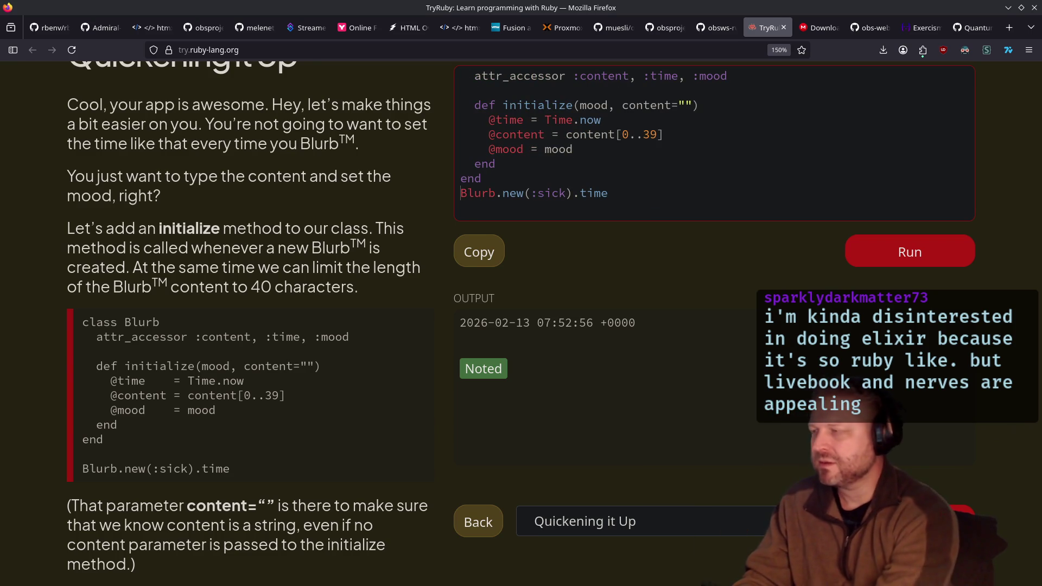
type("b = ")
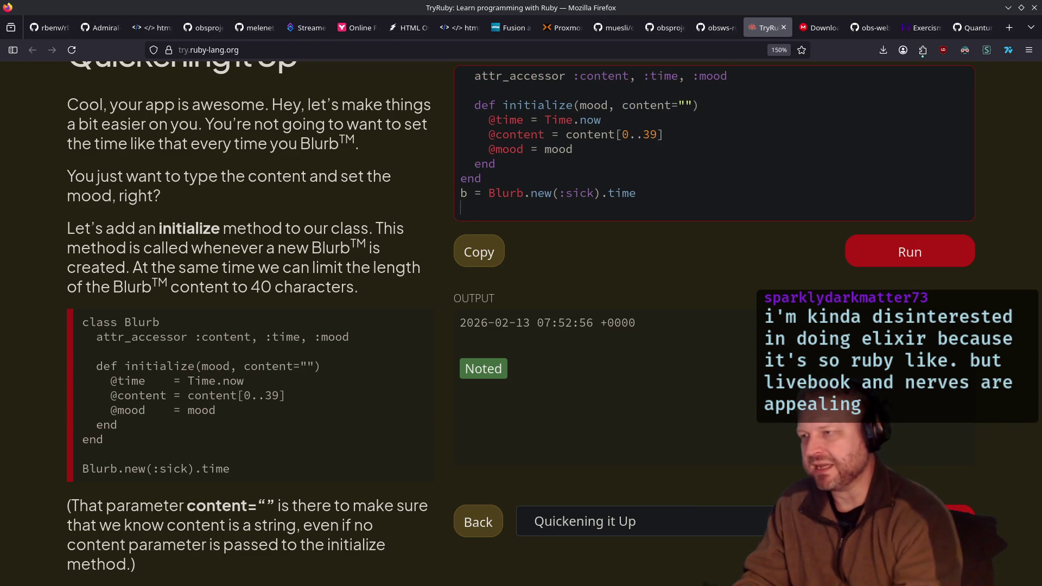
type("puts b")
key("ctrl+Return")
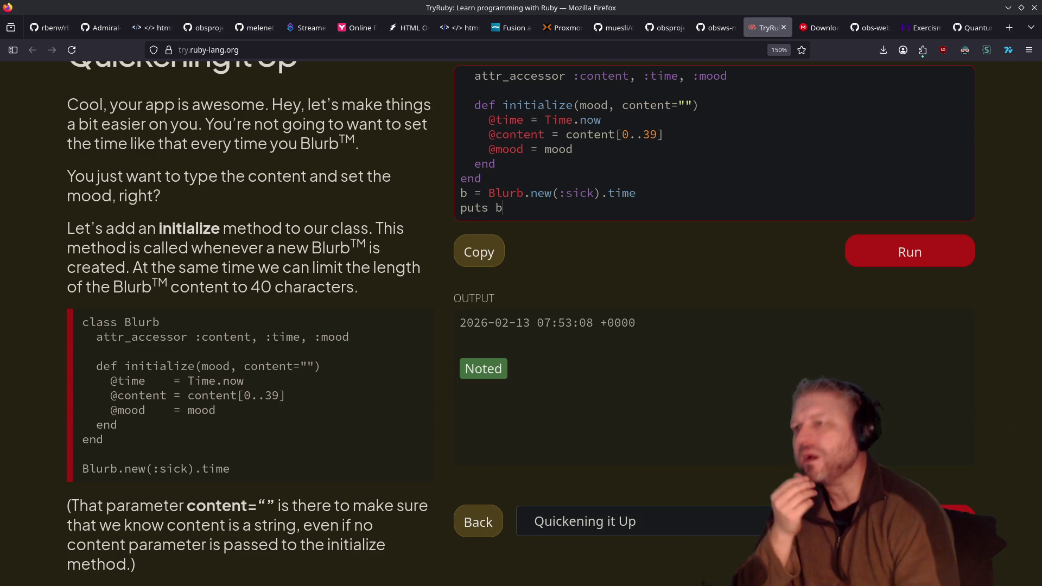
left_click_drag(629, 105, 693, 105)
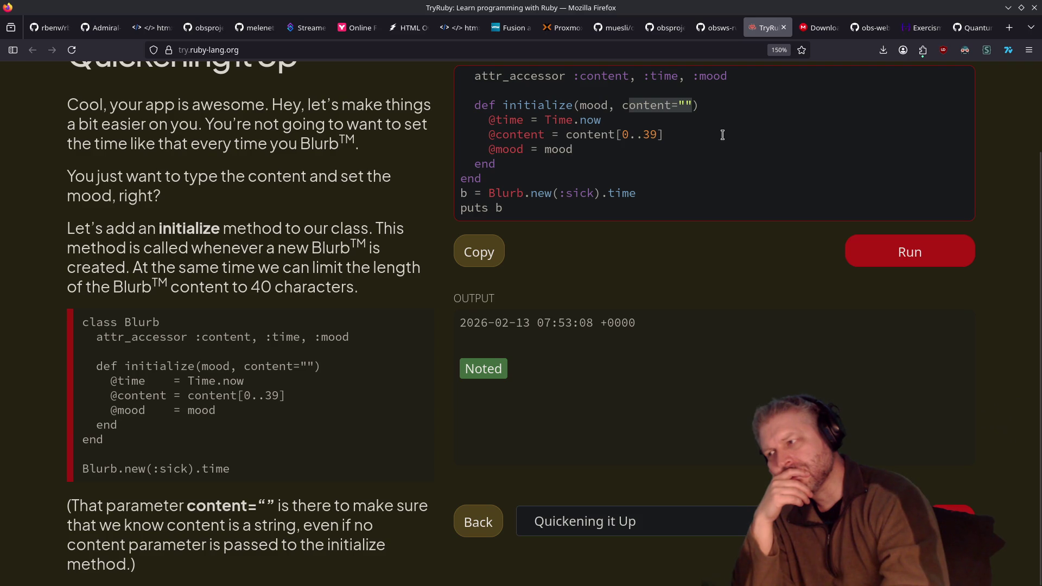
left_click(594, 193)
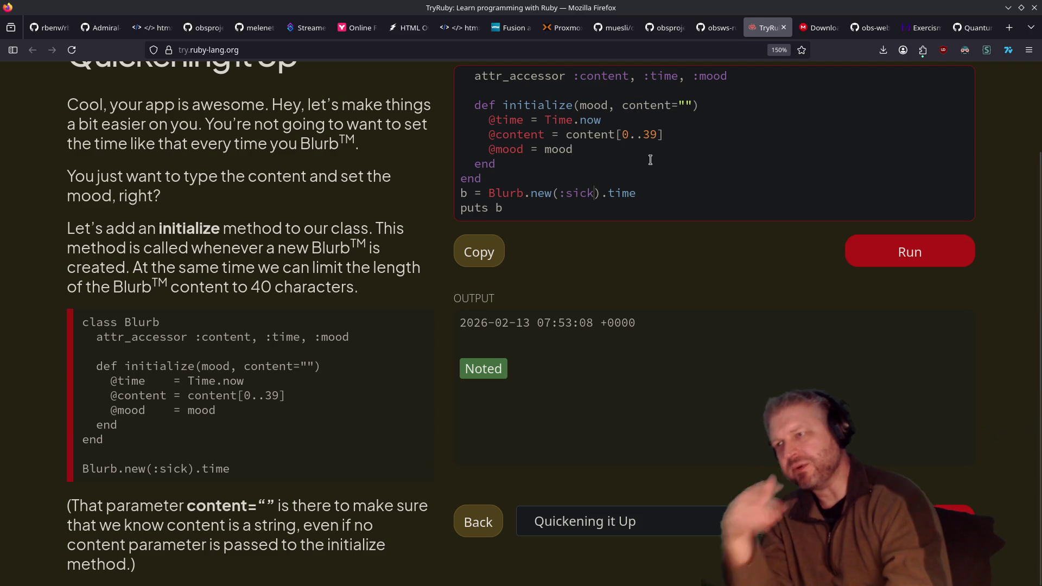
Pass the content string "lskjdf" after :sick in Blurb.new and rerun.
type(", 1")
key("ctrl+Return")
key("BackSpace")
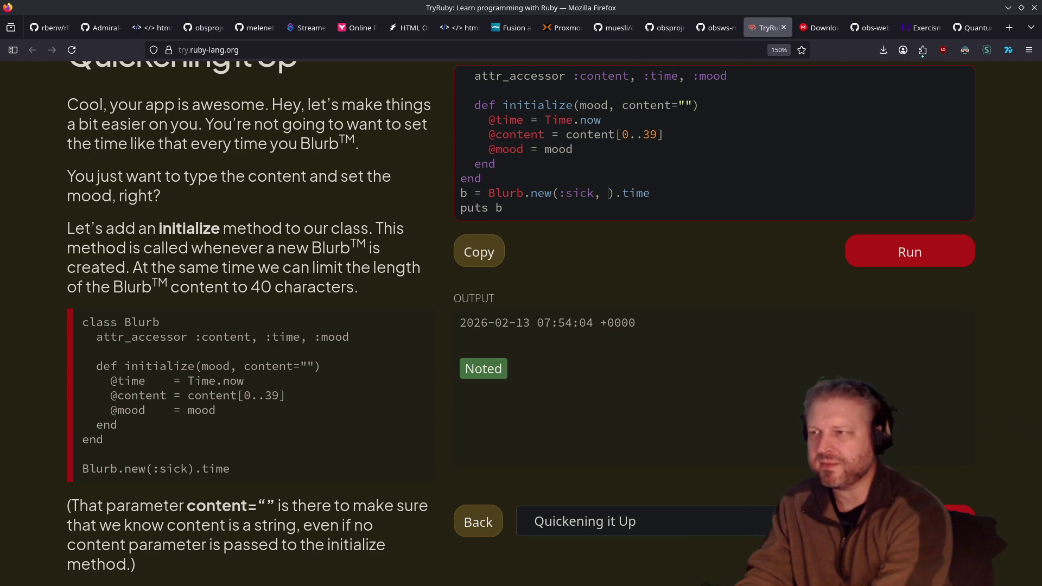
type("\"lskjdf\"")
key("ctrl+Return")
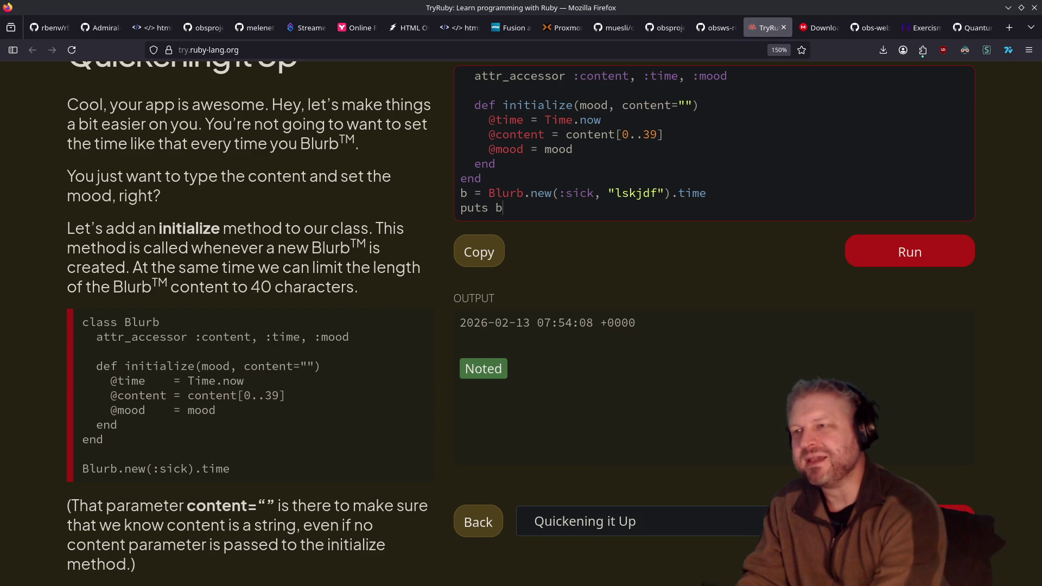
Change puts b to puts b.content and run, producing an undefined method 'content' error.
type("content")
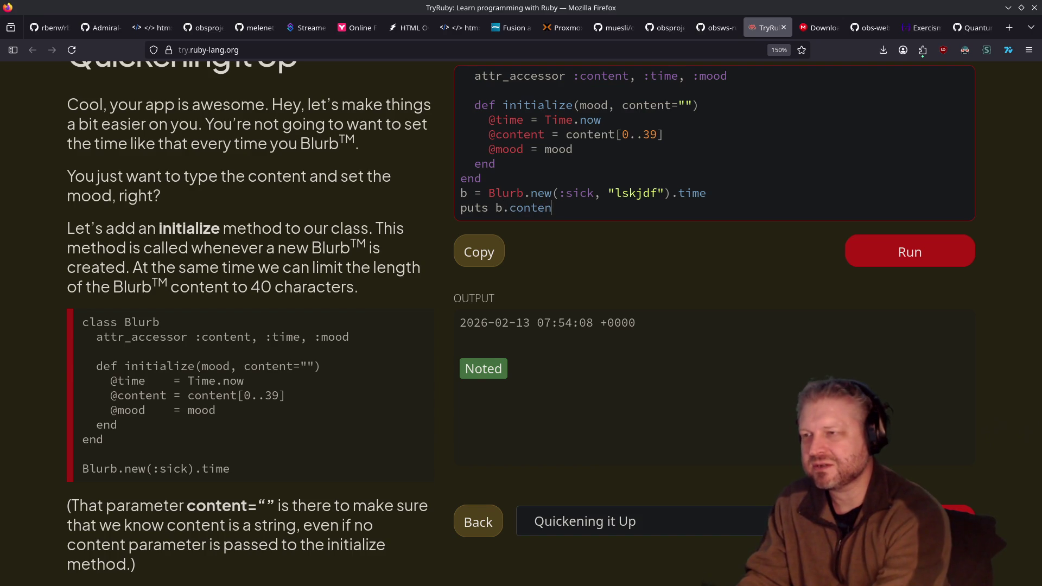
key("ctrl+Return")
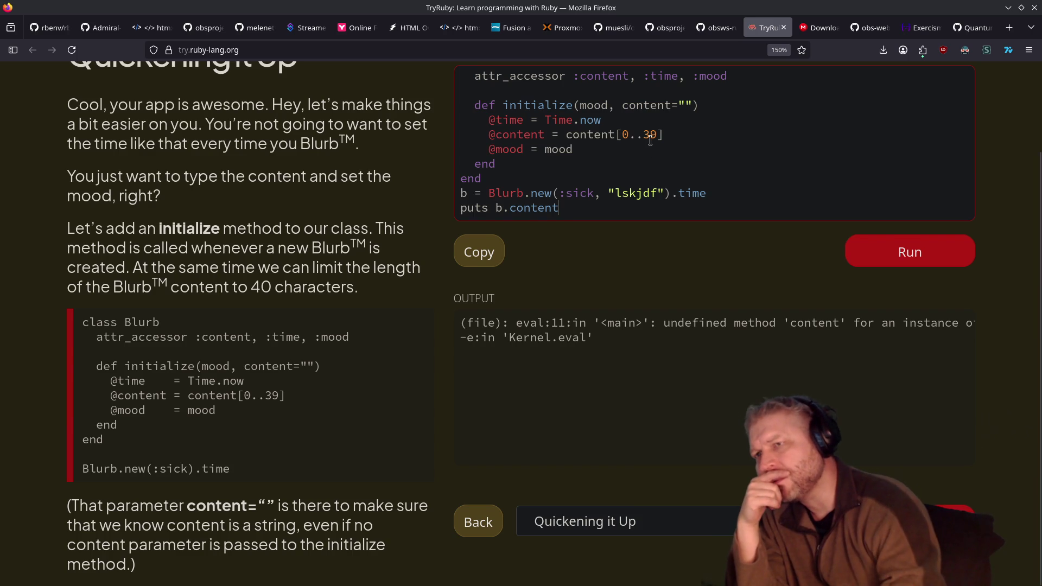
scroll(650, 140, "up", 1)
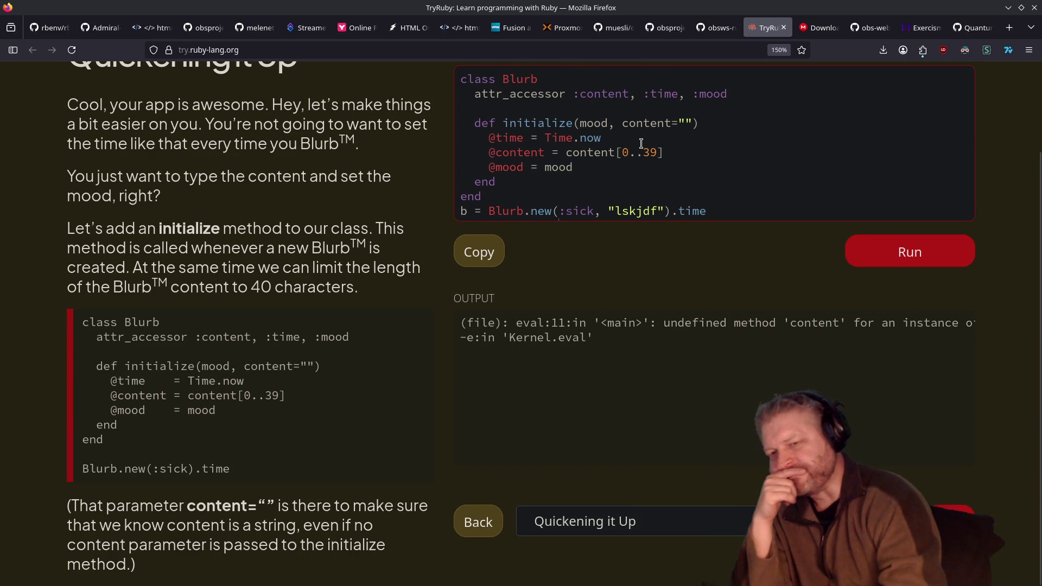
scroll(642, 144, "down", 1)
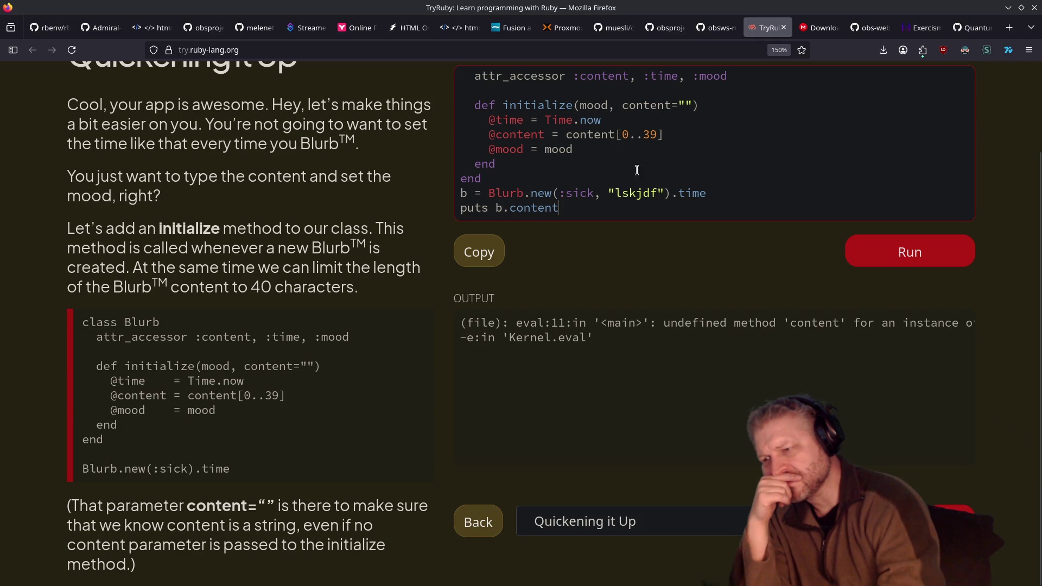
left_click(637, 519)
scroll(639, 502, "down", 2)
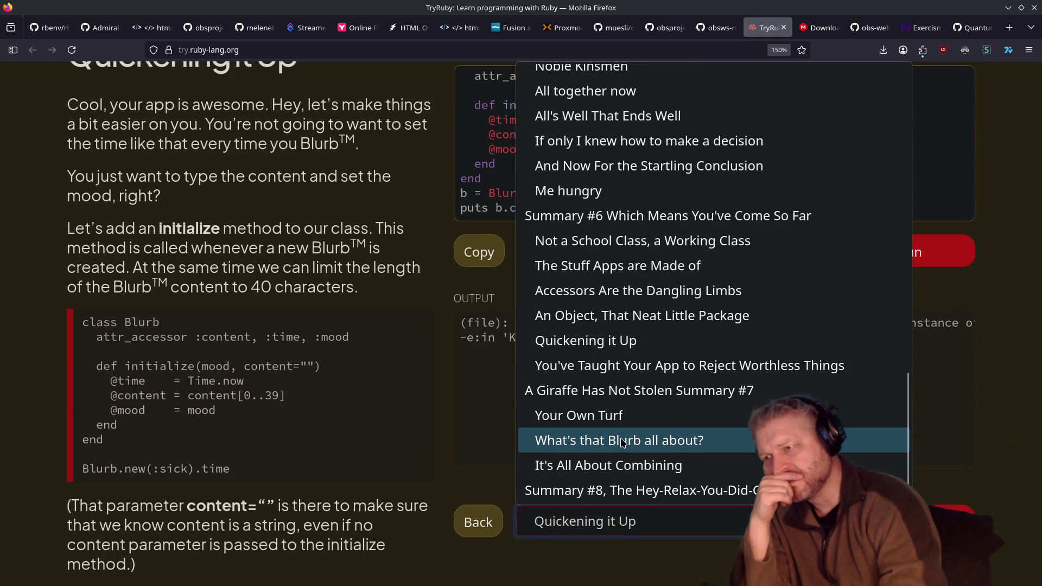
Close the chapter list and stay on the Quickening it Up lesson.
left_click(564, 551)
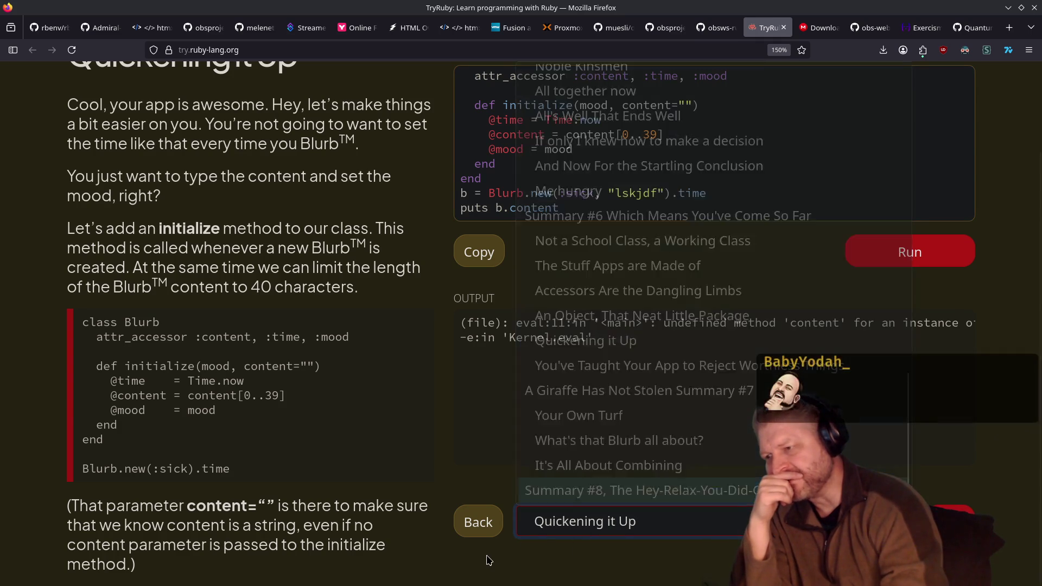
scroll(517, 359, "up", 2)
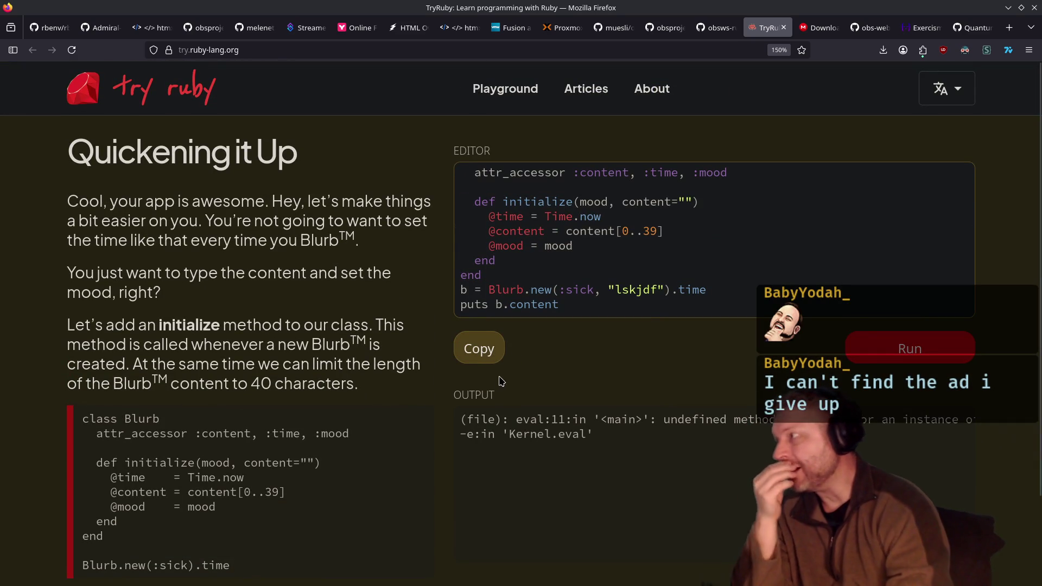
scroll(681, 353, "down", 2)
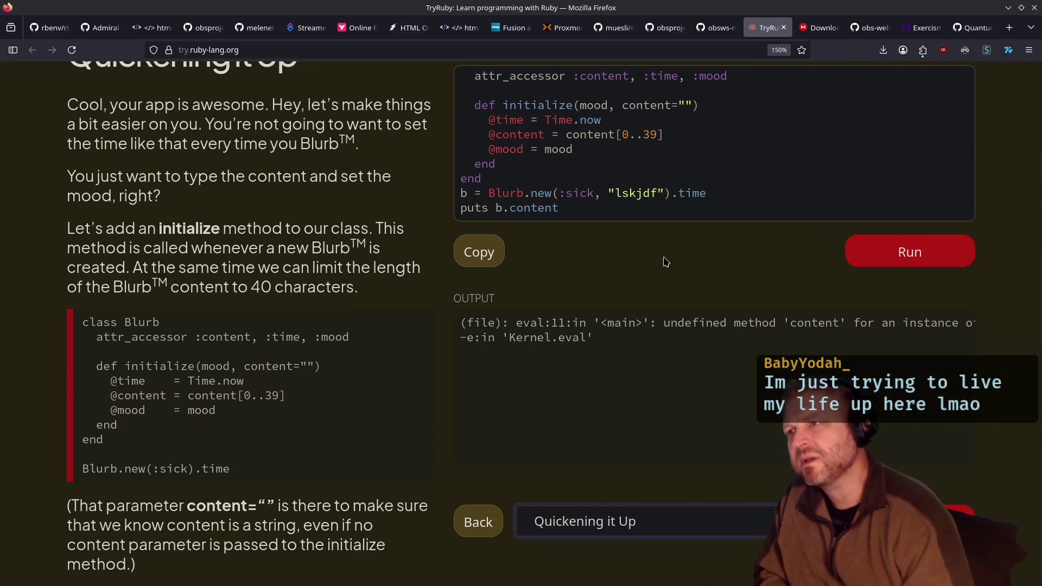
Delete .content so the last line reads puts b, add a blank line, and run it.
left_click(653, 176)
scroll(654, 176, "up", 1)
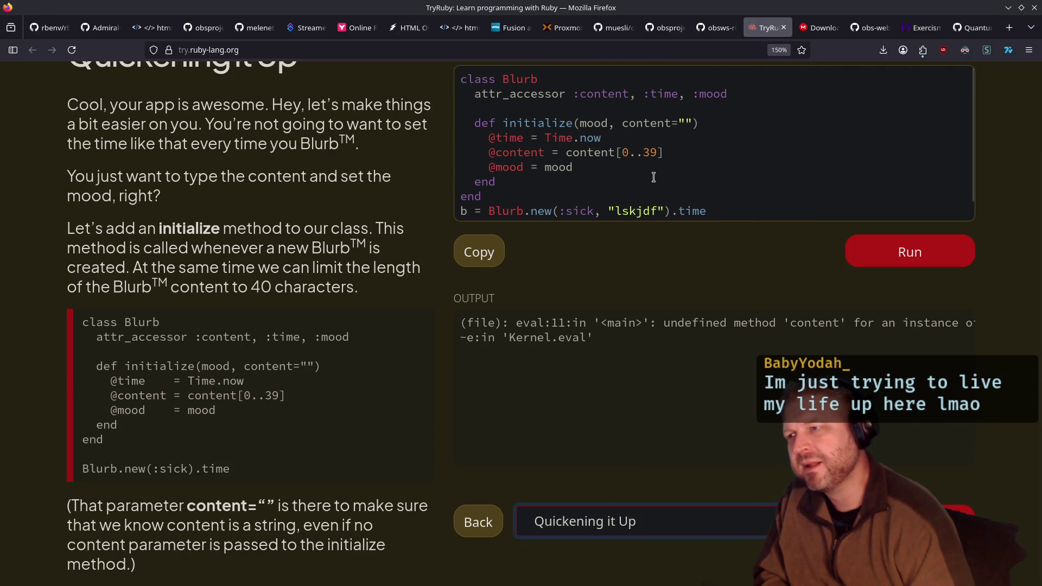
scroll(653, 174, "down", 1)
key("ctrl+shift+Left")
key("BackSpace")
key("BackSpace")
key("Return")
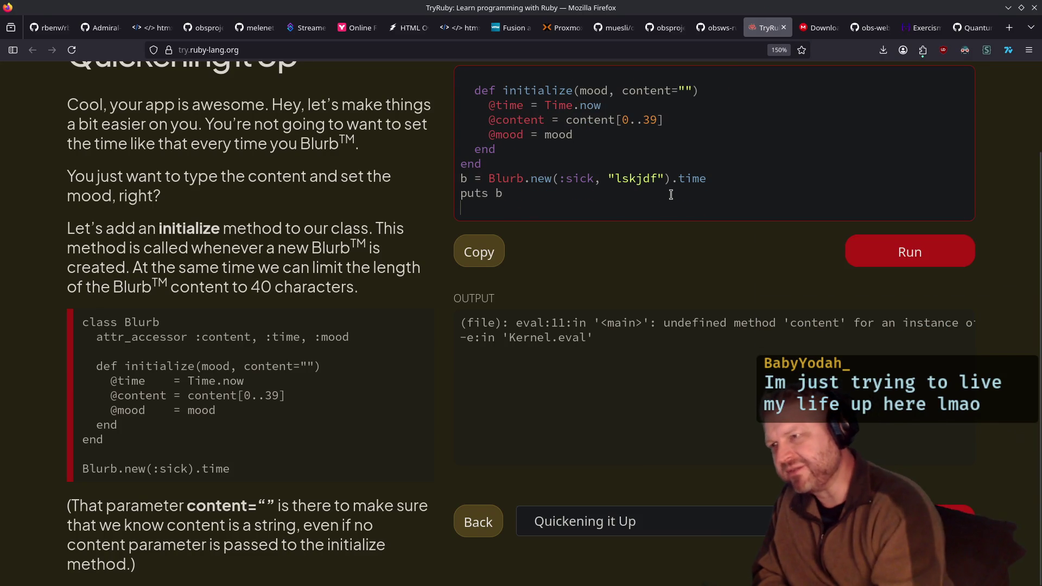
key("Up")
key("Return")
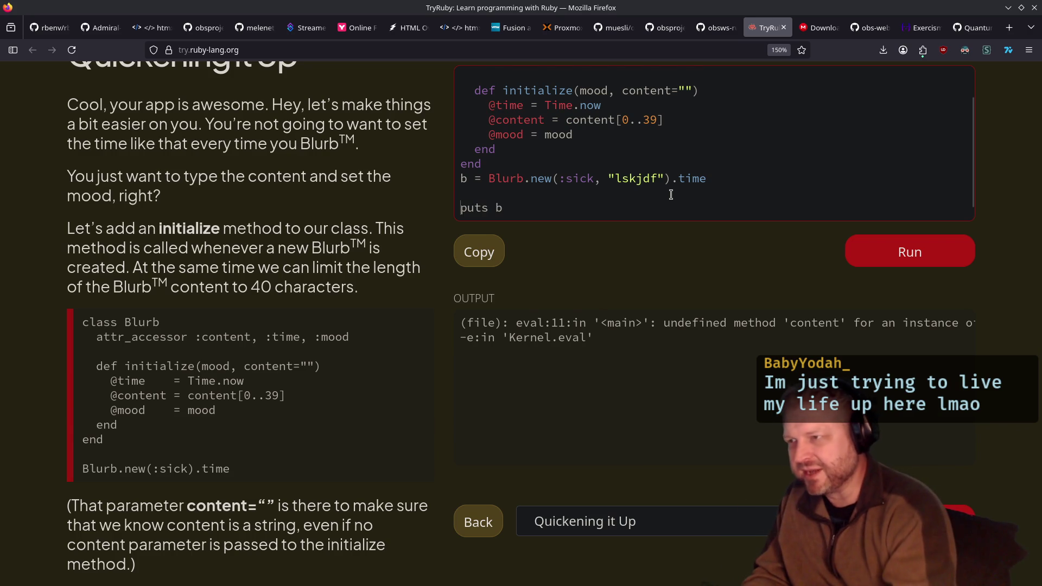
key("ctrl+Return")
Comment out the Blurb.new line with # and run the code.
scroll(545, 209, "up", 1)
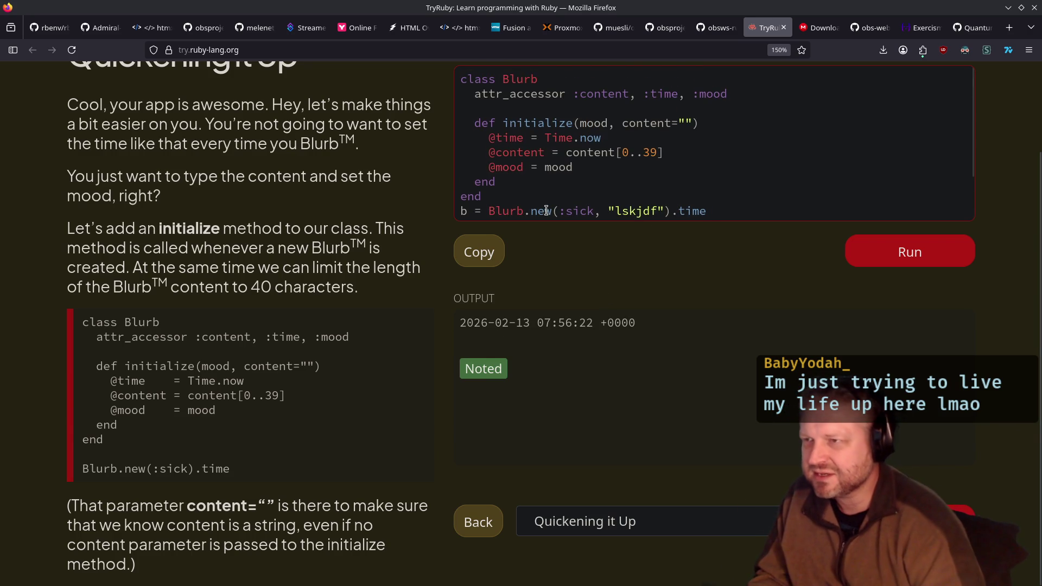
scroll(588, 206, "down", 1)
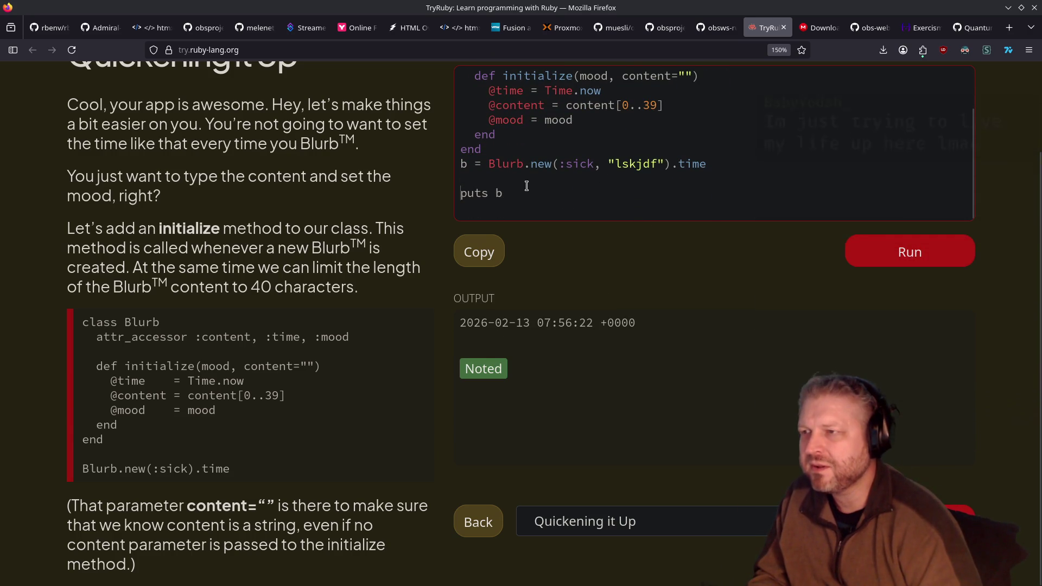
left_click_drag(488, 163, 459, 164)
scroll(564, 180, "up", 1)
scroll(572, 183, "up", 2)
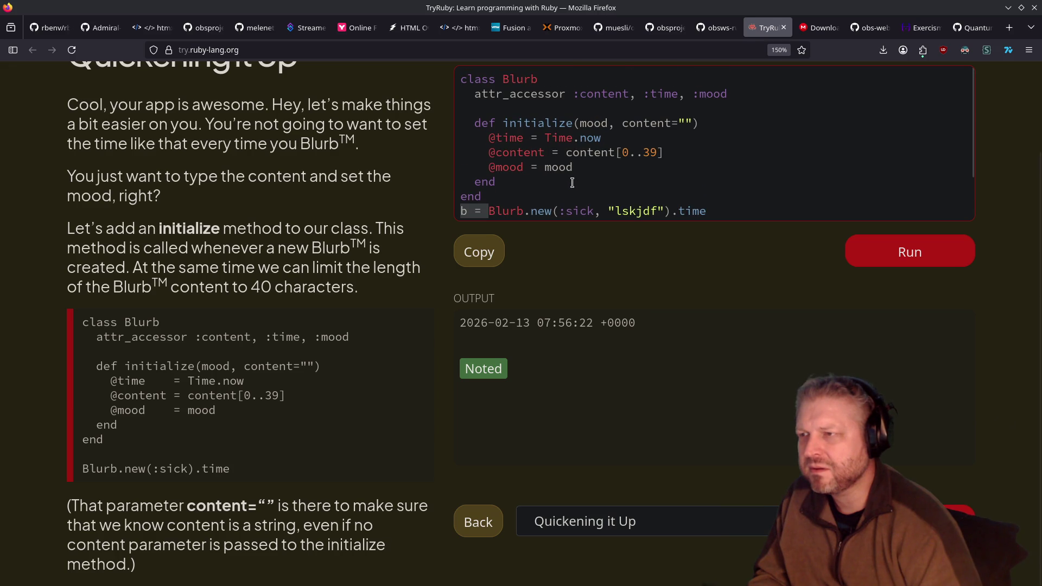
scroll(572, 183, "down", 2)
left_click(749, 163)
key("Home")
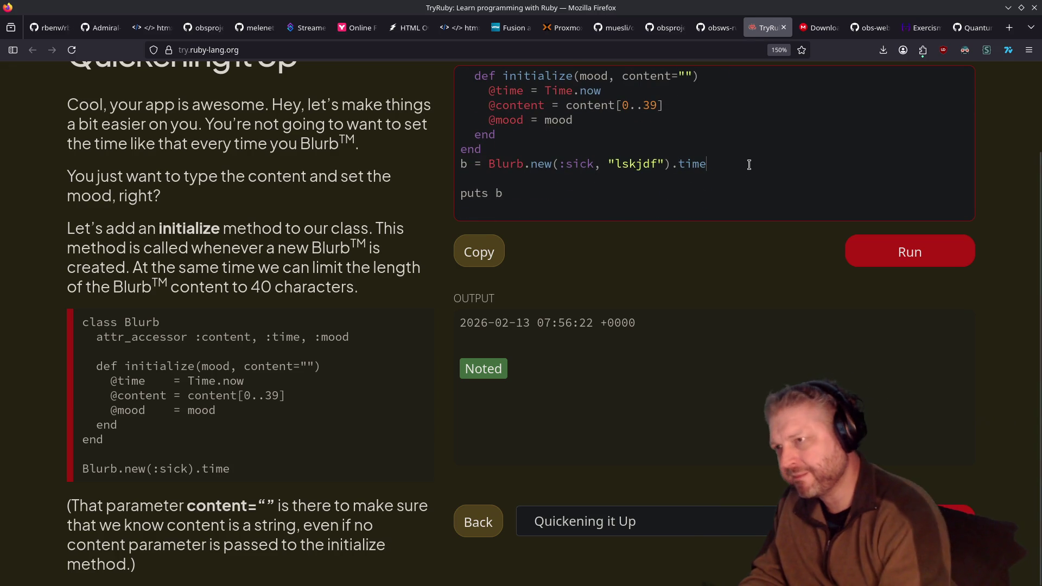
type("#")
key("ctrl+Return")
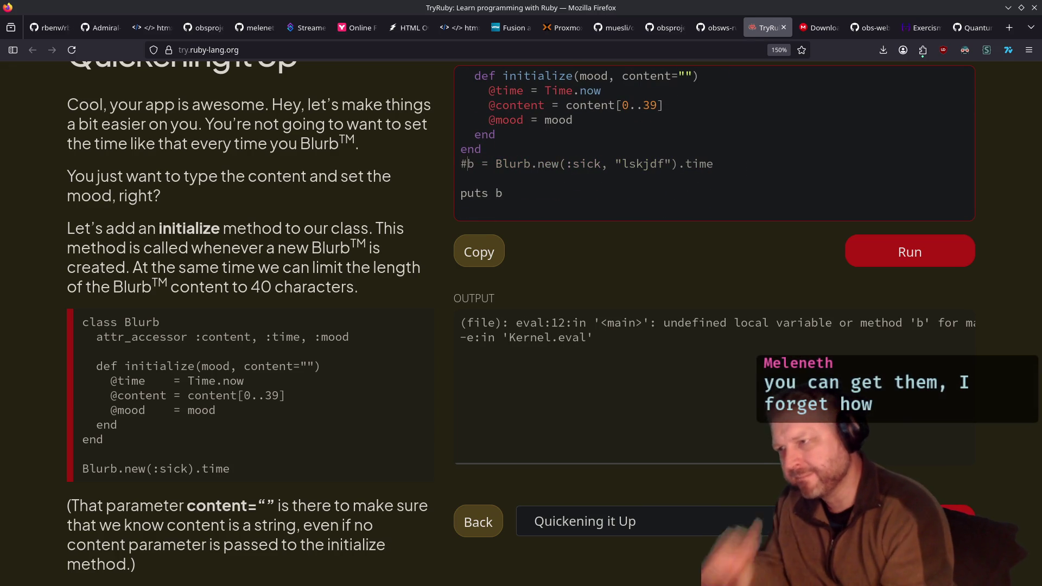
Comment out puts b, uncomment the Blurb.new line, and rerun to print the timestamp.
left_click(461, 193)
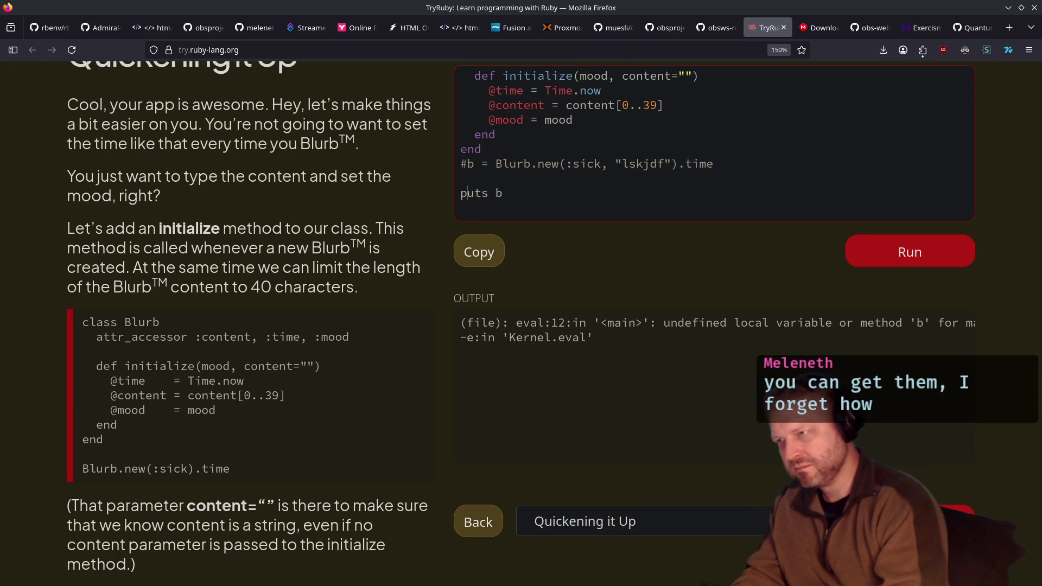
key("ctrl+Return")
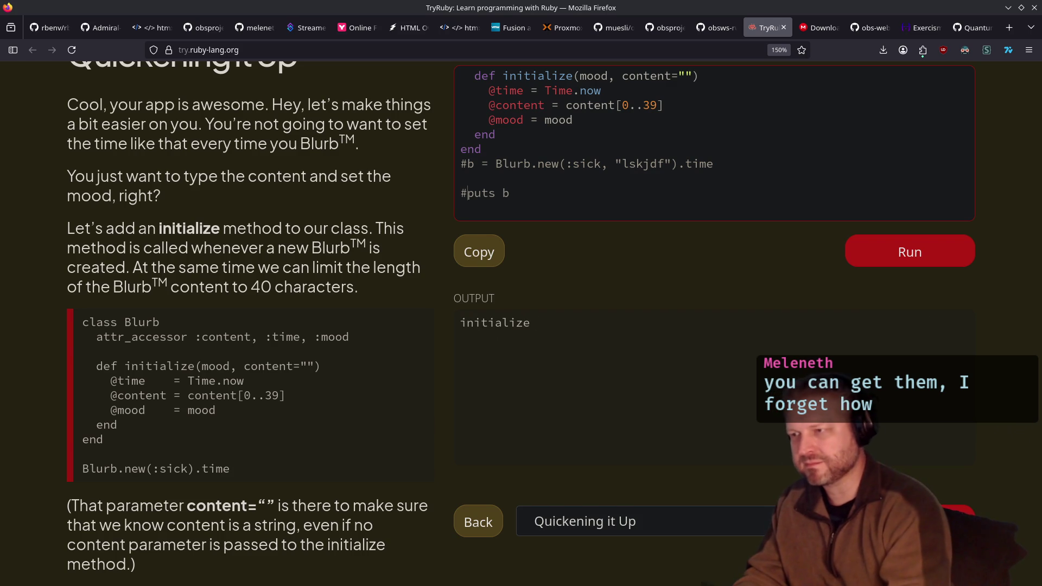
left_click(461, 164)
key("Delete")
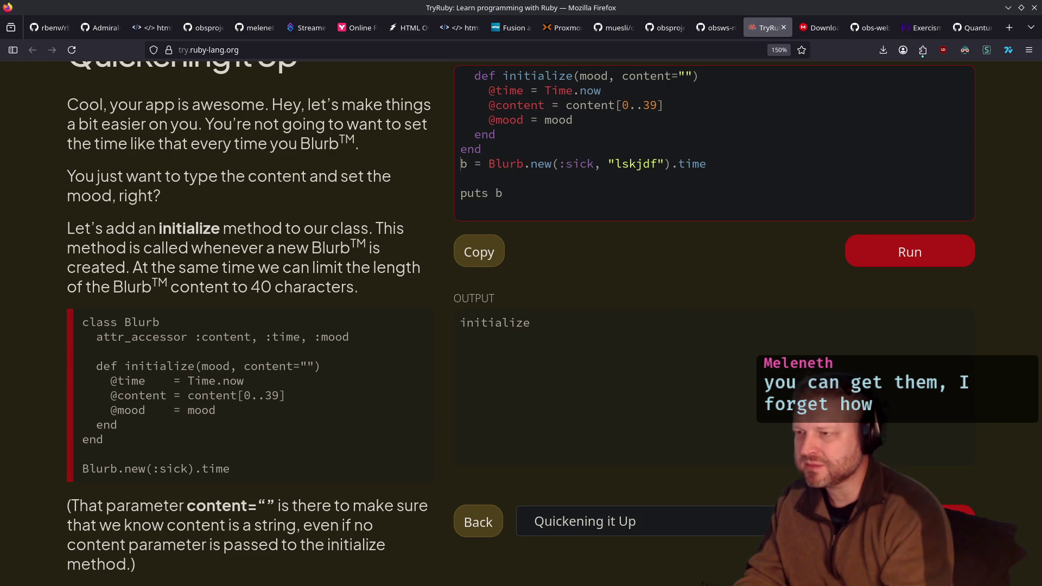
key("ctrl+Return")
scroll(750, 160, "up", 2)
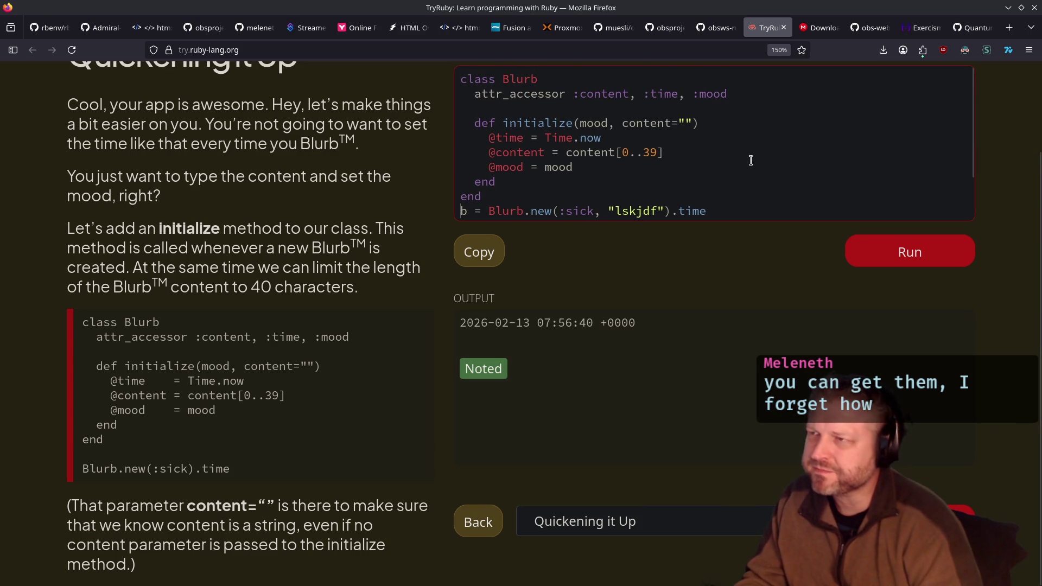
scroll(750, 160, "down", 2)
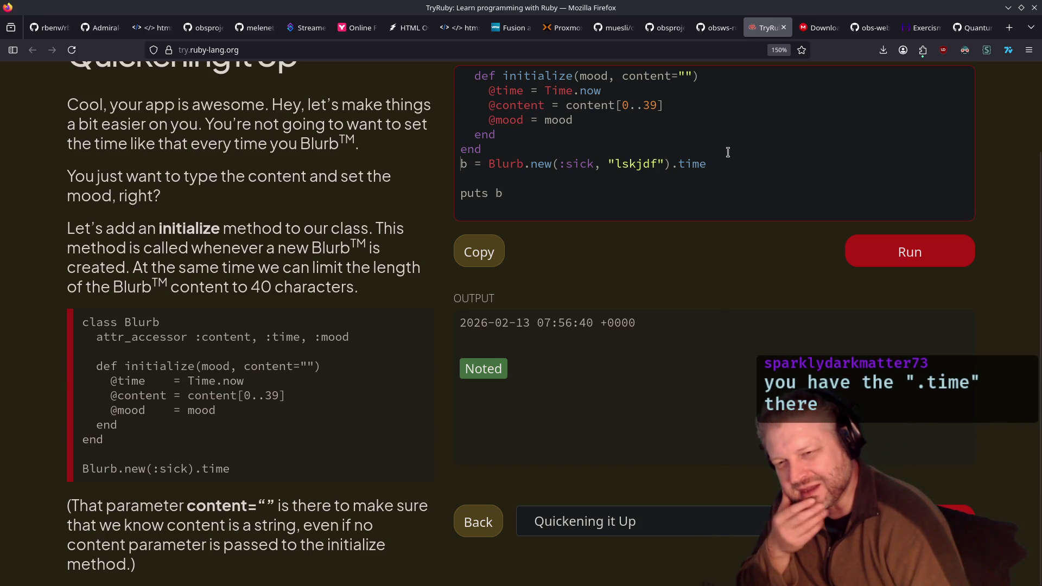
Remove .time from Blurb.new(:sick, "lskjdf") and run to print the blurb object.
double_click(705, 163)
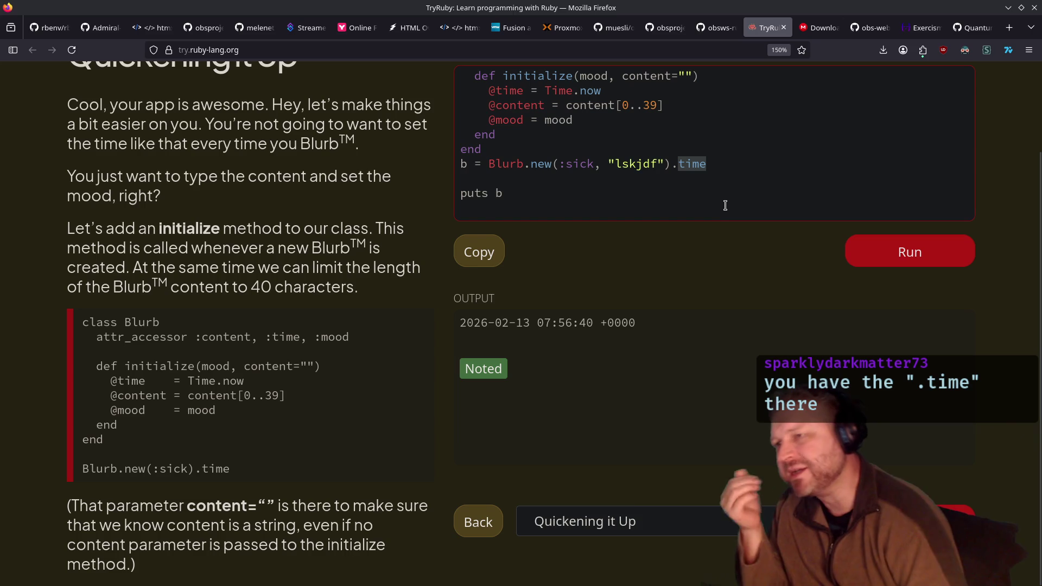
key("BackSpace")
key("BackSpace")
key("BackSpace")
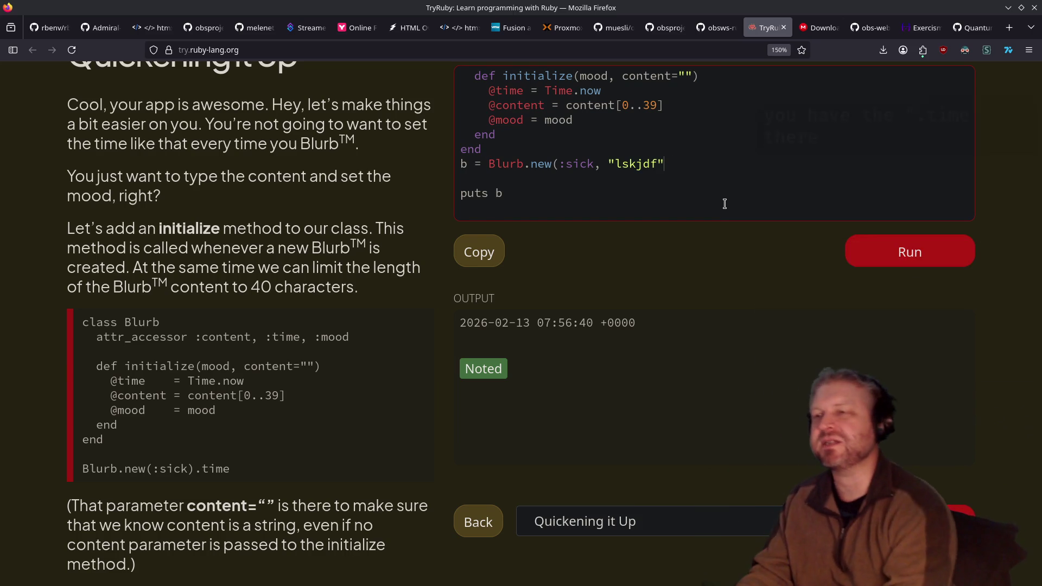
type(")")
key("ctrl+Return")
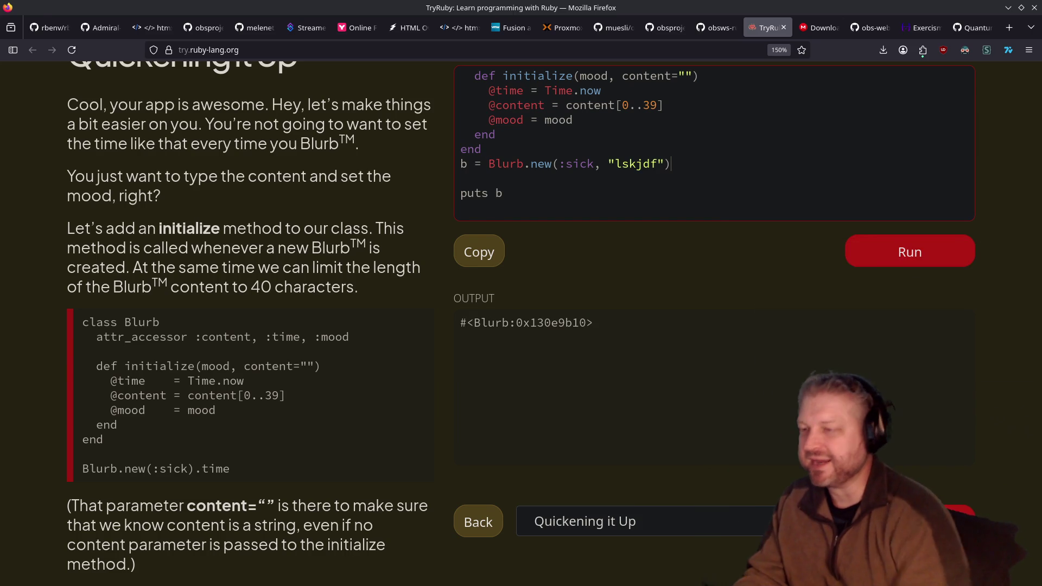
Print b.content, then change it to b.time, running the code after each edit.
left_click(605, 196)
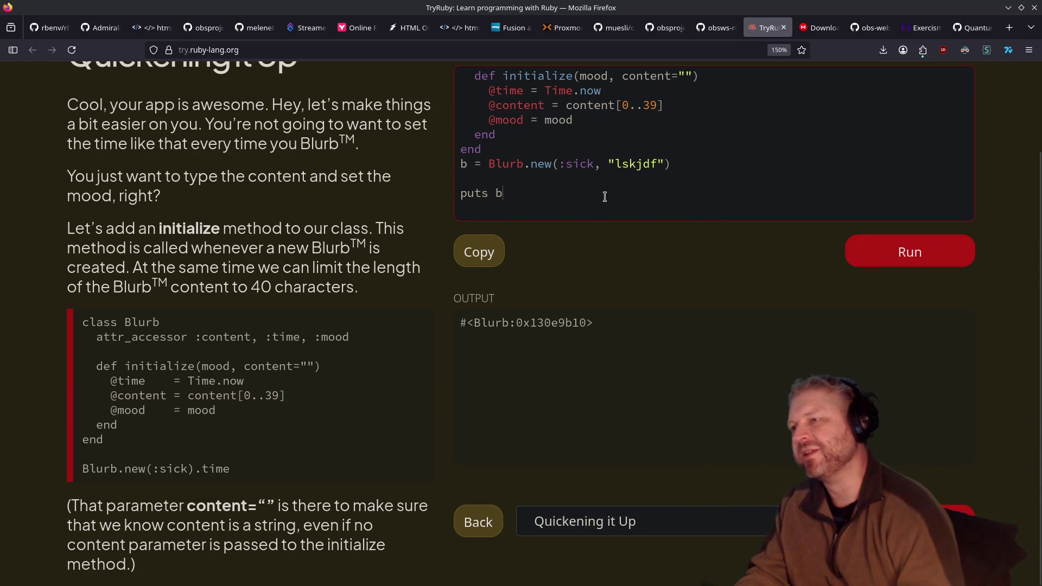
type(".content")
key("ctrl+Return")
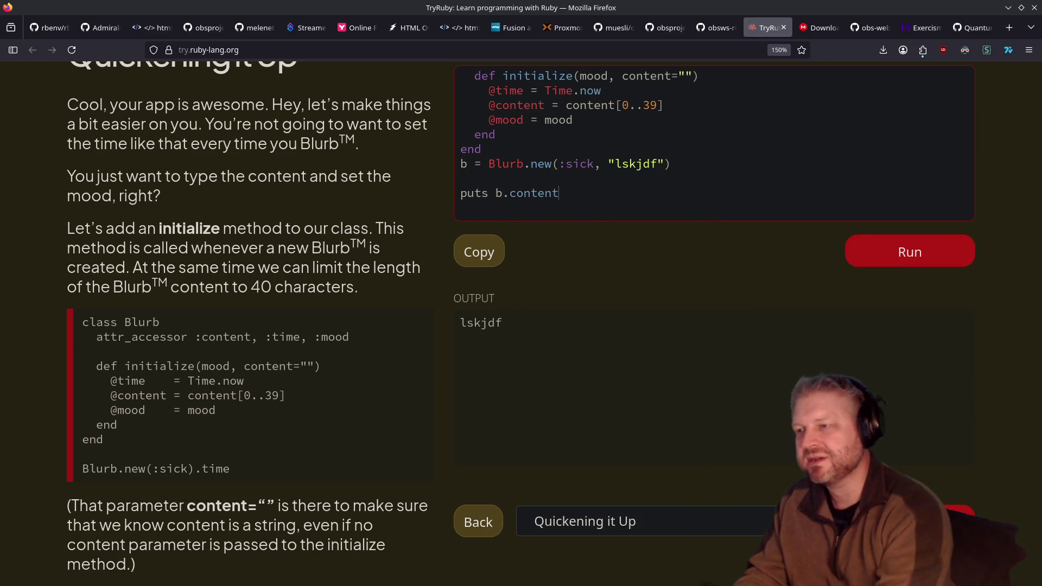
key("BackSpace")
key("BackSpace")
key("BackSpace")
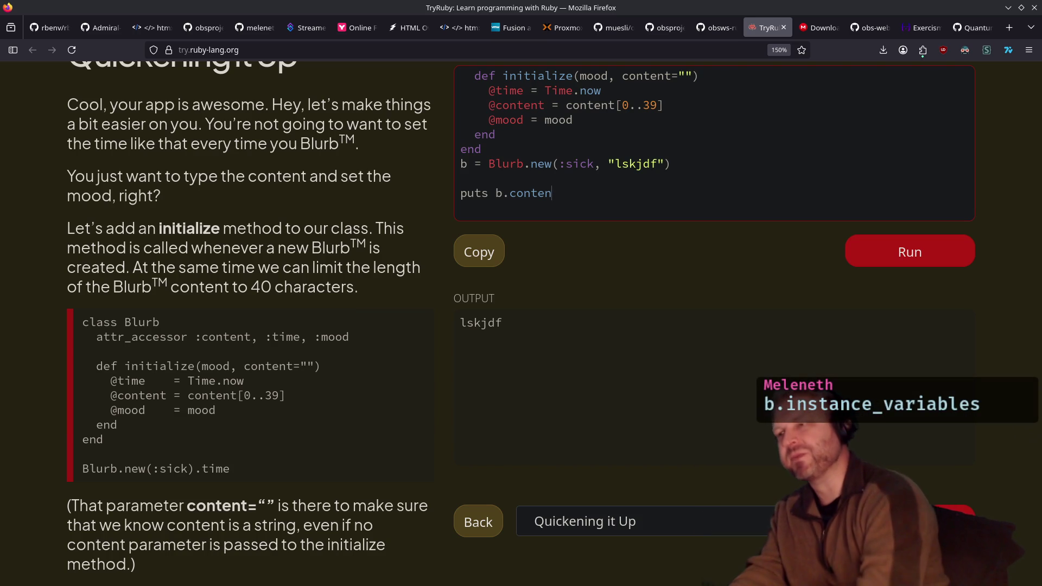
key("BackSpace")
key("BackSpace")
key("BackSpace")
type("time")
key("ctrl+Return")
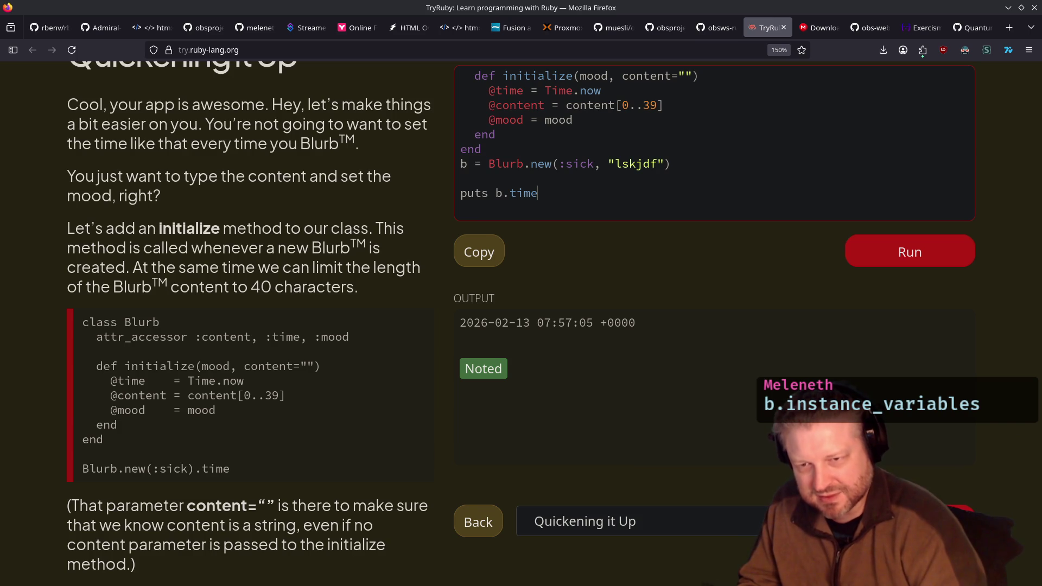
key("BackSpace")
key("BackSpace")
key("BackSpace")
type("istanc")
key("BackSpace")
key("BackSpace")
key("BackSpace")
type("nstance_var")
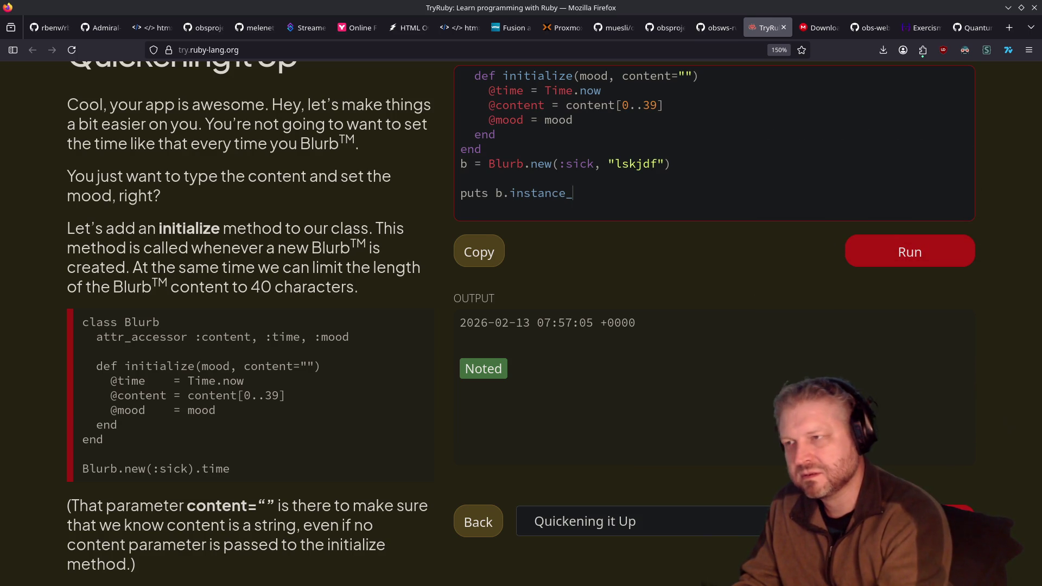
type("iables")
key("ctrl+Return")
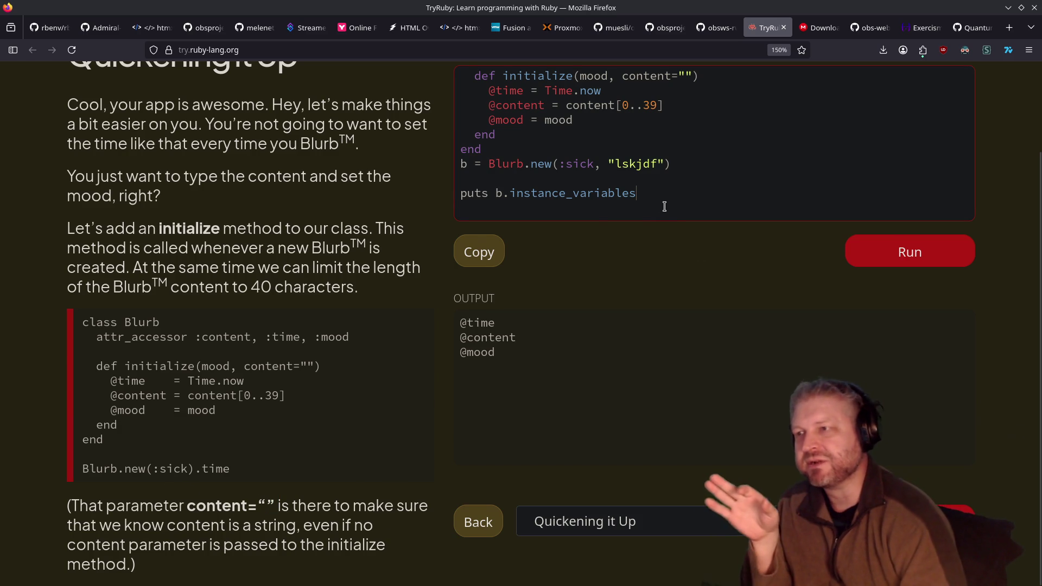
Replace the "lskjdf" argument with 5, change the last line to print conetent, and run.
scroll(666, 205, "up", 1)
left_click_drag(616, 211, 699, 210)
scroll(700, 183, "down", 1)
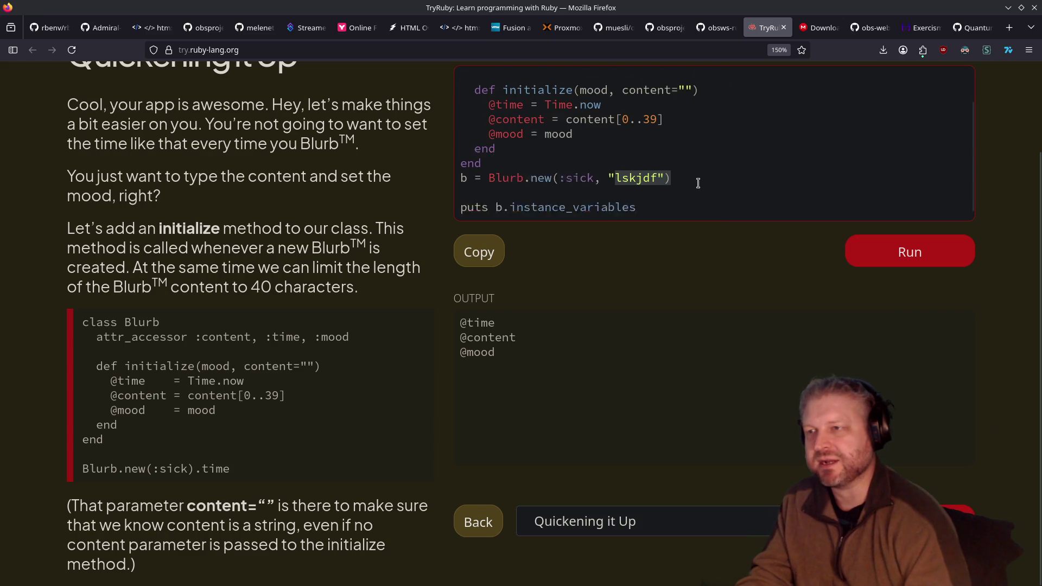
scroll(699, 183, "down", 1)
key("Left")
key("Delete")
key("Delete")
key("Delete")
key("Delete")
key("Delete")
key("Delete")
key("BackSpace")
type("5")
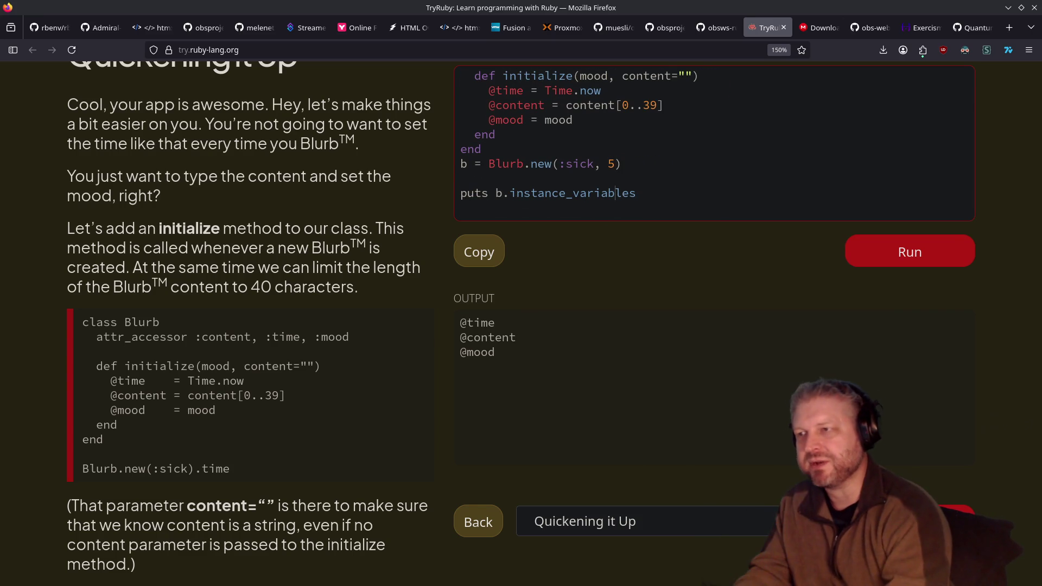
key("ctrl+shift+Left")
type("conetent")
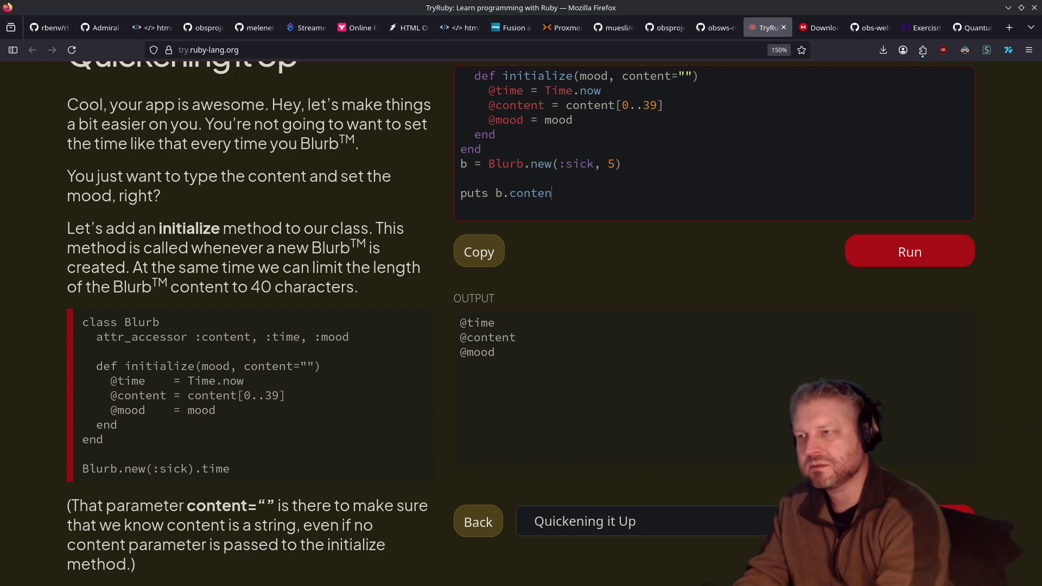
key("ctrl+Return")
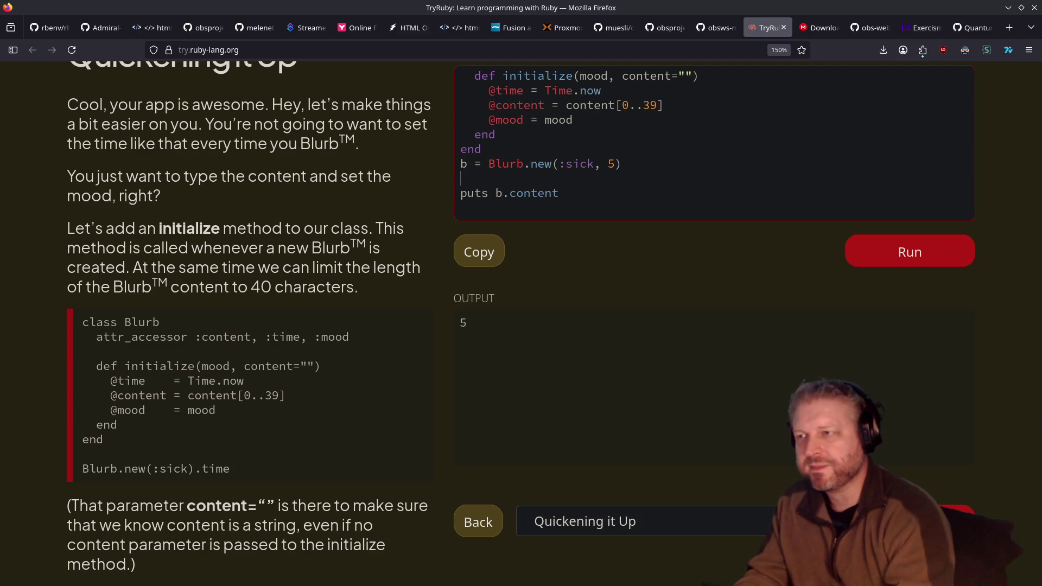
Change the argument to the quoted text "5+4" and run the code.
key("Right")
type("+4")
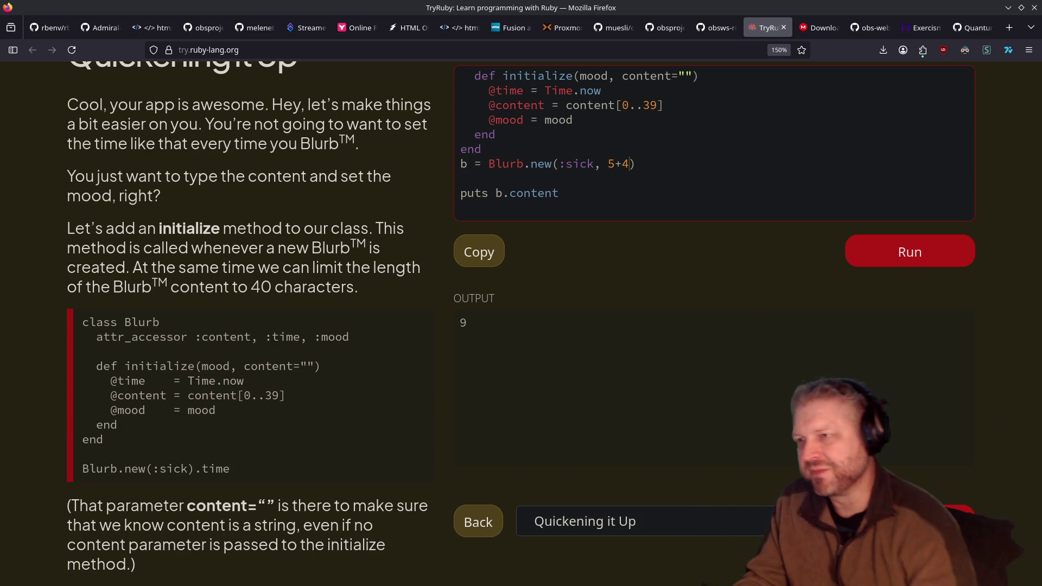
left_click_drag(607, 160, 631, 163)
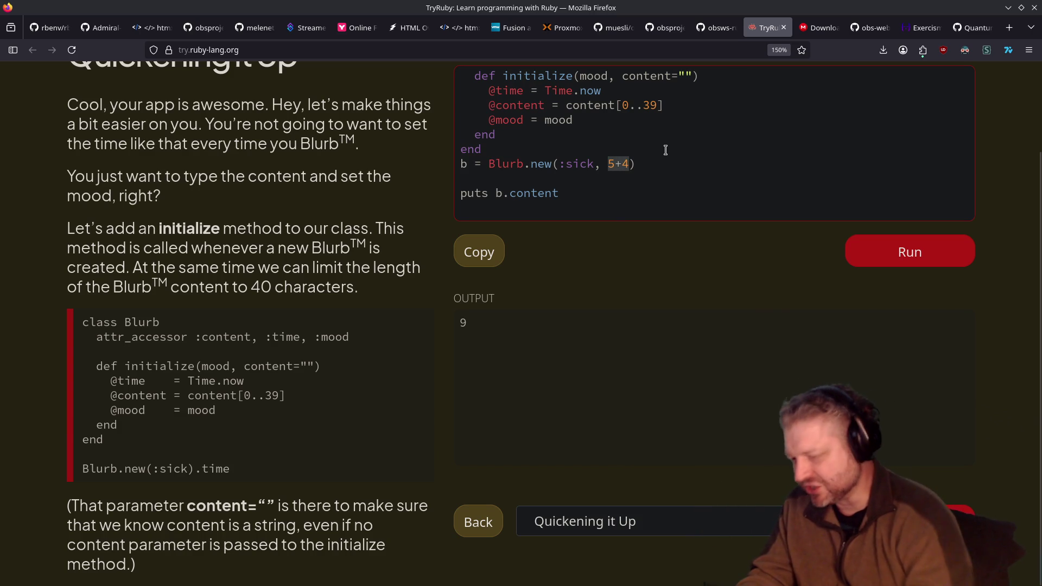
type("\"")
type("5+4")
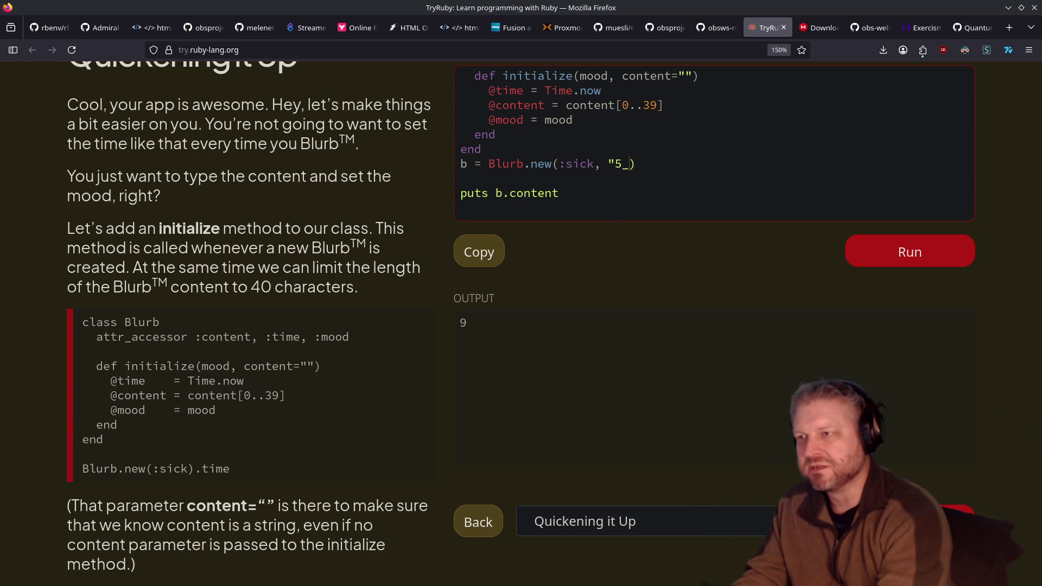
type("\"")
key("ctrl+Return")
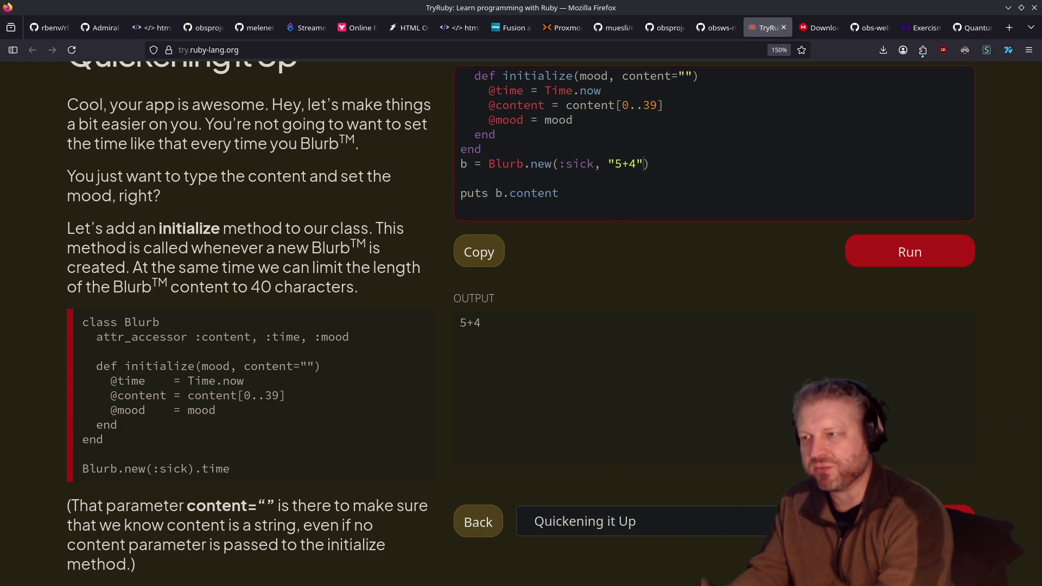
Remove the quotes around 5+4 and rerun so the output is 9.
key("BackSpace")
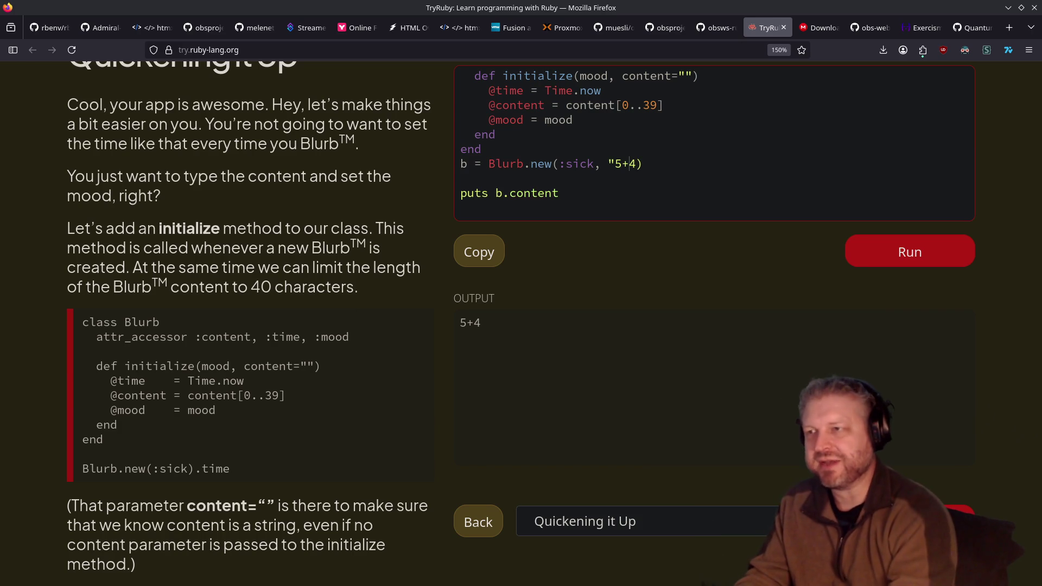
key("BackSpace")
key("ctrl+Return")
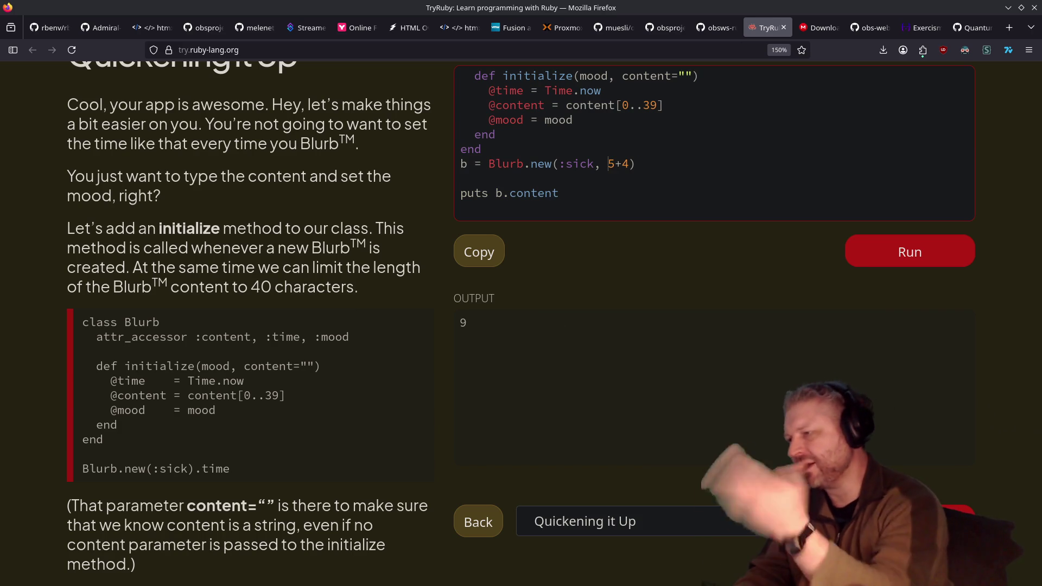
left_click_drag(696, 76, 648, 77)
Advance to the lesson 'You've Taught Your App to Reject Worthless Things'.
left_click(755, 276)
left_click(957, 518)
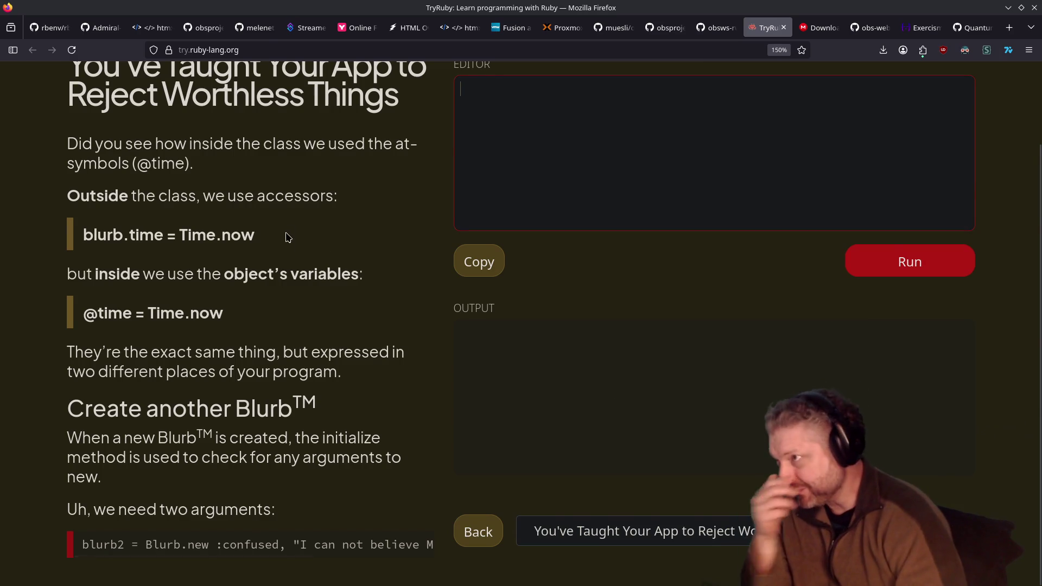
scroll(288, 228, "up", 2)
scroll(317, 233, "down", 2)
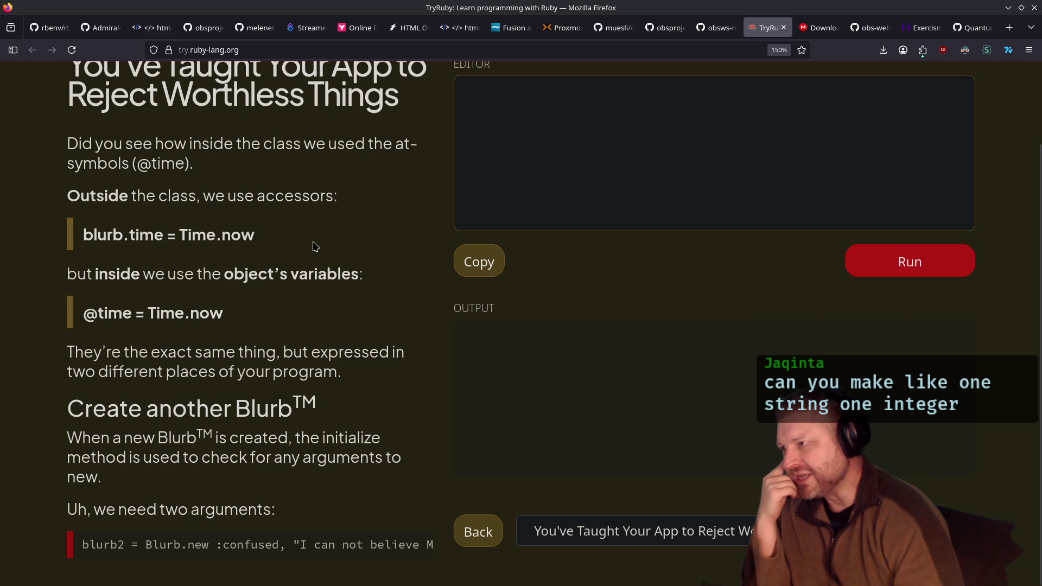
Read the Time.now examples and copy the blurb2 example into the editor.
left_click_drag(255, 235, 76, 231)
left_click(274, 242)
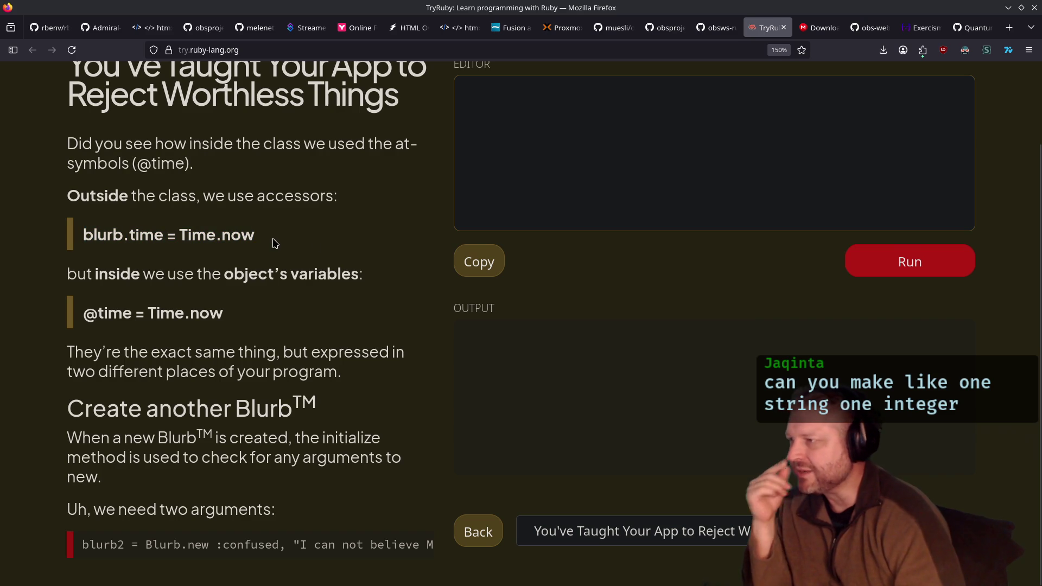
left_click_drag(223, 314, 85, 312)
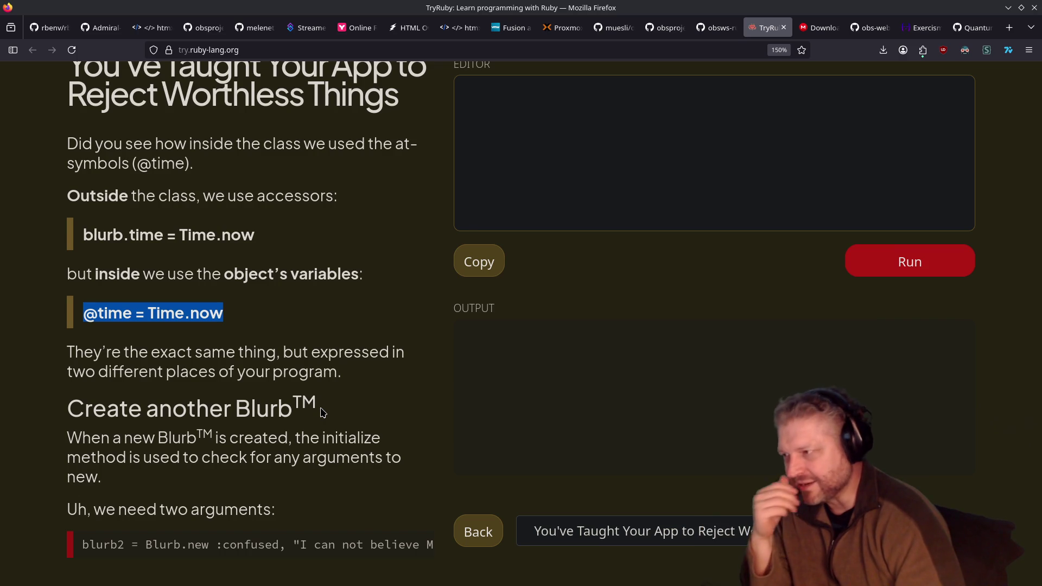
left_click_drag(68, 438, 301, 439)
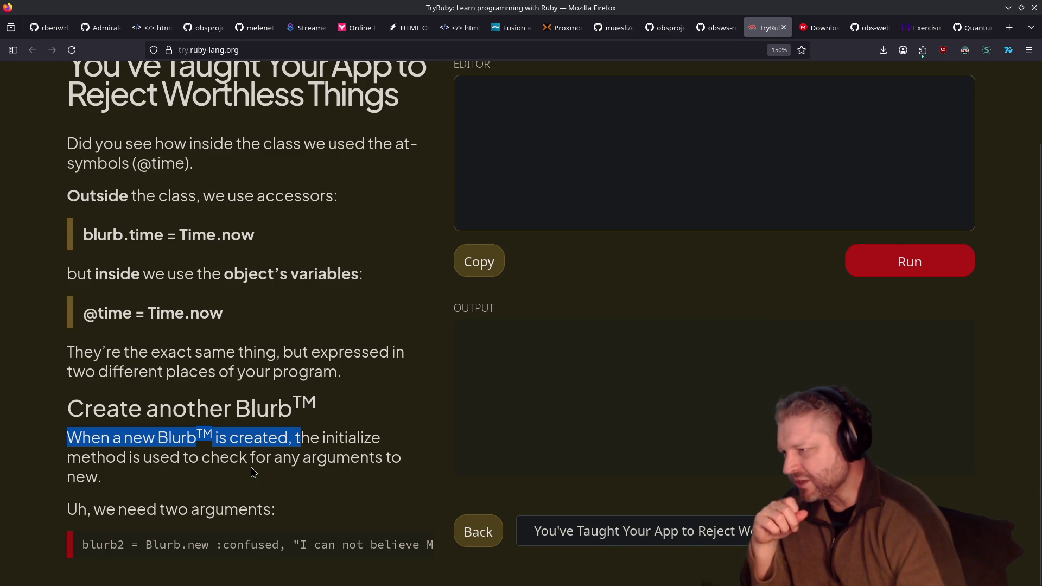
left_click(468, 268)
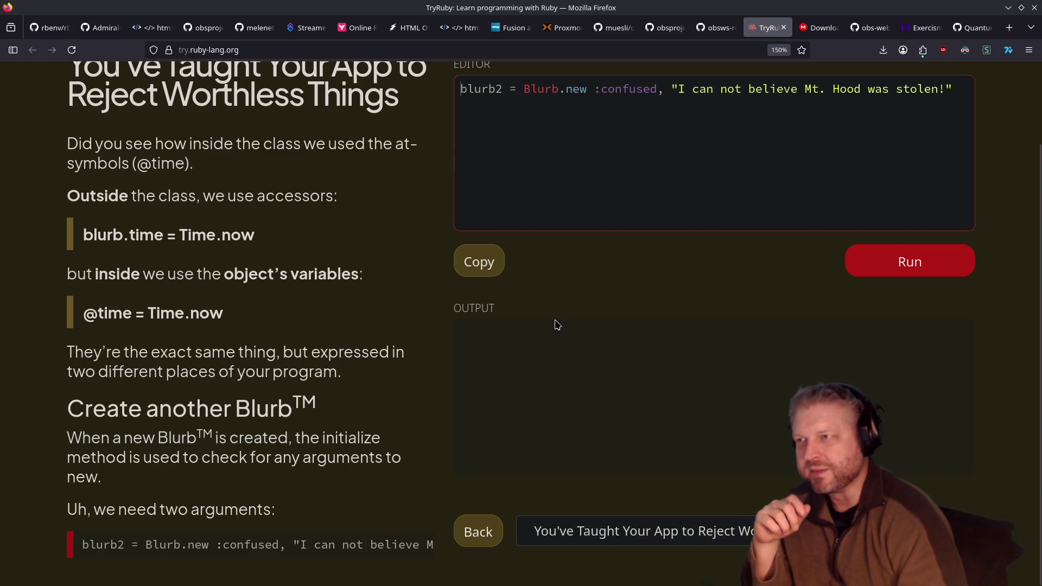
Run the blurb2 creation code, then add a blurb2.content line and run again.
scroll(597, 331, "up", 2)
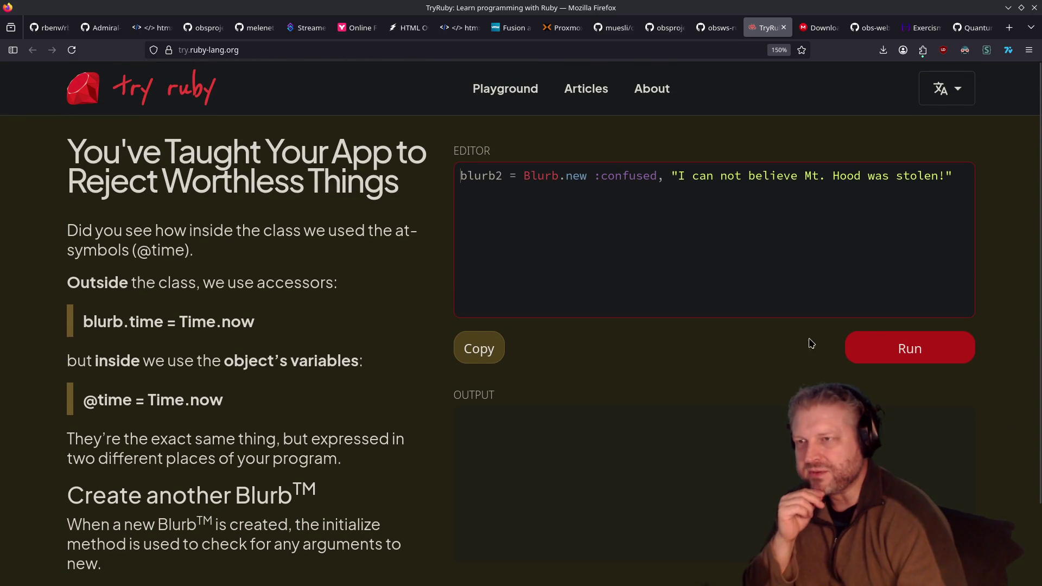
left_click(885, 354)
scroll(619, 351, "down", 2)
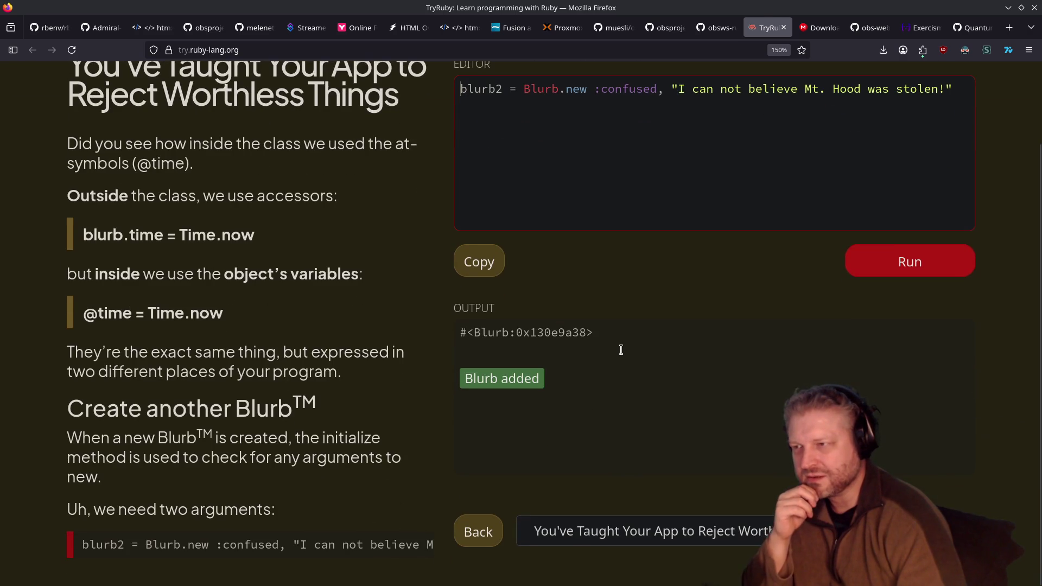
scroll(621, 349, "up", 2)
left_click(572, 221)
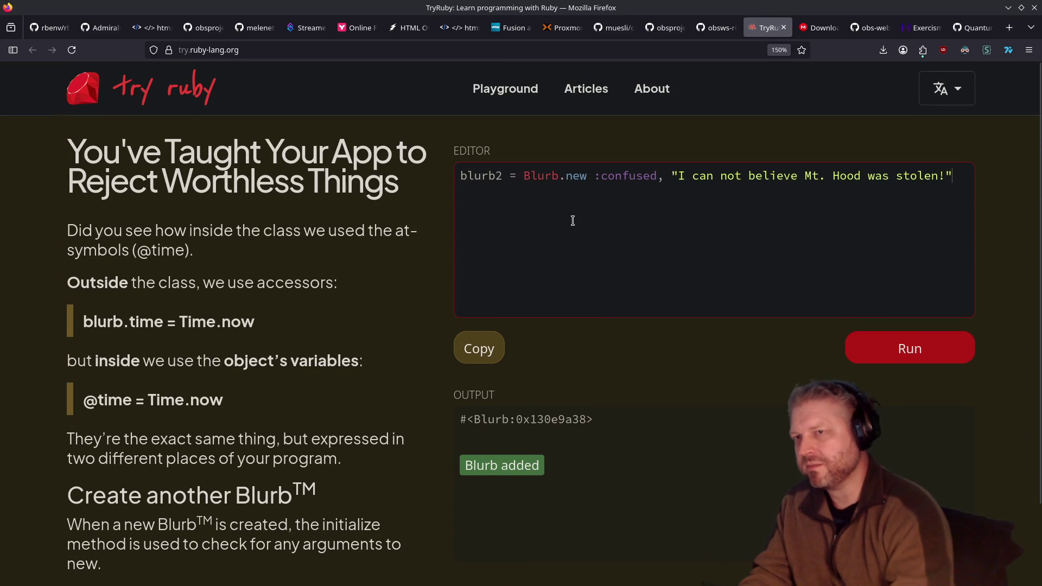
key("Return")
type("blurb2.")
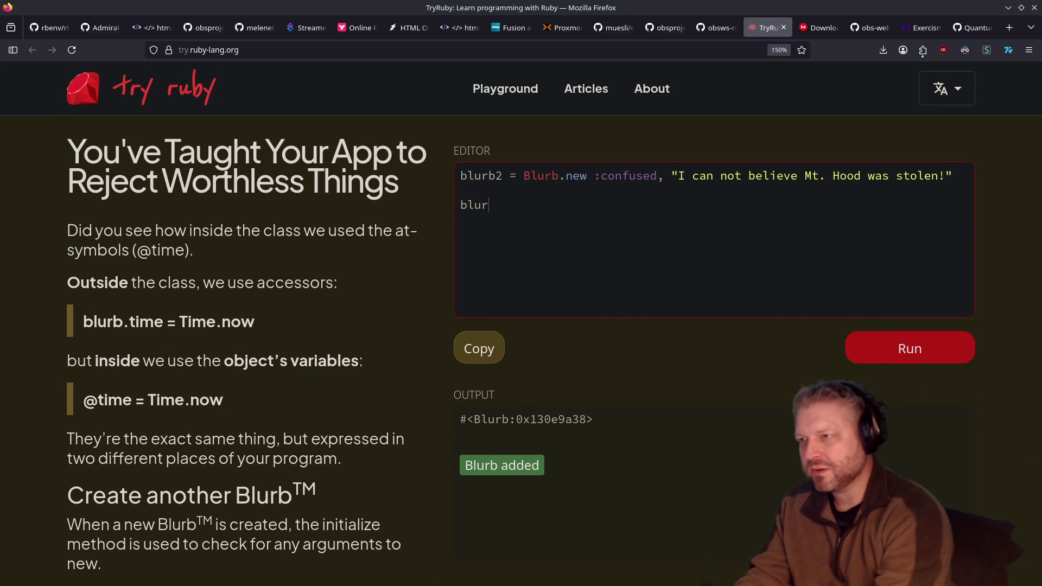
type("content")
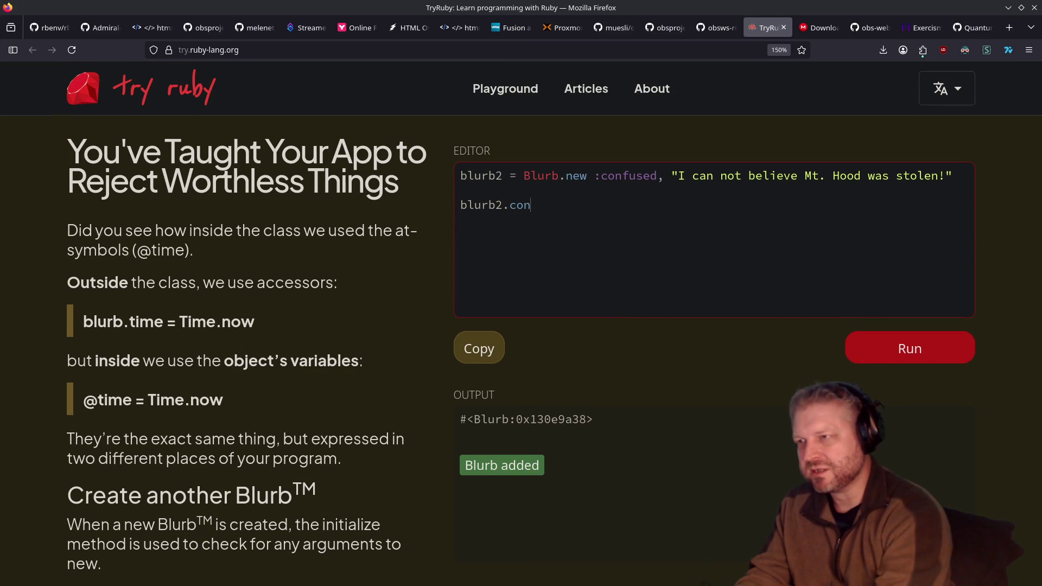
key("ctrl+Return")
Change the second line to blurb1.content and run it.
left_click(502, 205)
key("BackSpace")
type("1")
key("ctrl+Return")
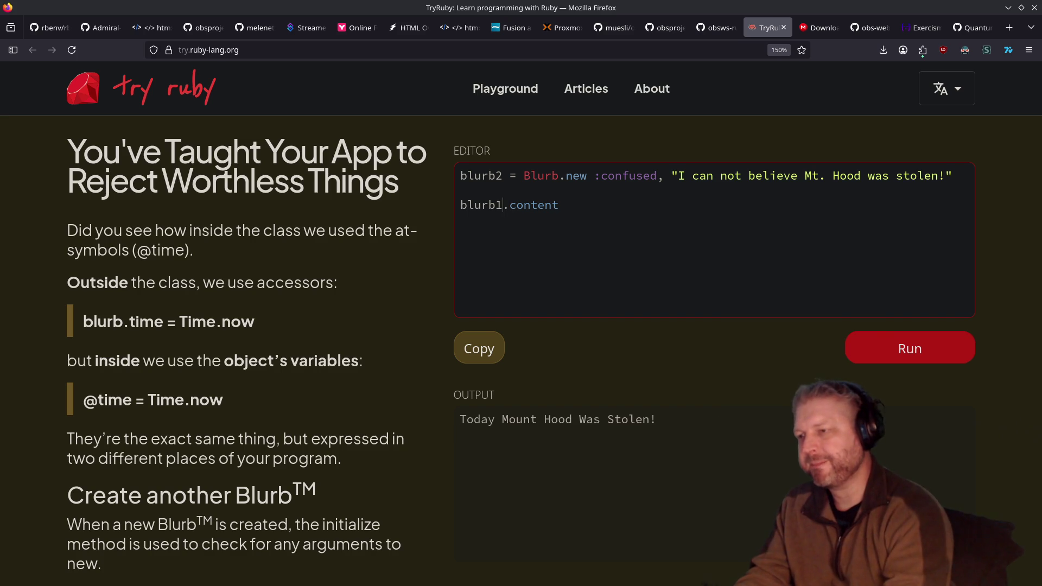
scroll(384, 325, "down", 2)
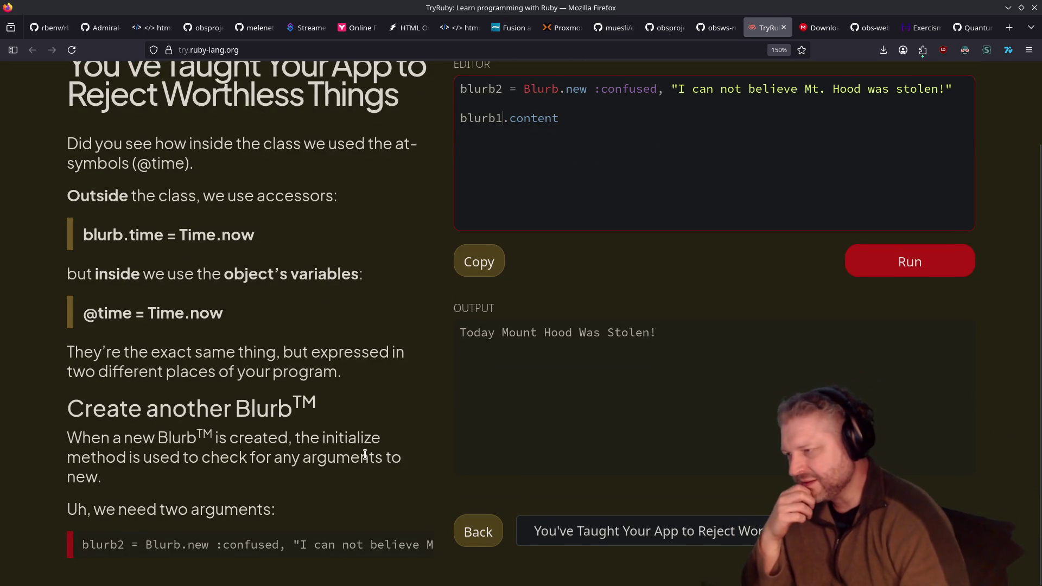
scroll(364, 456, "up", 2)
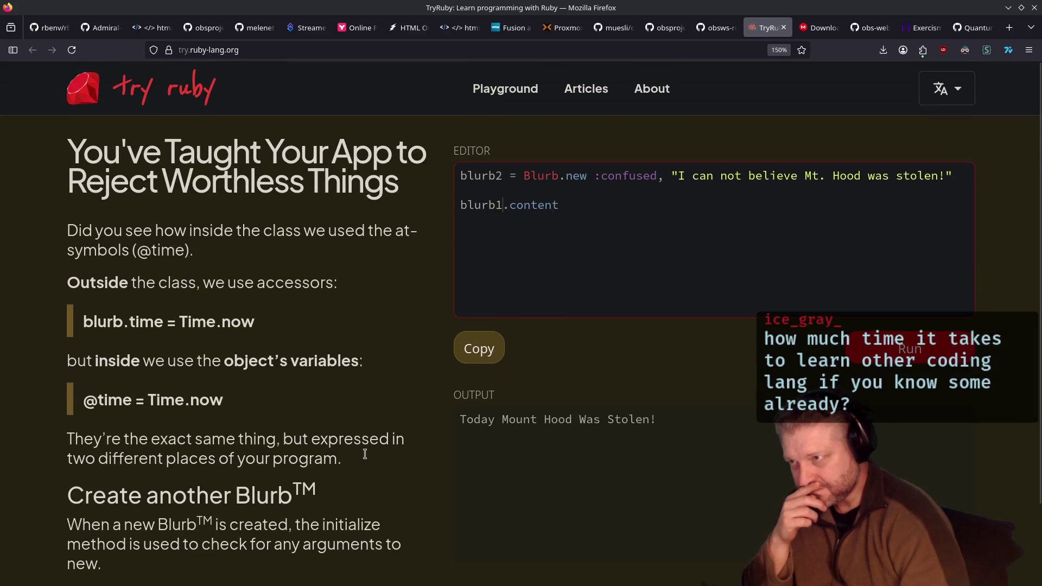
Remove the blurb1.content line, rerun the blurb2 code, and type 'blus blurbcontent' on line 2.
left_click(490, 350)
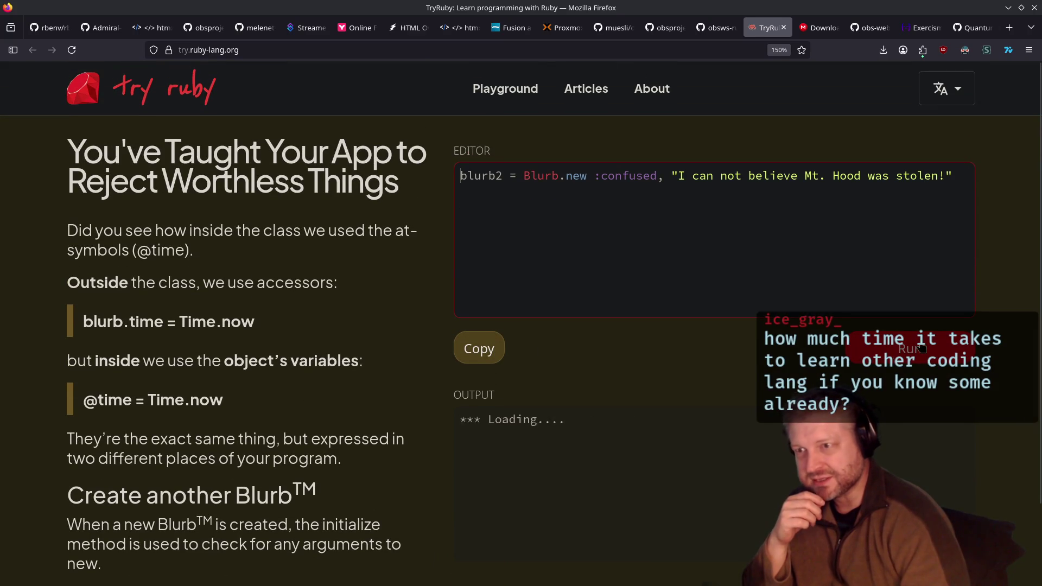
left_click(898, 350)
left_click(514, 219)
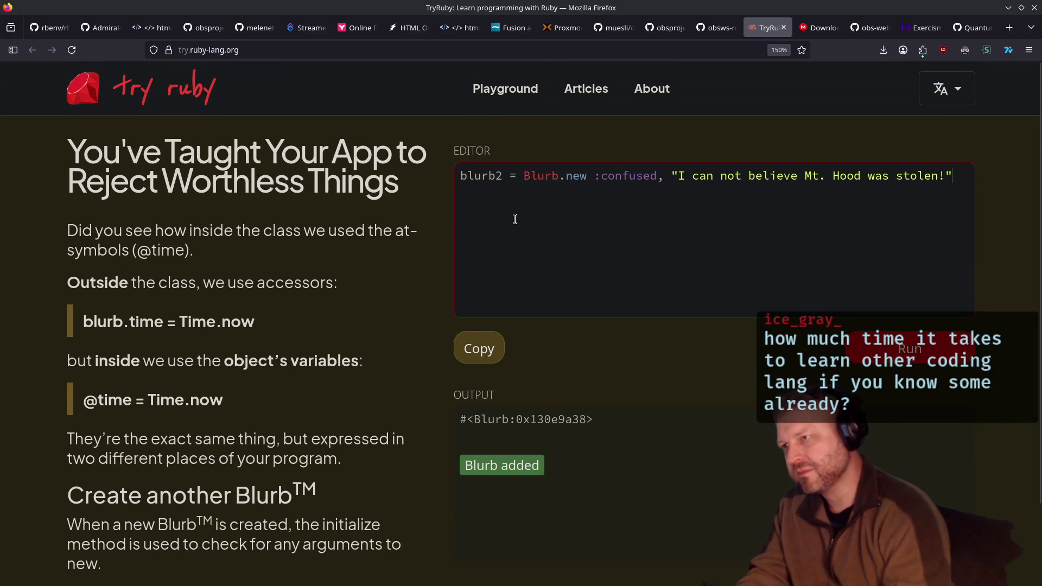
type("blu")
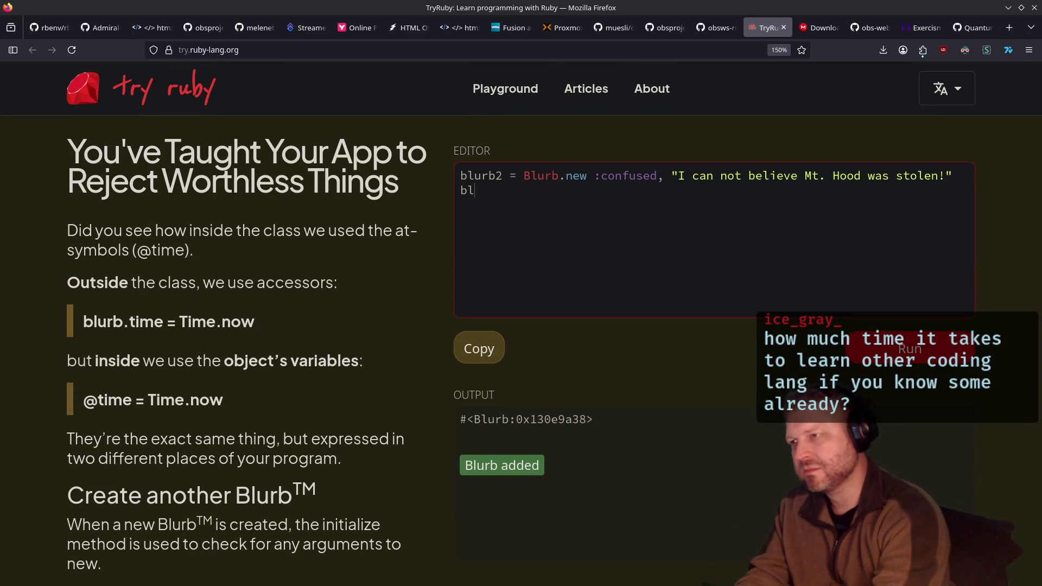
type("s blurb2.content")
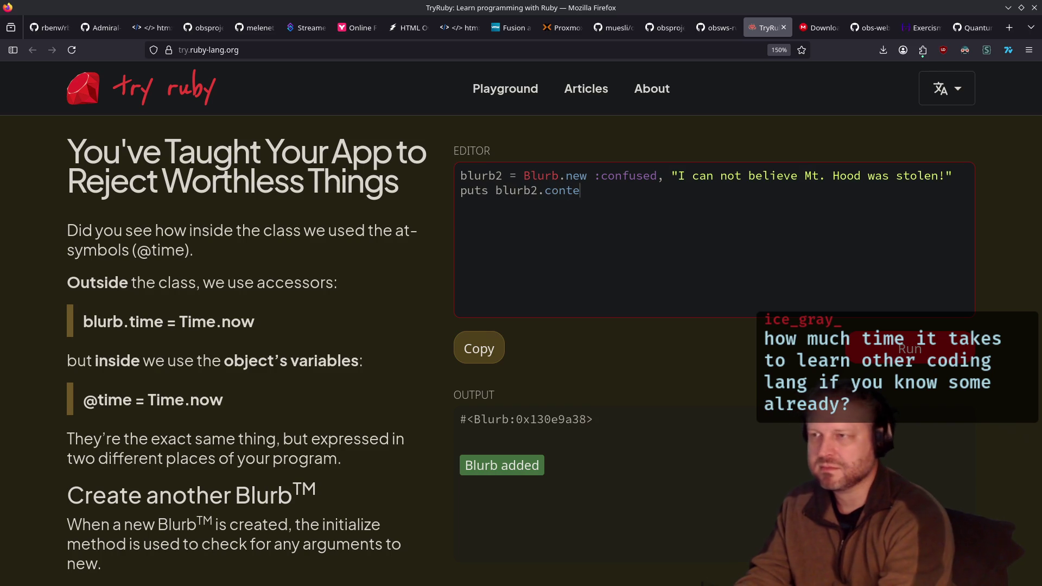
scroll(528, 300, "down", 2)
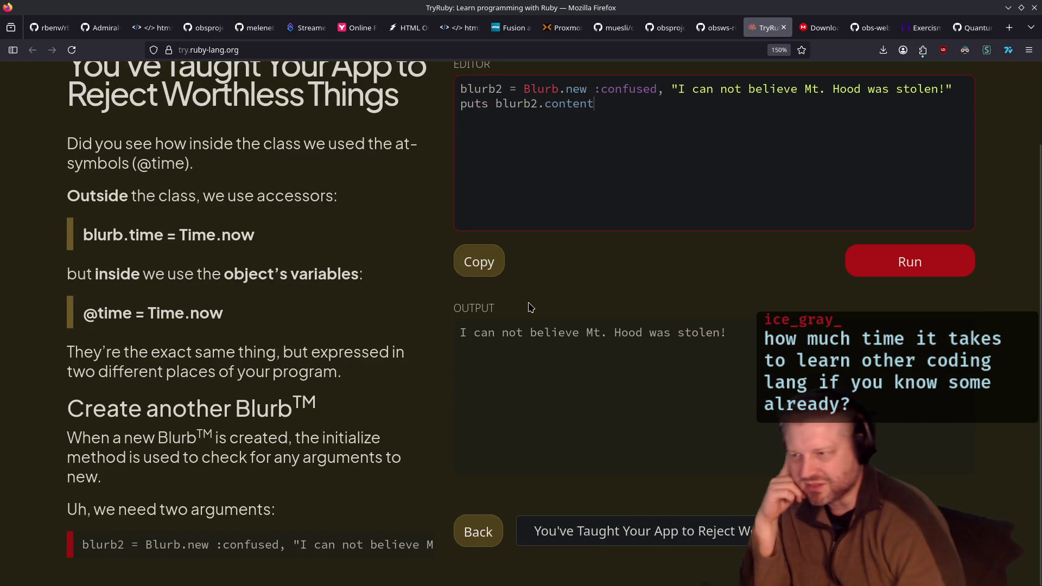